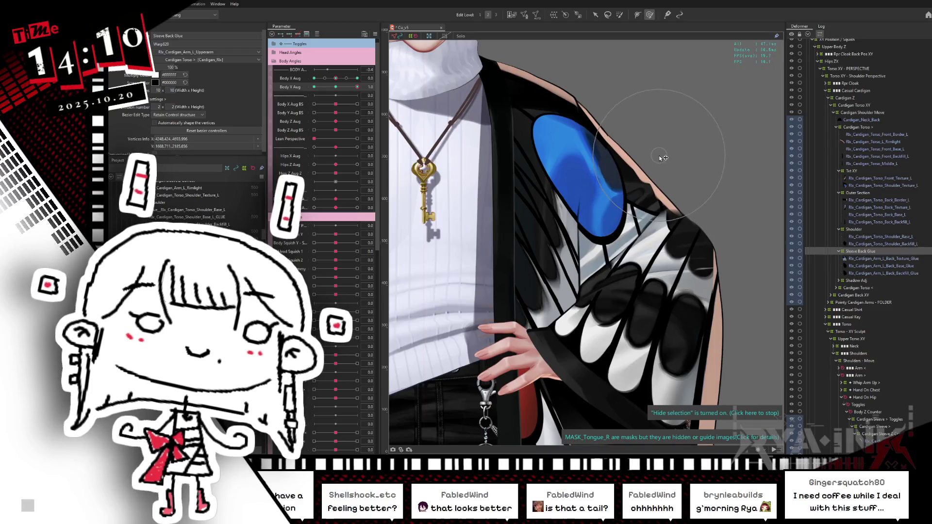
- Sculpt the sleeve warp around the blue wing patch at Body Y Aug maximum and minimum keys
left_click_drag(337, 88, 369, 77)
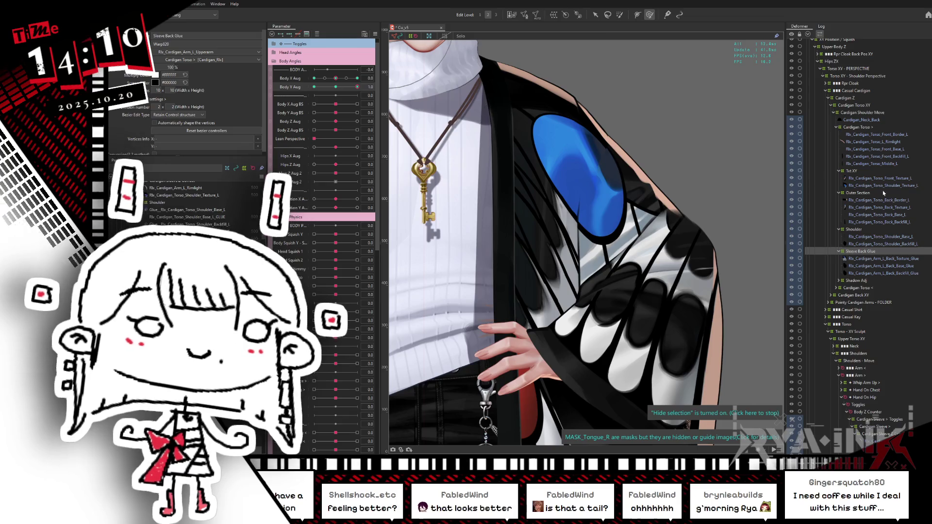
left_click(855, 171, "ctrl")
mouse_move(358, 90)
left_mouse_down()
mouse_move(320, 89)
mouse_move(300, 114)
left_mouse_up()
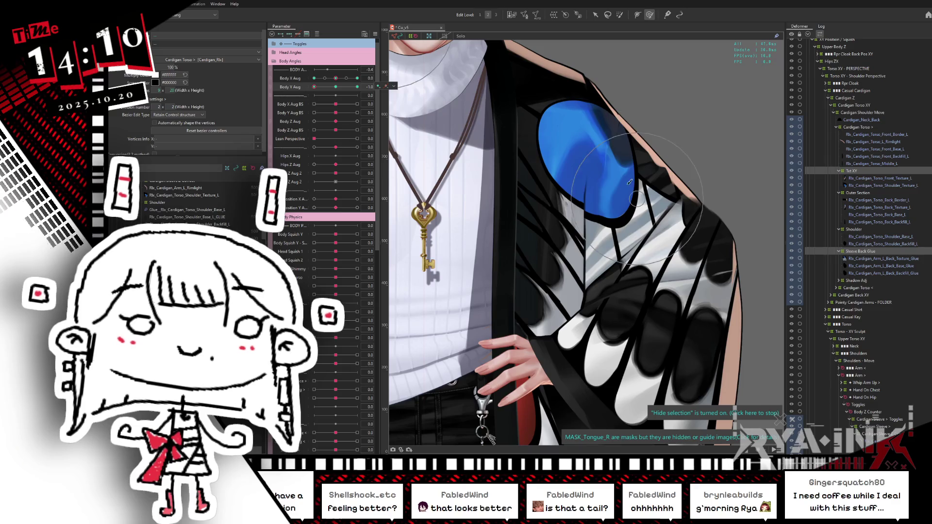
mouse_move(600, 164)
left_mouse_down()
mouse_move(623, 166)
mouse_move(626, 227)
left_mouse_up()
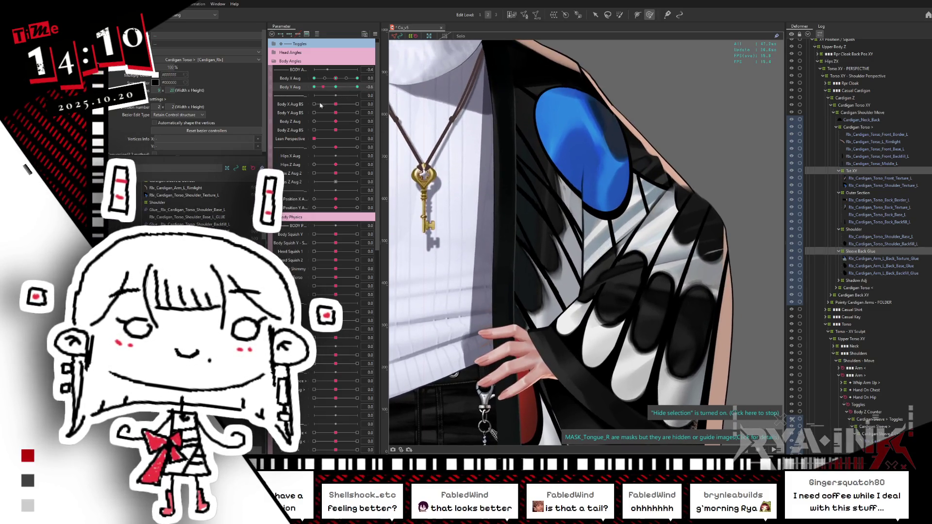
left_click(867, 171)
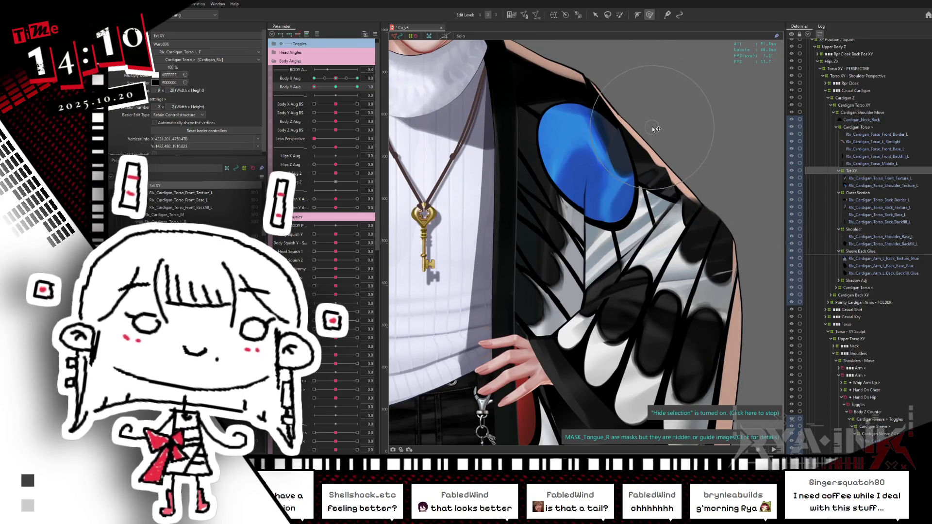
left_click(658, 103)
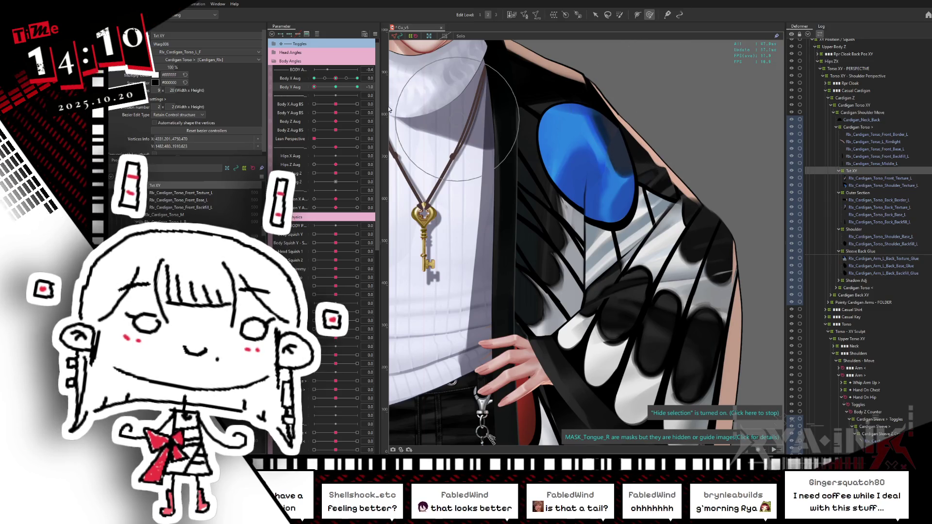
left_click(339, 90)
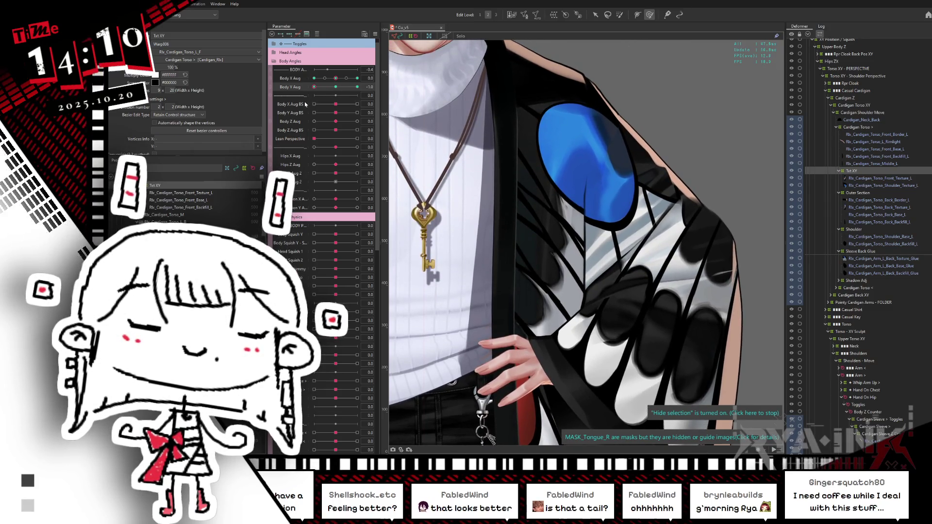
- Refine the Sleeve Back Glue warp at Body Y Aug maximum, then reset Body Y Aug to neutral
left_click(618, 94)
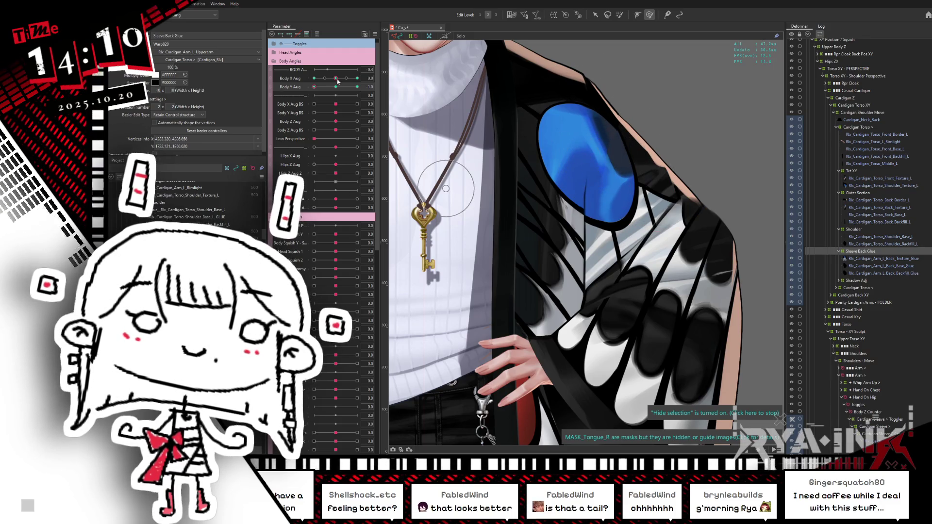
left_click_drag(314, 87, 358, 87)
mouse_move(567, 139)
left_mouse_down()
mouse_move(602, 131)
mouse_move(611, 151)
mouse_move(612, 175)
mouse_move(607, 155)
mouse_move(592, 214)
left_mouse_up()
mouse_move(357, 87)
left_mouse_down()
mouse_move(337, 90)
mouse_move(392, 77)
left_mouse_up()
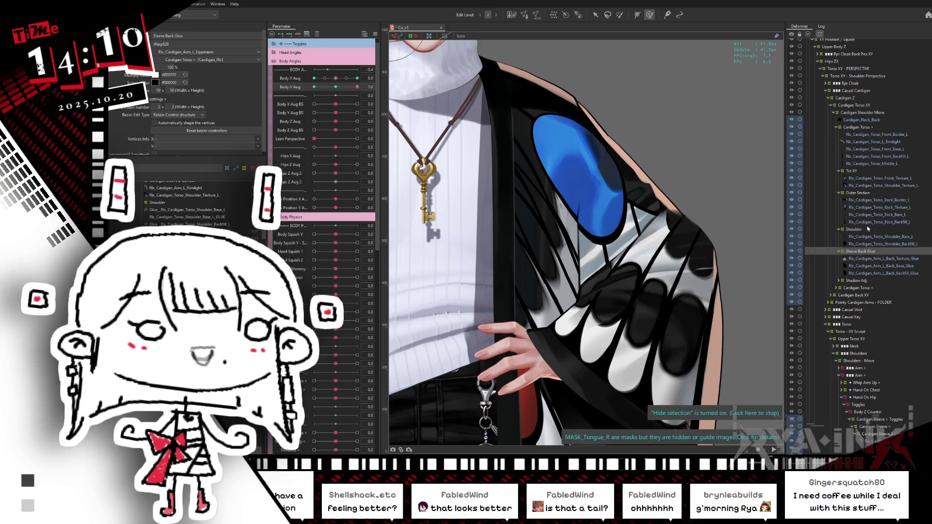
left_click(854, 171)
left_click(335, 87)
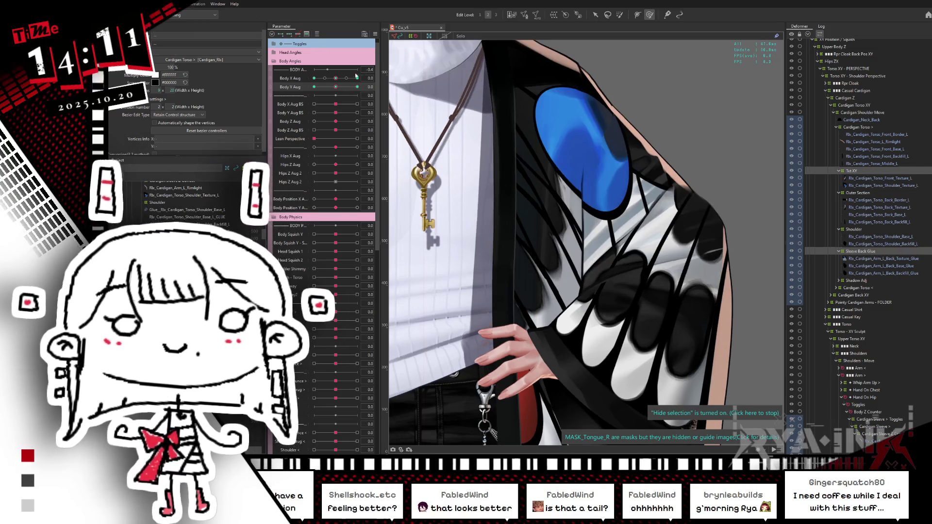
- Synthesize corner keyforms combining Body X Aug and Body Y Aug
left_click(374, 33)
left_click(427, 79)
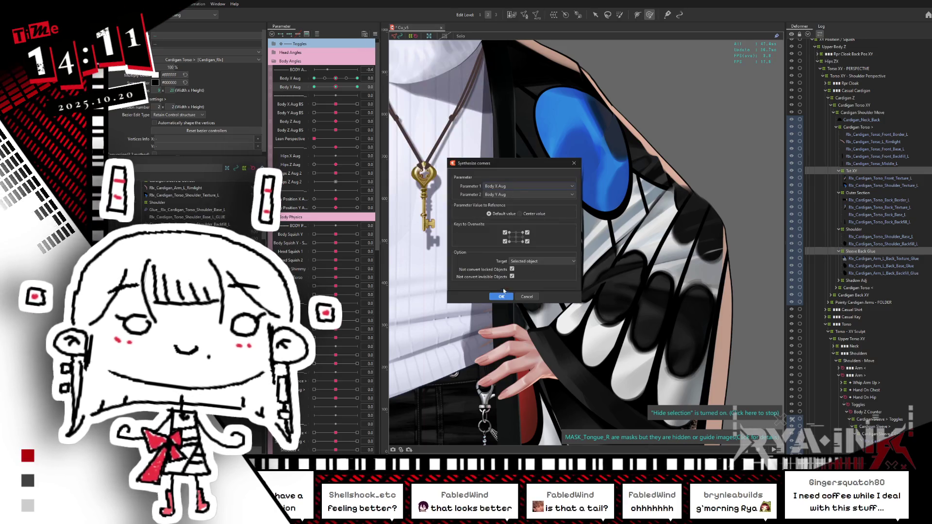
left_click(502, 296)
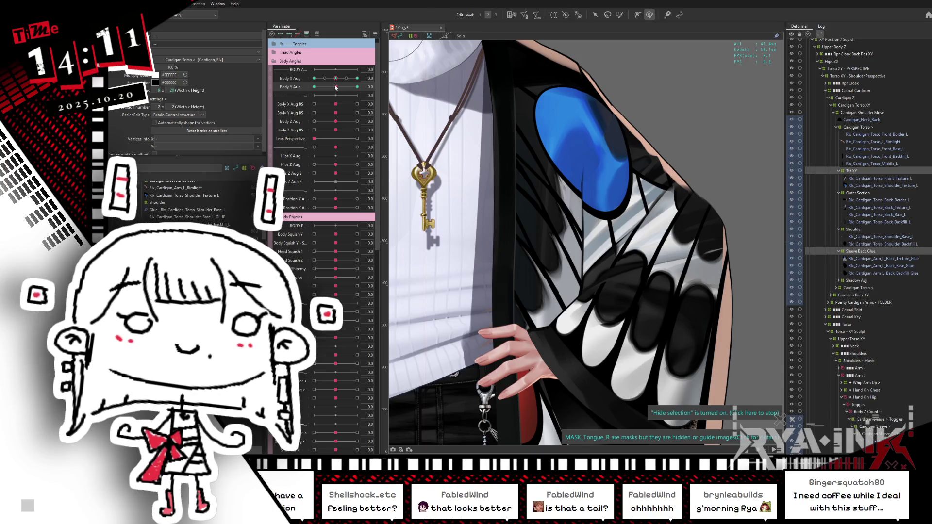
- Preview the combined poses at both body angles minimum and at Body X Aug maximum
left_click(313, 82)
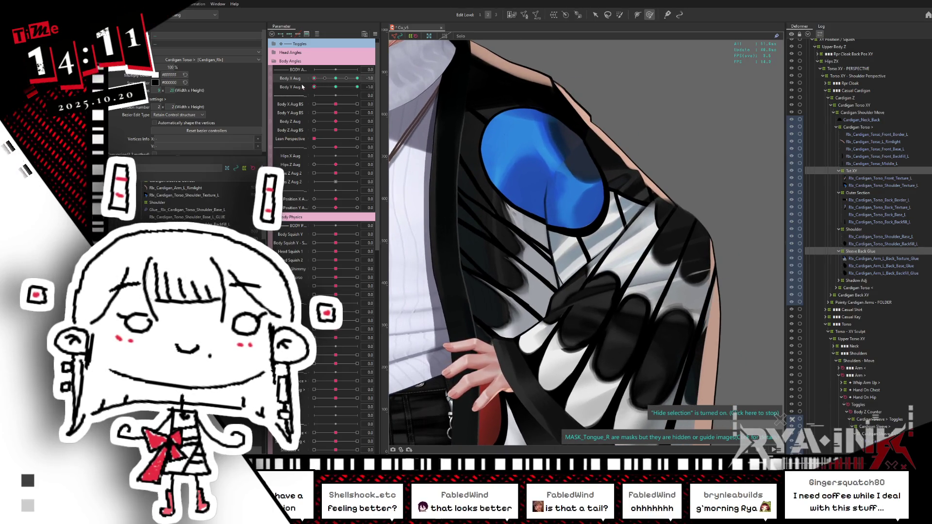
left_click(357, 78)
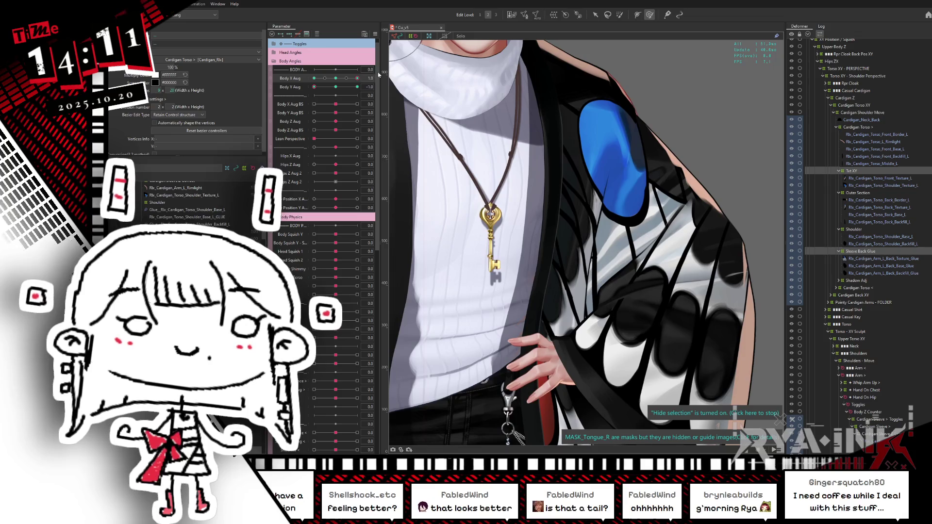
scroll(728, 204, "up", 2)
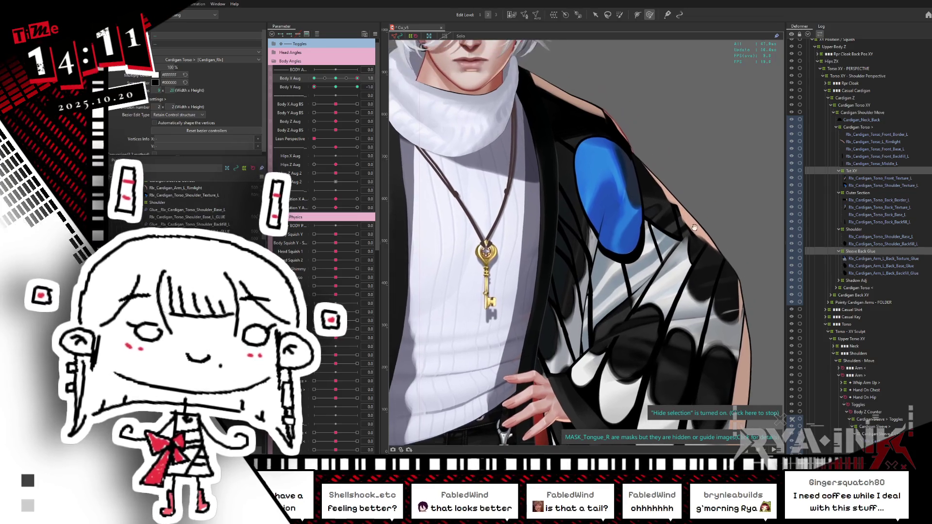
left_click(854, 229)
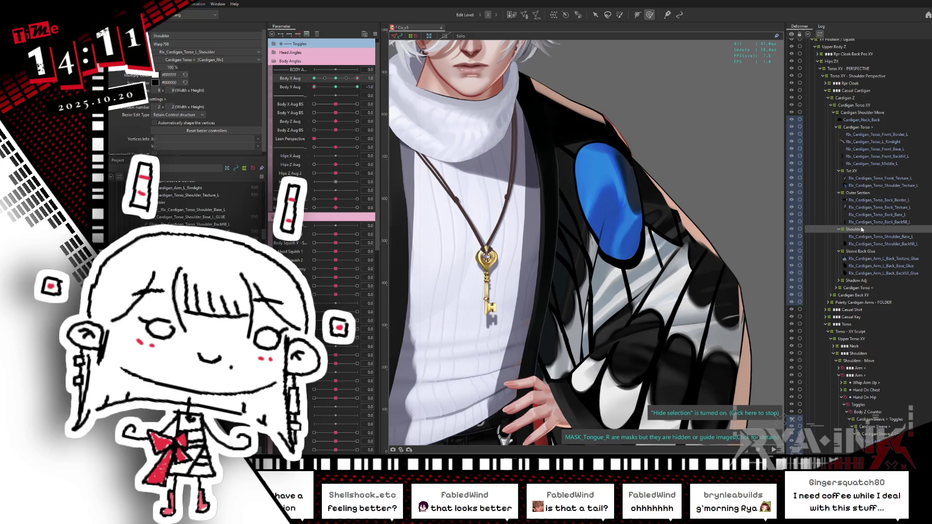
- Sculpt the Shoulder warp near the blue patch at the Body X Aug extremes
left_click_drag(357, 78, 311, 81)
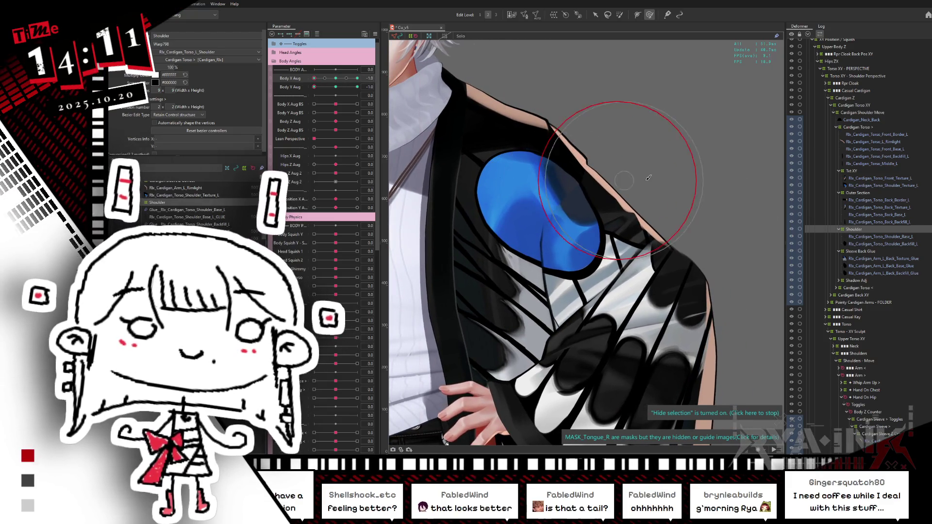
left_click_drag(616, 192, 614, 187)
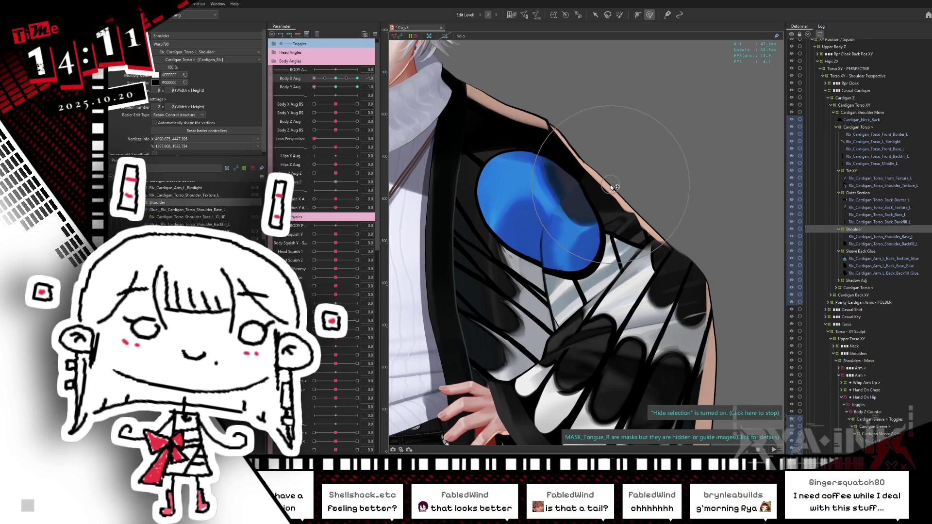
mouse_move(335, 78)
left_mouse_down()
mouse_move(320, 78)
mouse_move(383, 72)
left_mouse_up()
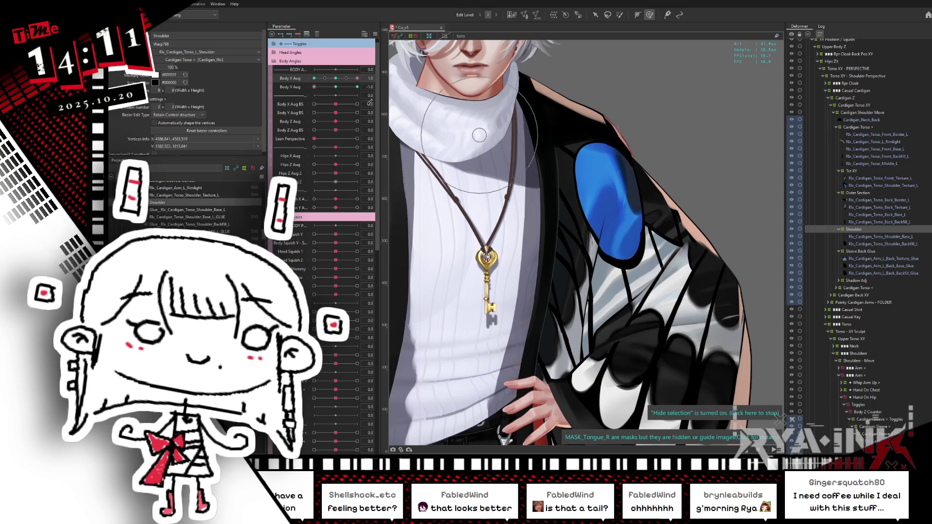
left_click_drag(335, 80, 367, 75)
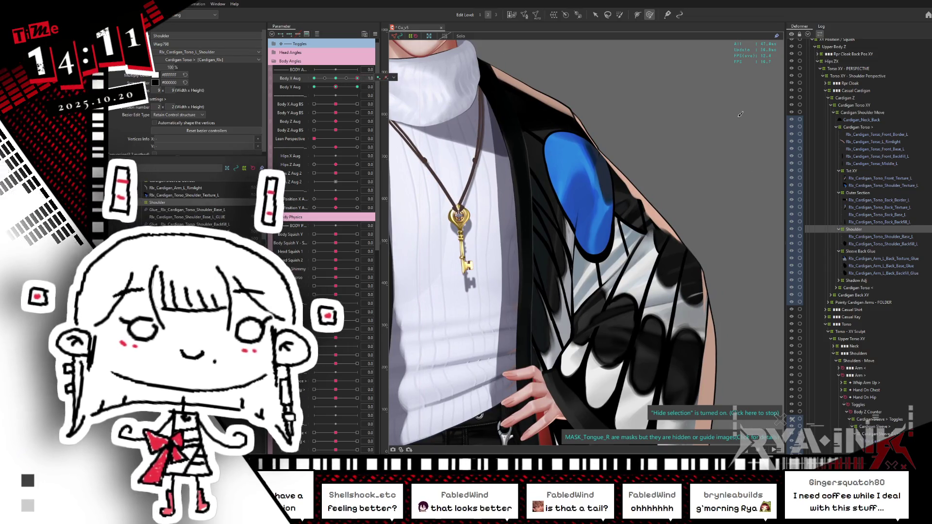
- Reshape the blue shoulder area at the Body Y Aug maximum and minimum keys
left_click_drag(337, 89, 393, 75)
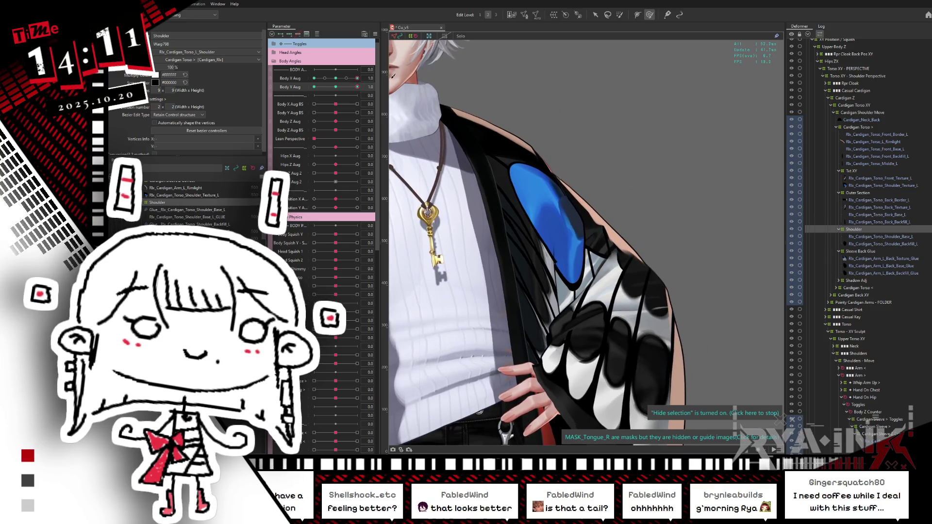
left_click(564, 177)
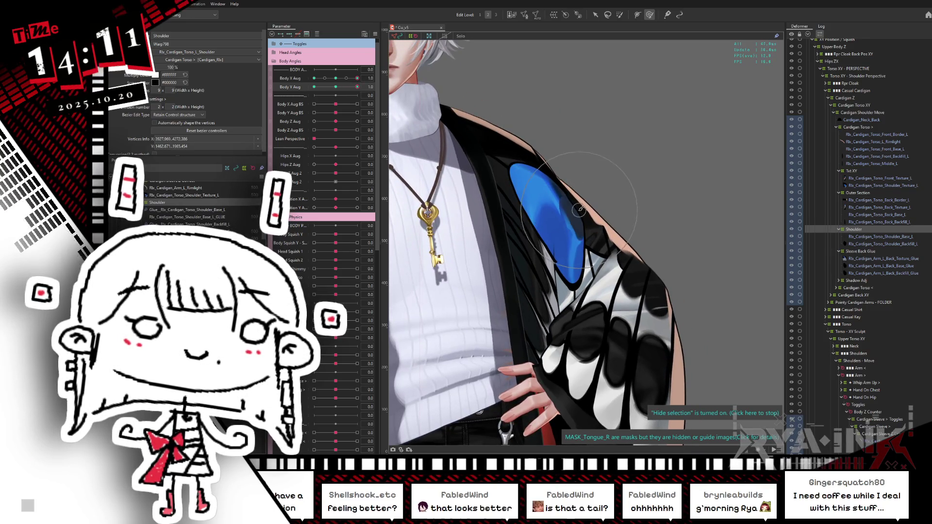
left_click_drag(578, 210, 587, 215)
left_click_drag(349, 89, 314, 104)
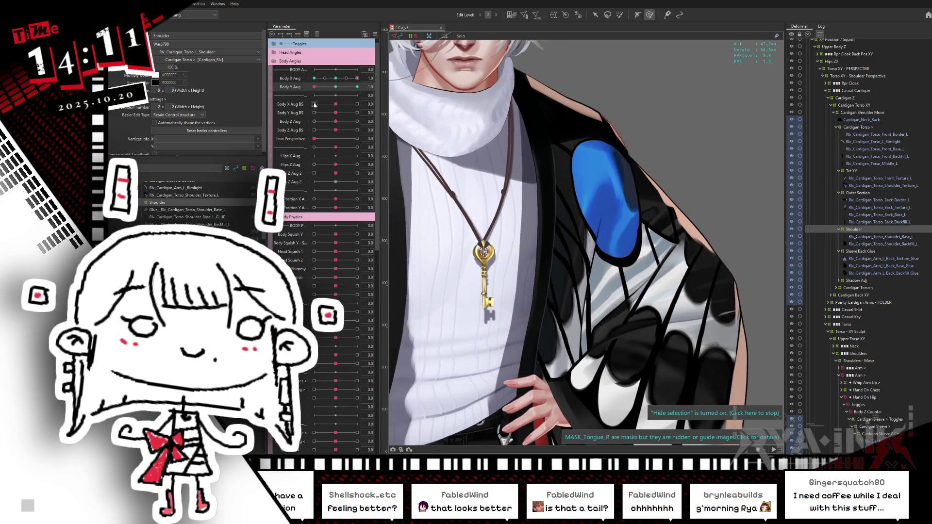
left_click_drag(644, 146, 639, 151)
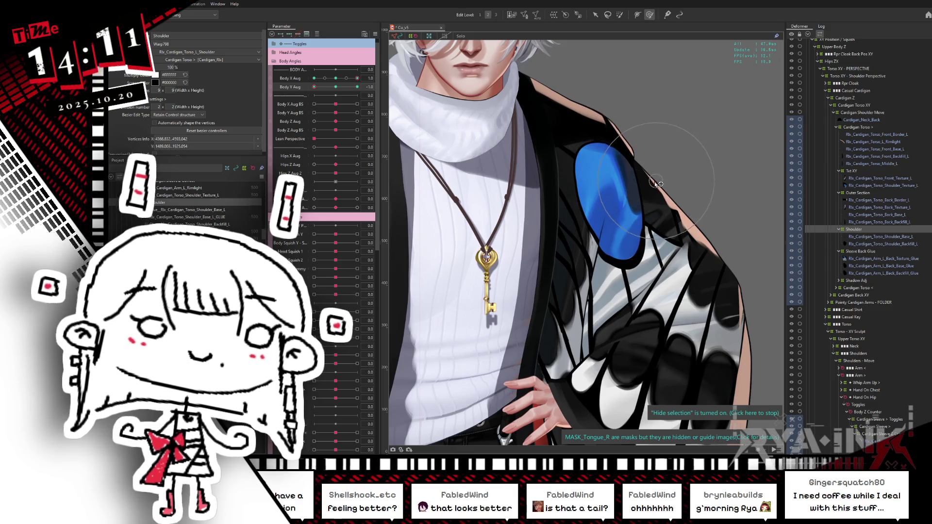
- Preview the shoulder across Body X/Y Aug keys and return Body Y Aug to neutral
mouse_move(338, 89)
left_mouse_down()
mouse_move(316, 100)
mouse_move(340, 80)
mouse_move(307, 94)
left_mouse_up()
left_click(357, 87)
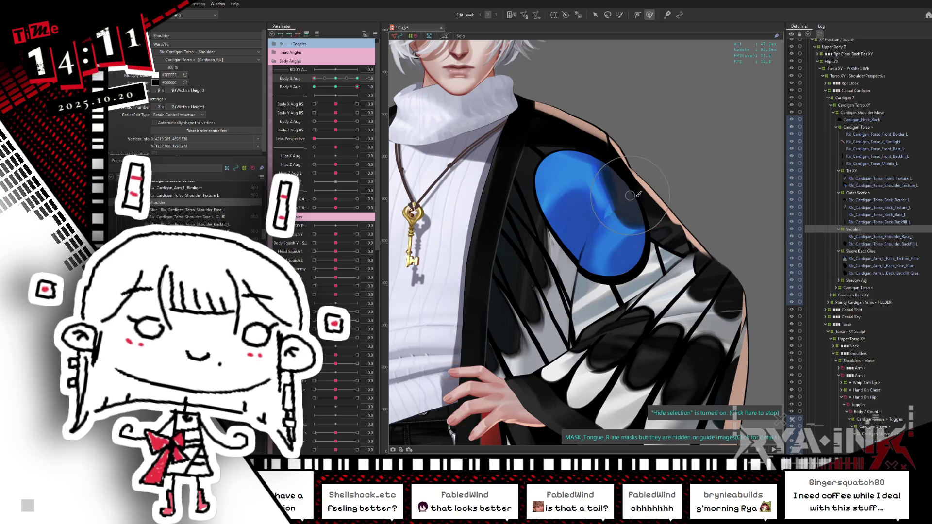
mouse_move(337, 81)
left_mouse_down()
mouse_move(363, 79)
mouse_move(338, 80)
mouse_move(311, 100)
mouse_move(342, 87)
mouse_move(325, 87)
mouse_move(309, 108)
left_mouse_up()
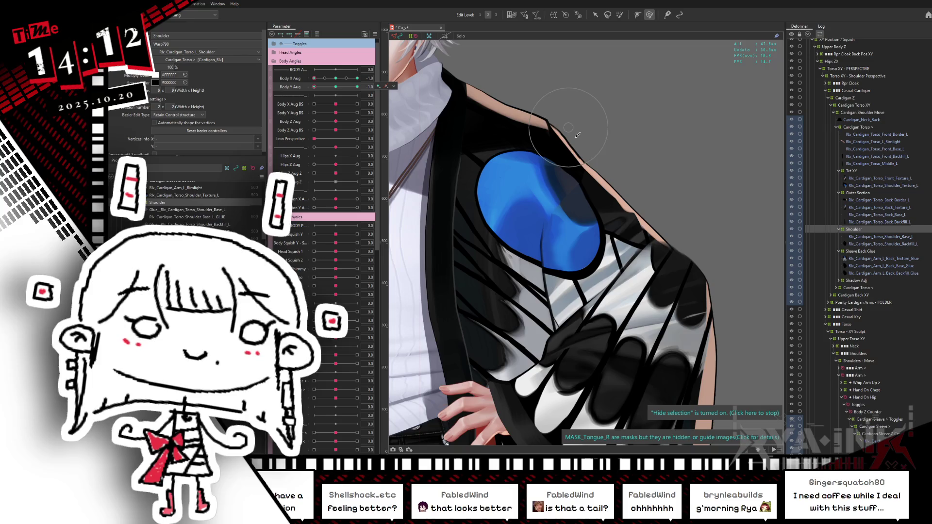
left_click(336, 87)
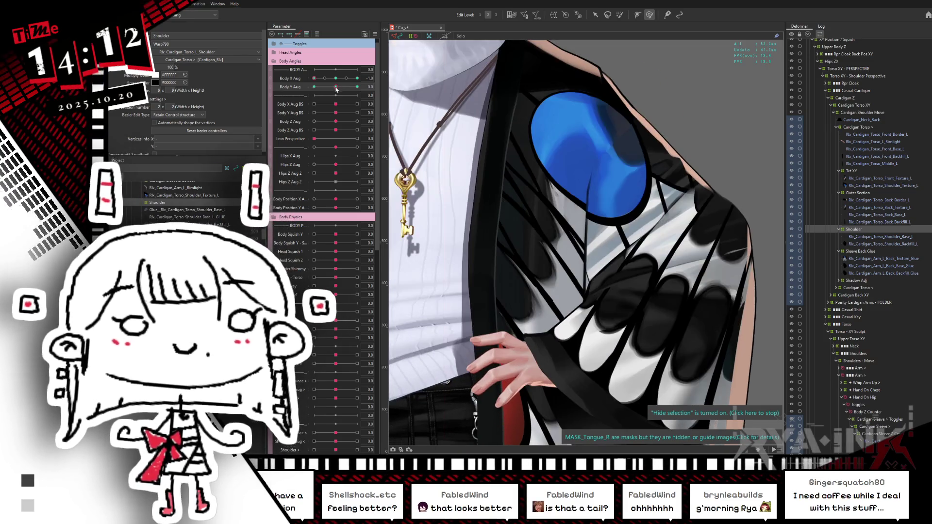
- At Body Y Aug minimum, browse the cardigan sleeve deformers and shoulder meshes in the tree
left_click(314, 87)
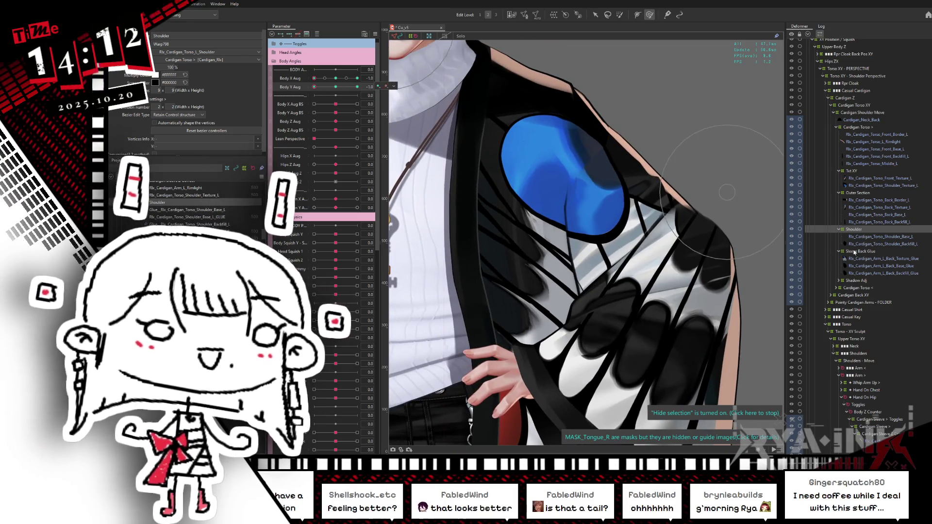
left_click(863, 251)
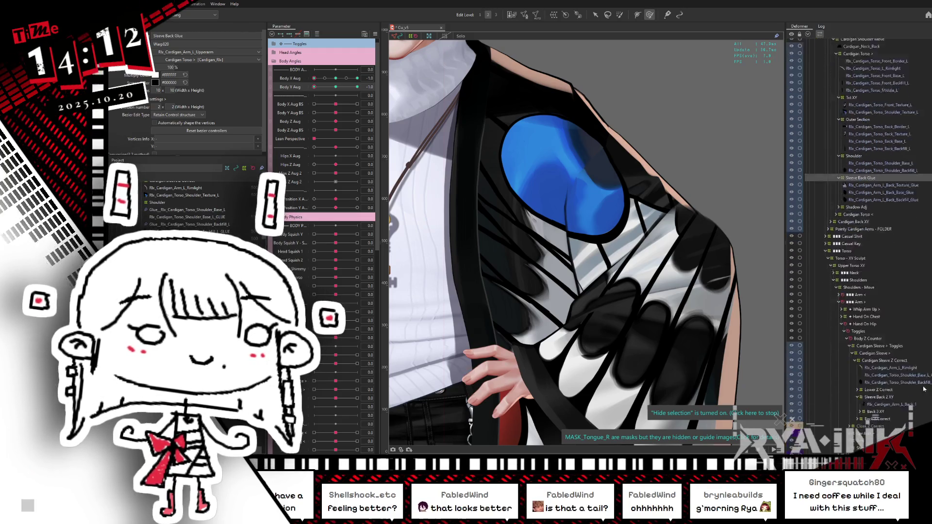
scroll(917, 410, "down", 6)
left_click(897, 334)
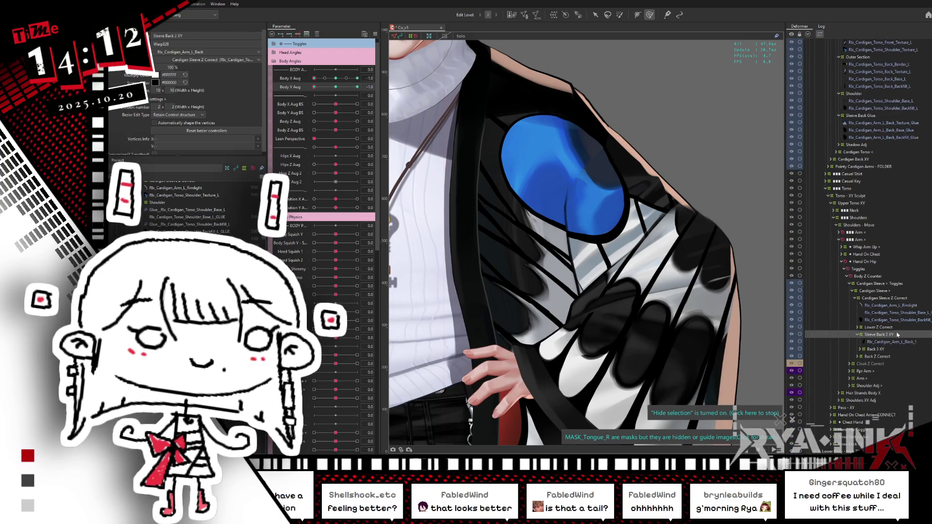
left_click(889, 299)
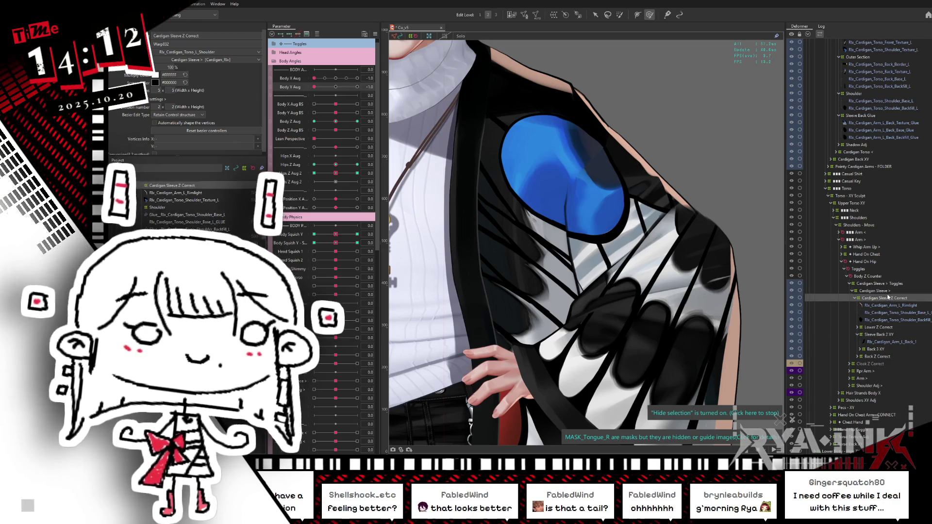
left_click(886, 291)
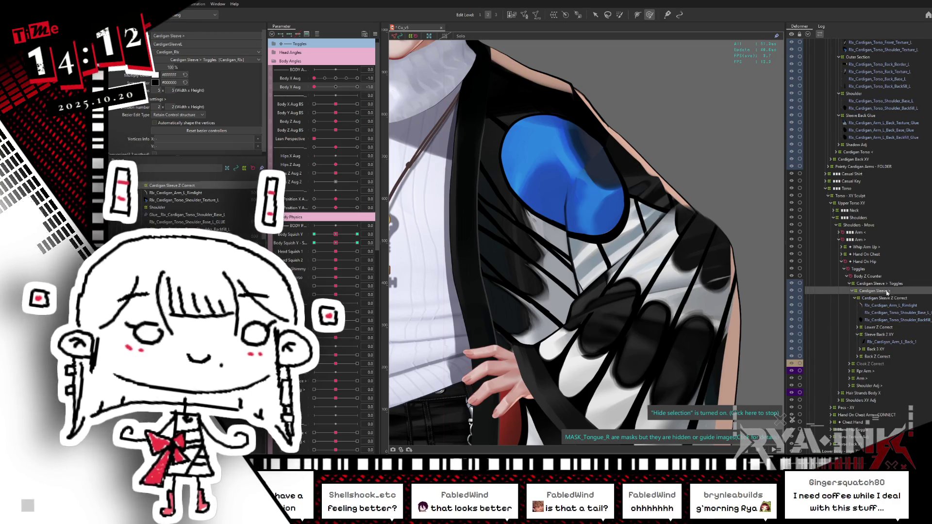
left_click(879, 320)
left_click(879, 313, "ctrl")
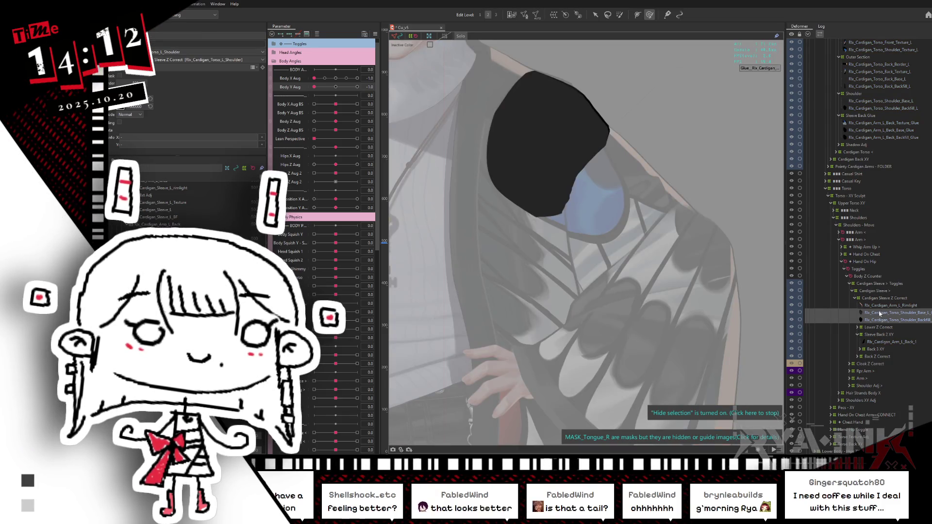
left_click(890, 342)
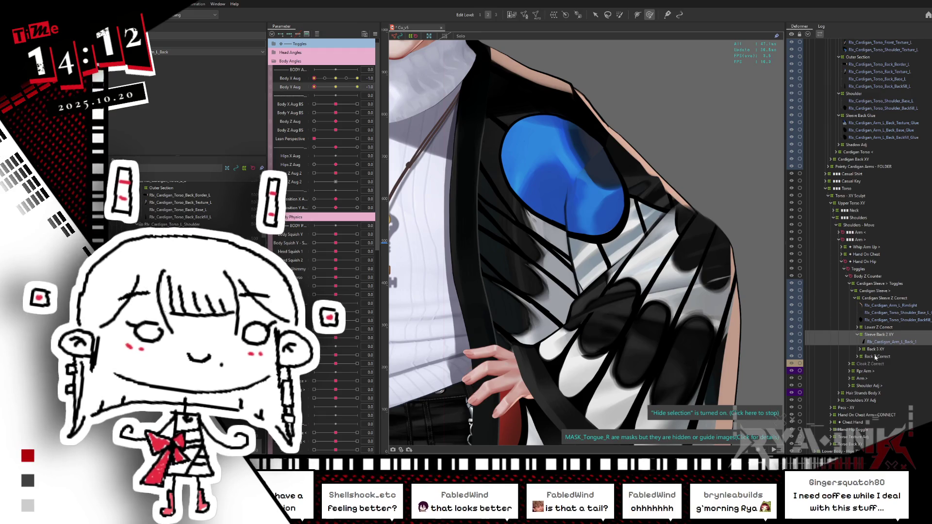
- Expand Back Z Correct, select its nested Sleeve Back XY deformer, and reset Body Y Aug
left_click(875, 356)
left_click_drag(686, 199, 770, 272)
left_click(857, 357)
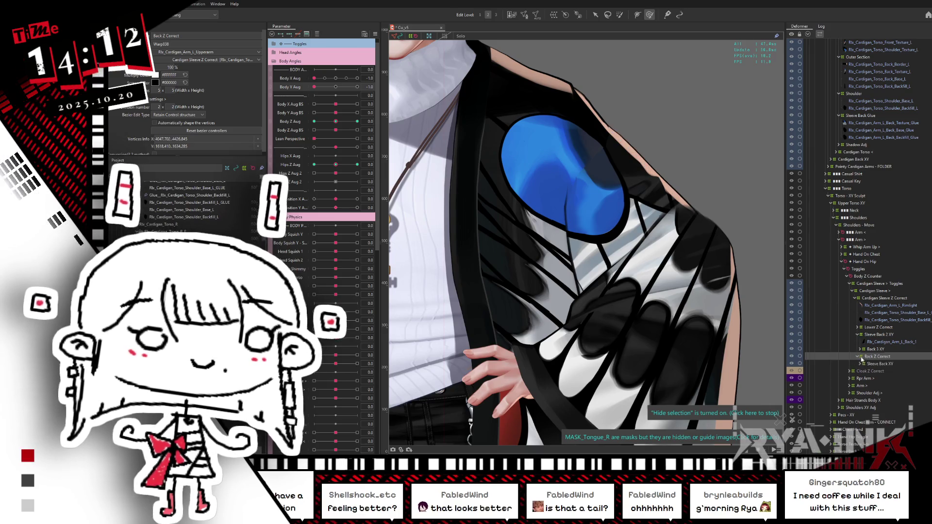
left_click(877, 363)
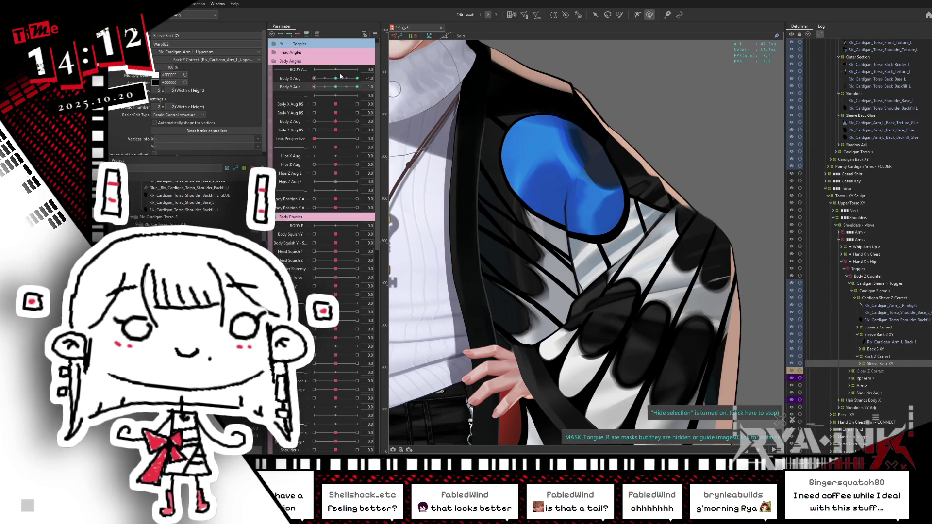
left_click(336, 87)
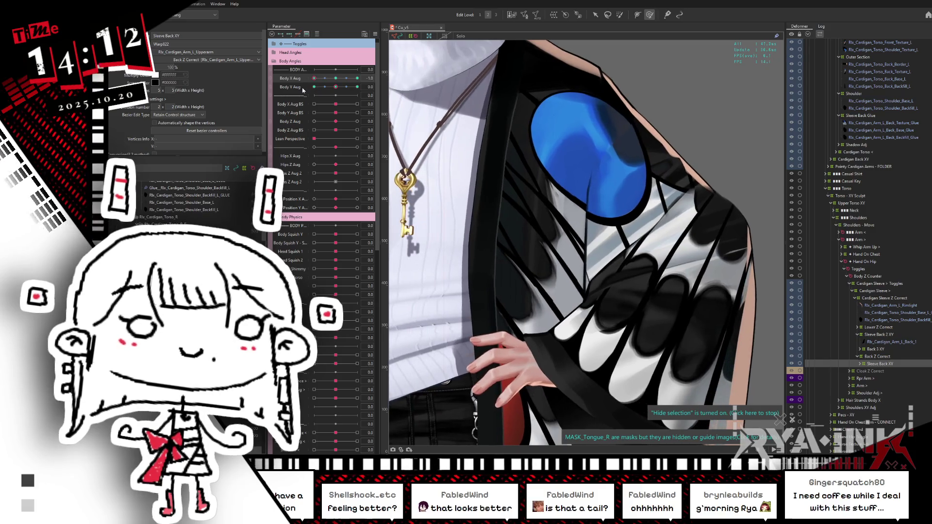
- Shift the Sleeve Back XY vertices slightly left, then check the sleeve at Body X and Y keys
left_click_drag(699, 42, 776, 236)
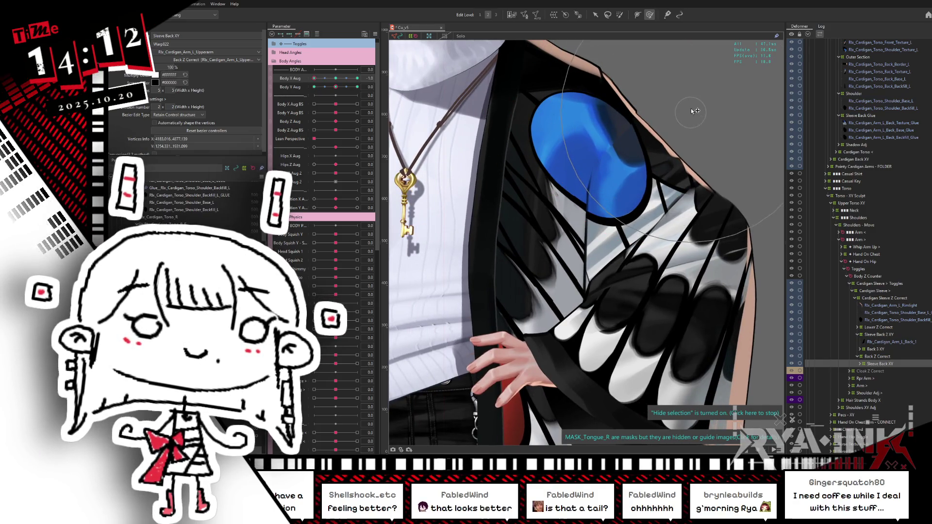
mouse_move(705, 108)
left_mouse_down()
mouse_move(679, 103)
mouse_move(687, 92)
left_mouse_up()
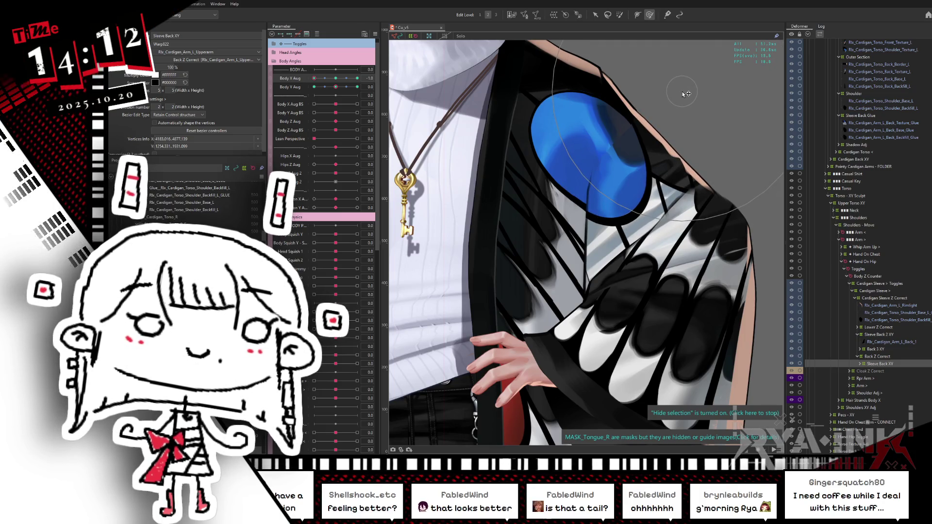
middle_click_drag(582, 194, 593, 272)
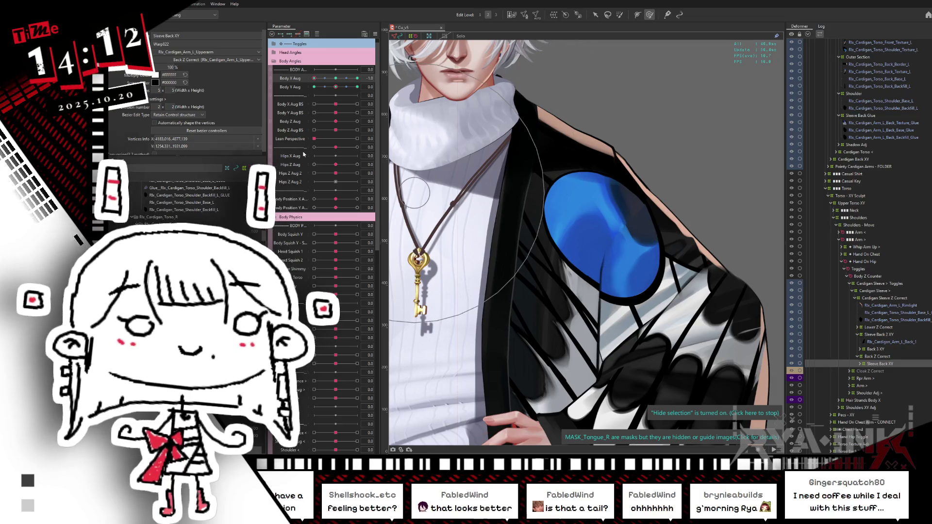
left_click(335, 78)
left_click_drag(335, 80, 360, 78)
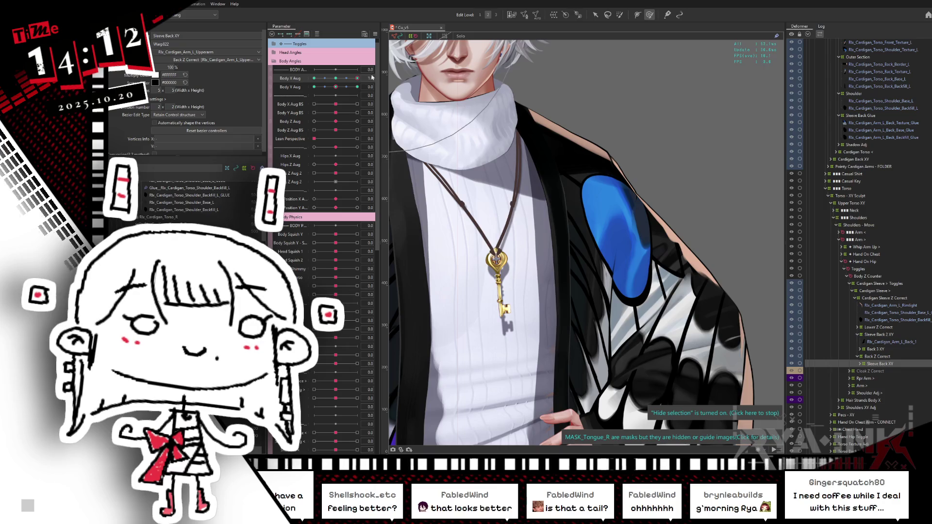
left_click(314, 78)
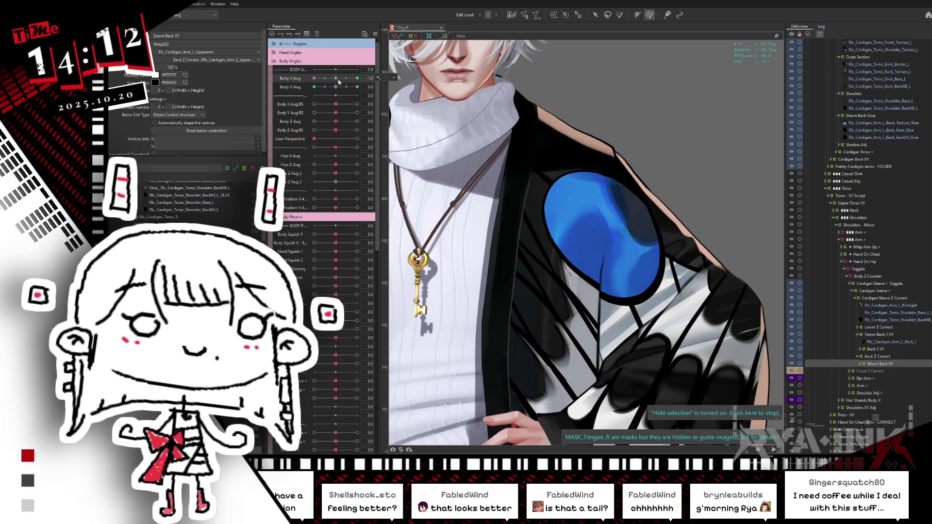
left_click(336, 78)
left_click(357, 87)
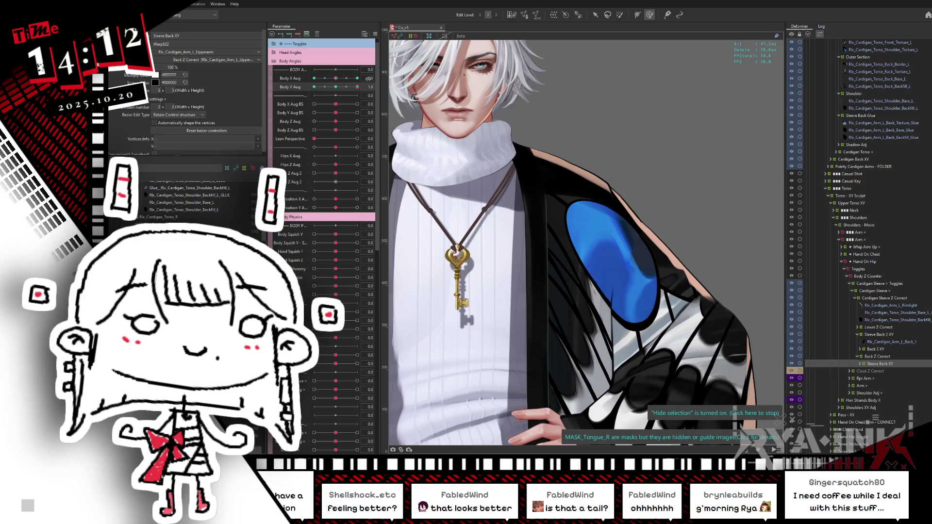
left_click(314, 87)
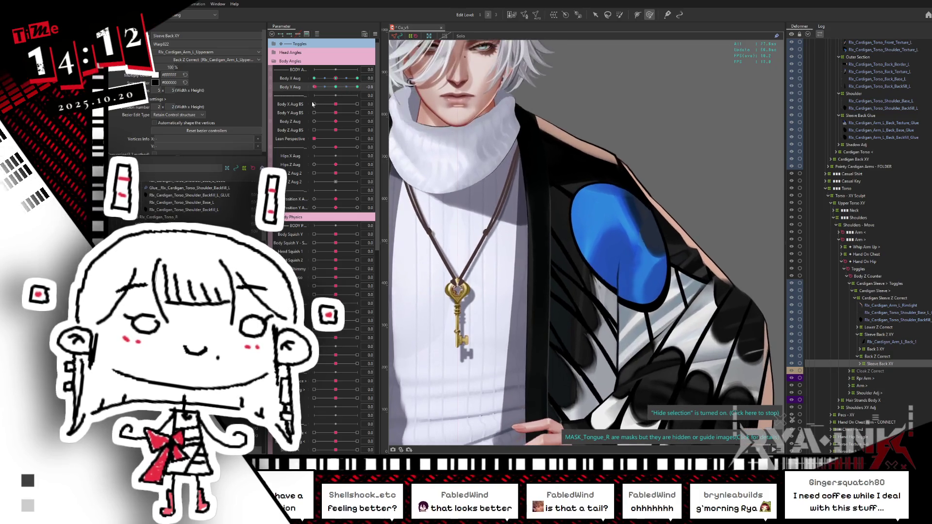
- Adjust the Sleeve Back XY shoulder and sleeve-edge vertices at Body Y Aug 1.0
left_click(639, 166)
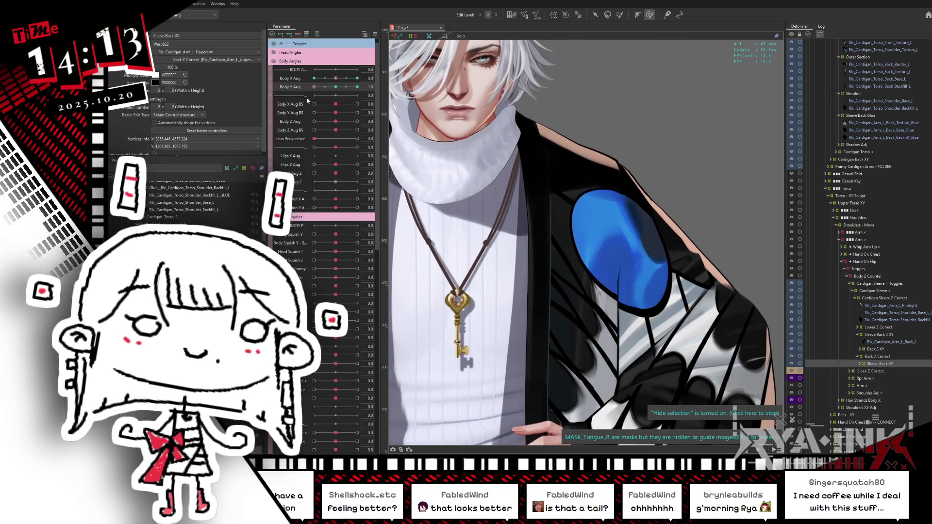
left_click(356, 87)
mouse_move(356, 84)
left_mouse_down()
mouse_move(369, 78)
mouse_move(314, 78)
left_mouse_up()
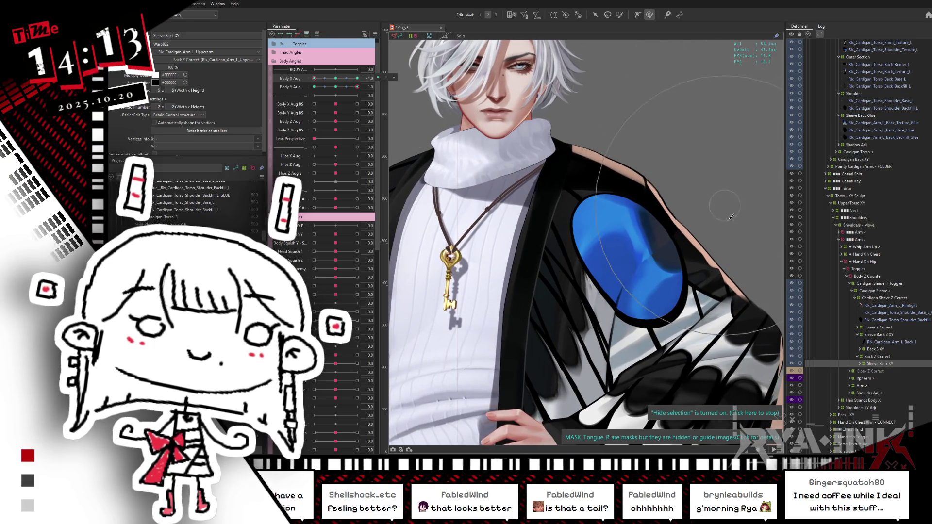
left_click(694, 213)
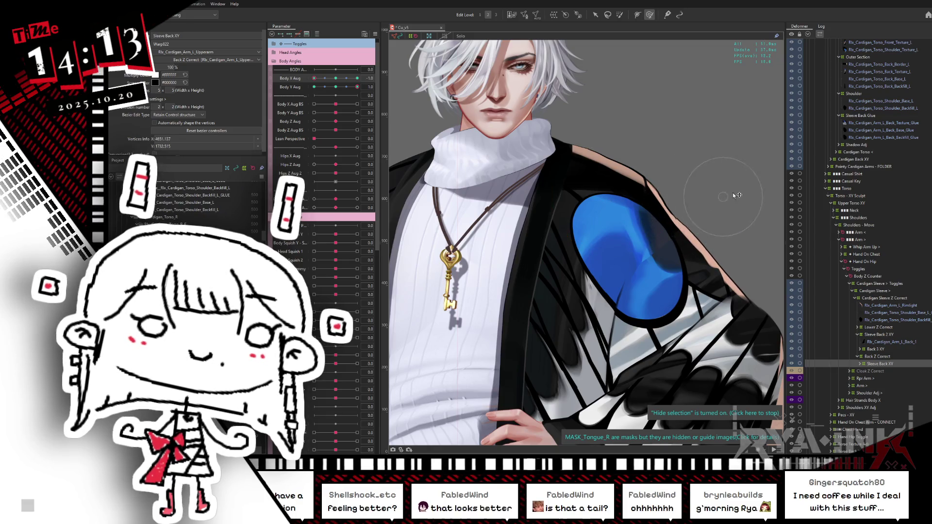
left_click_drag(688, 229, 614, 226)
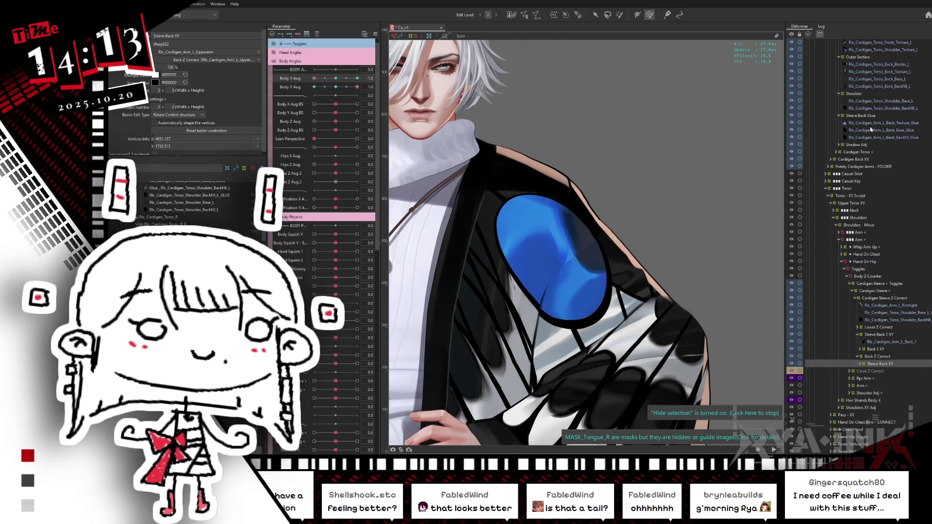
- Edit the Shoulder warp along the sleeve's upper edge, testing turns up to 1.0 and resetting Body Y
left_click(861, 94)
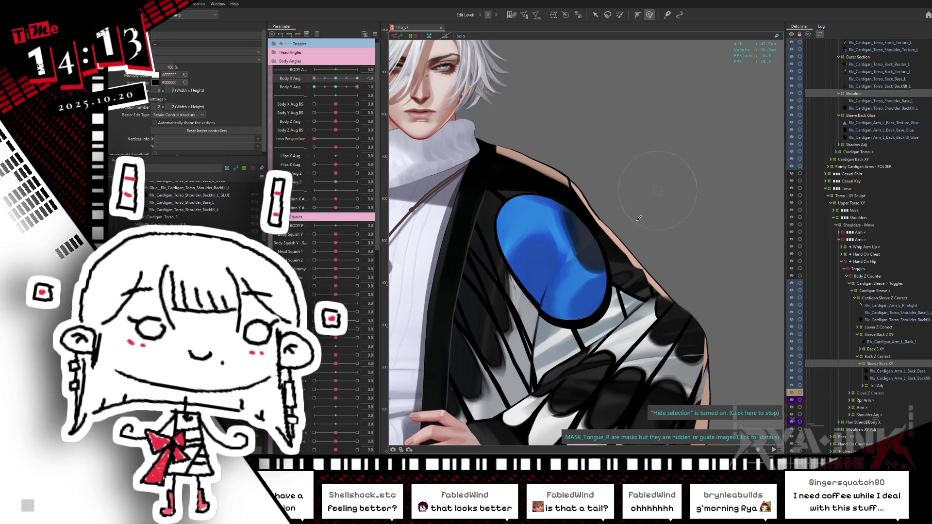
left_click(617, 226)
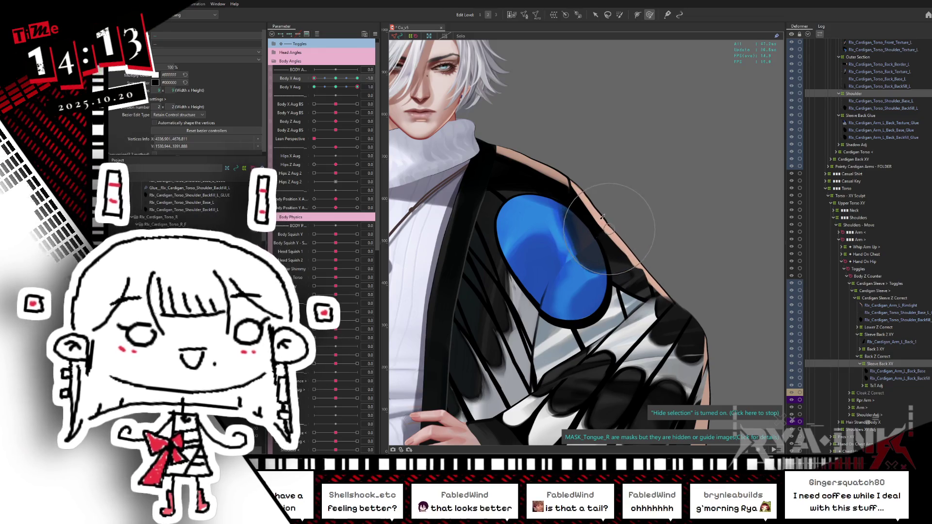
mouse_move(334, 79)
left_mouse_down()
mouse_move(332, 87)
mouse_move(358, 87)
left_mouse_up()
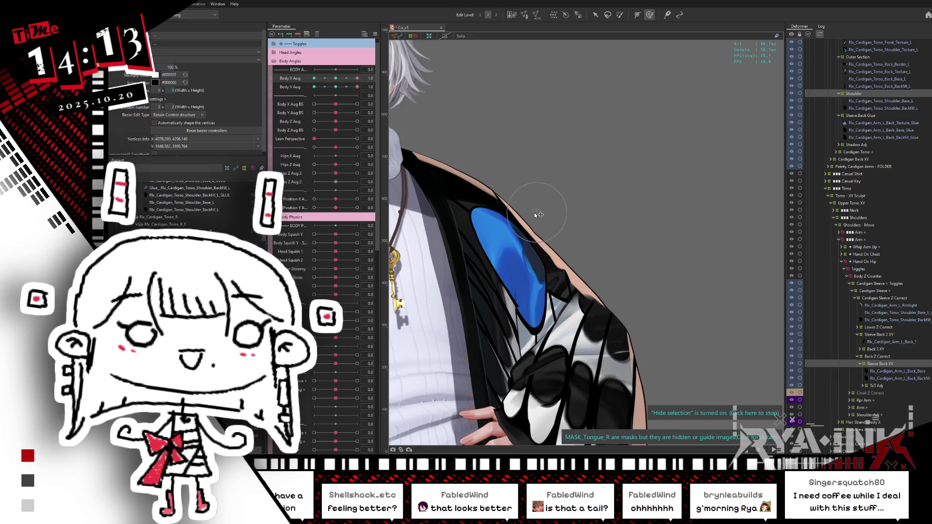
left_click_drag(334, 78, 380, 68)
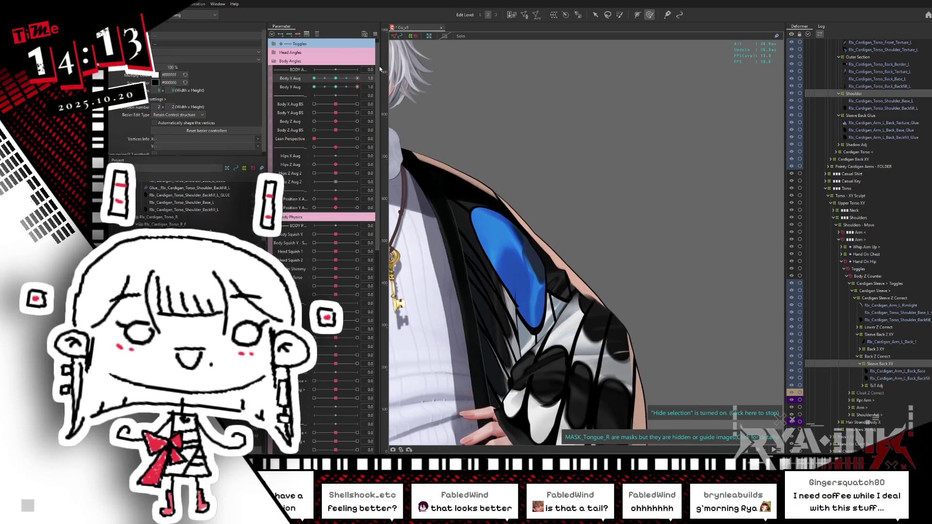
left_click(335, 88)
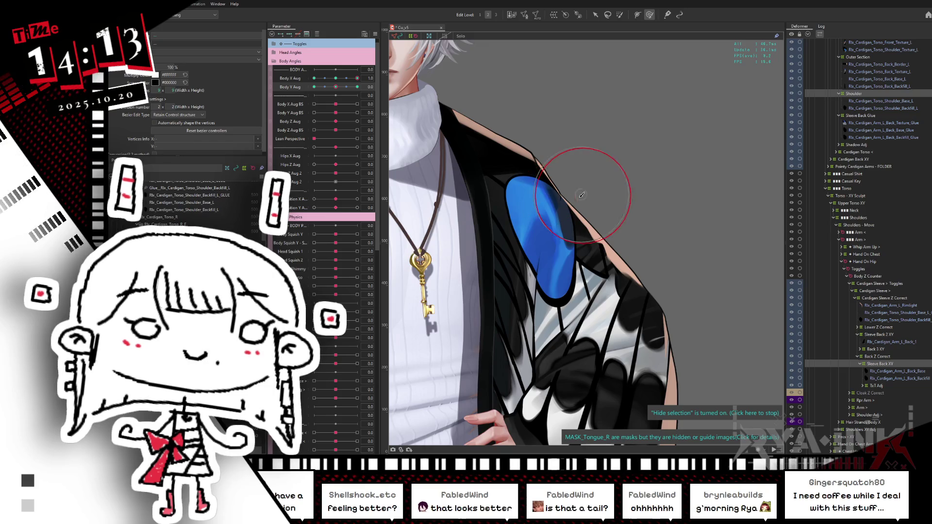
left_click(584, 195)
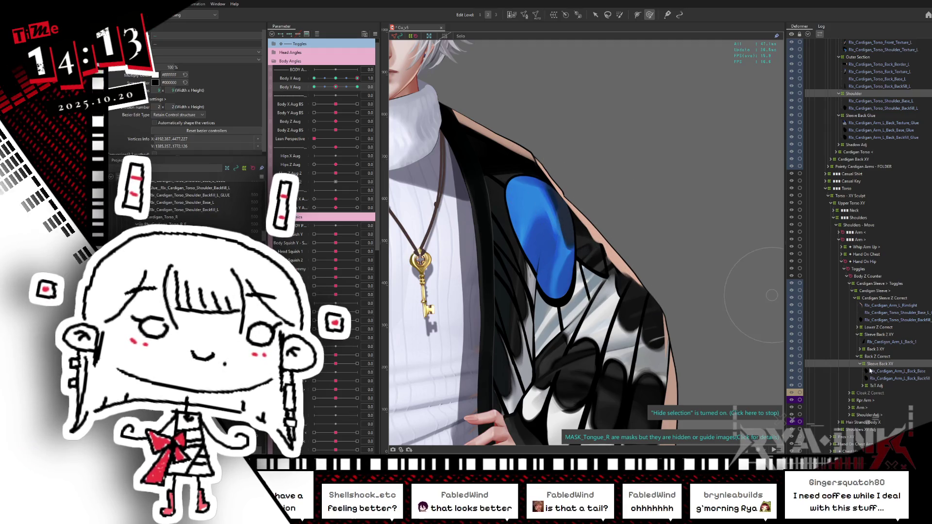
- Check the Sleeve Back XY warp at Body X Aug maximum and back toward neutral
left_click(880, 364)
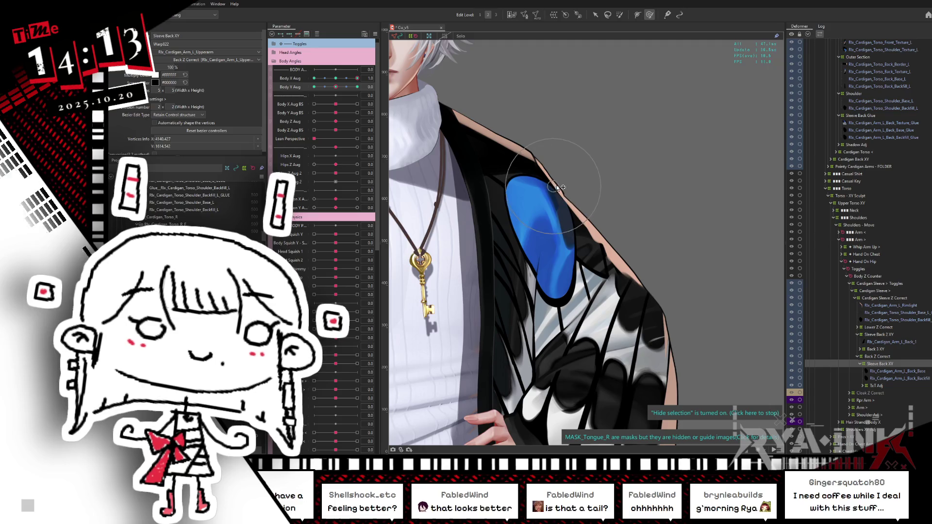
left_click(370, 76)
left_click_drag(359, 78, 335, 79)
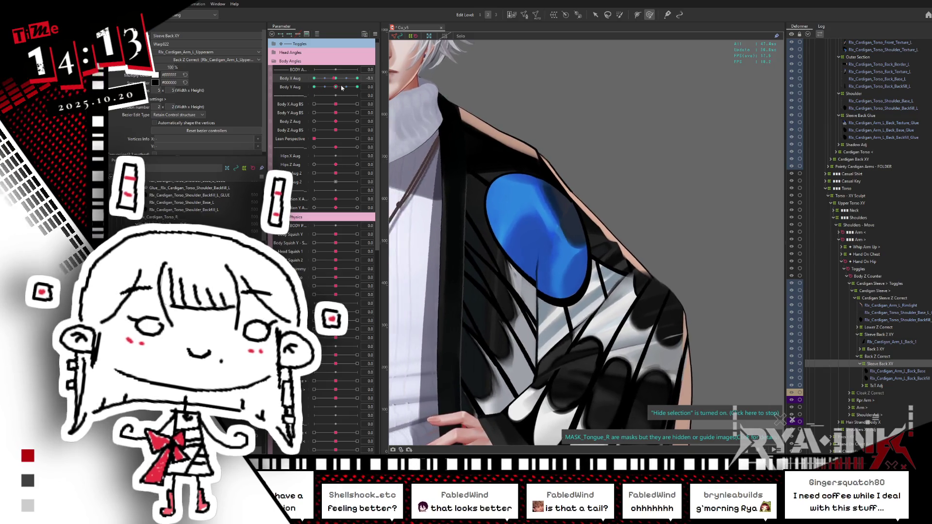
left_click(357, 78)
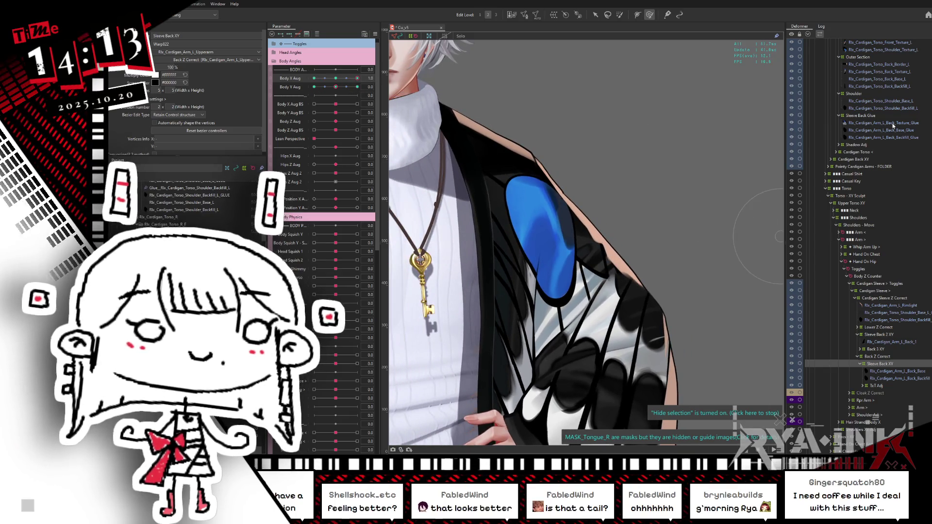
left_click(865, 95)
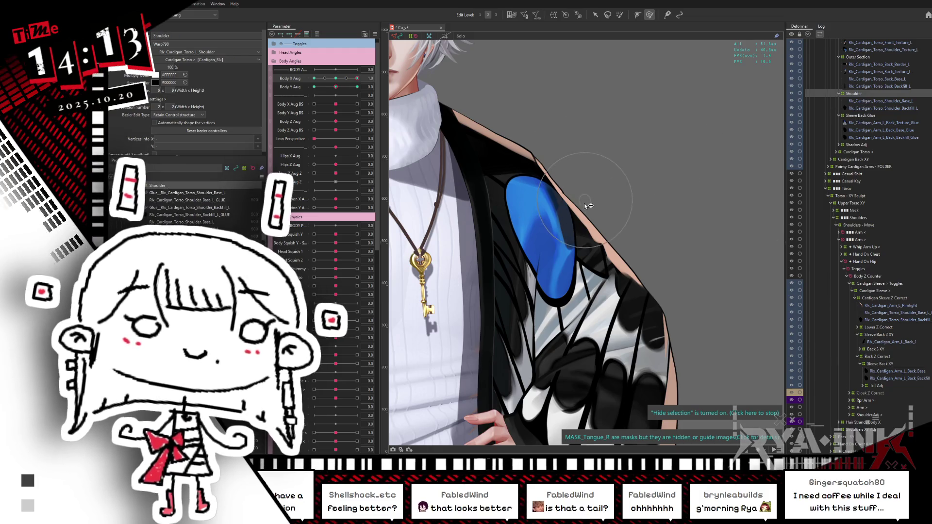
- Pull the shoulder edge down and outward, then test Sleeve Back XY at the opposite Body X extreme
left_click_drag(586, 203, 597, 224)
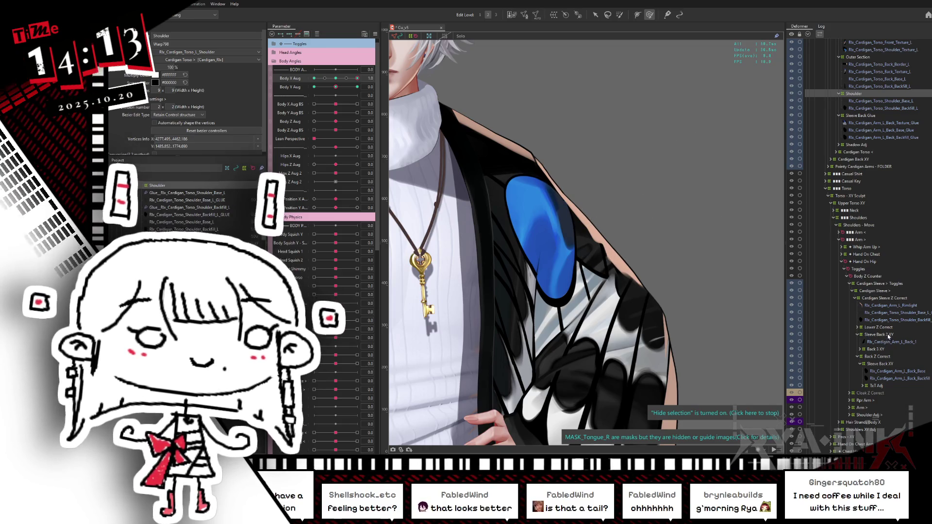
left_click(886, 365)
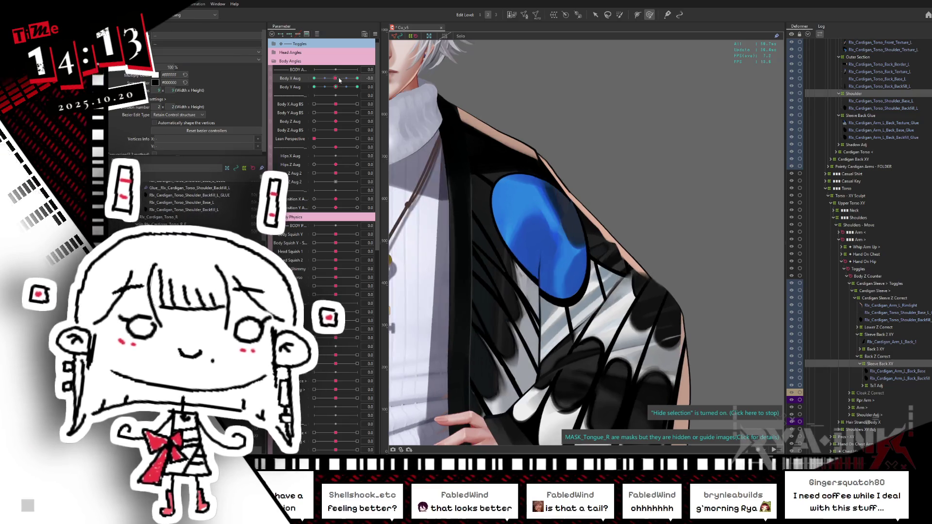
mouse_move(358, 78)
left_mouse_down()
mouse_move(292, 96)
mouse_move(313, 93)
mouse_move(304, 99)
left_mouse_up()
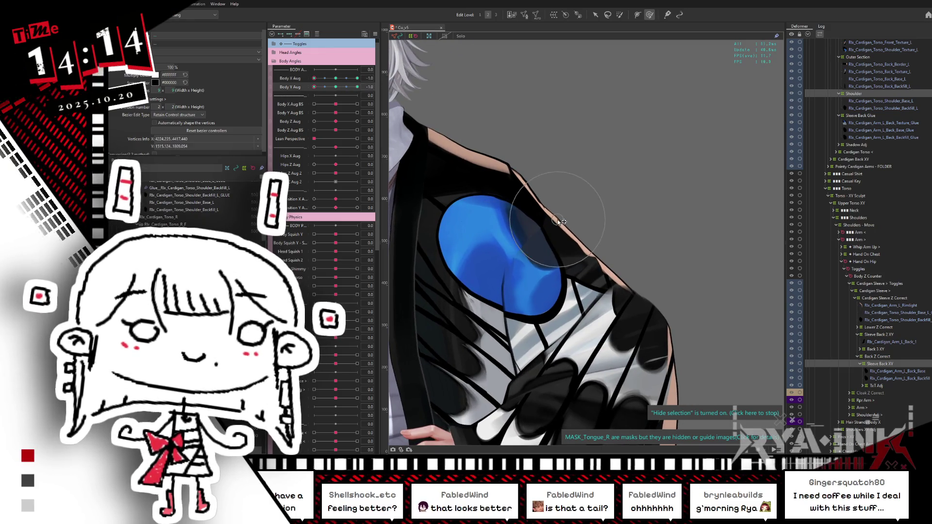
left_click(886, 365)
- Reshape the Shoulder warp's edge vertices to fit the pose and preview the Body X turn
left_click(879, 95)
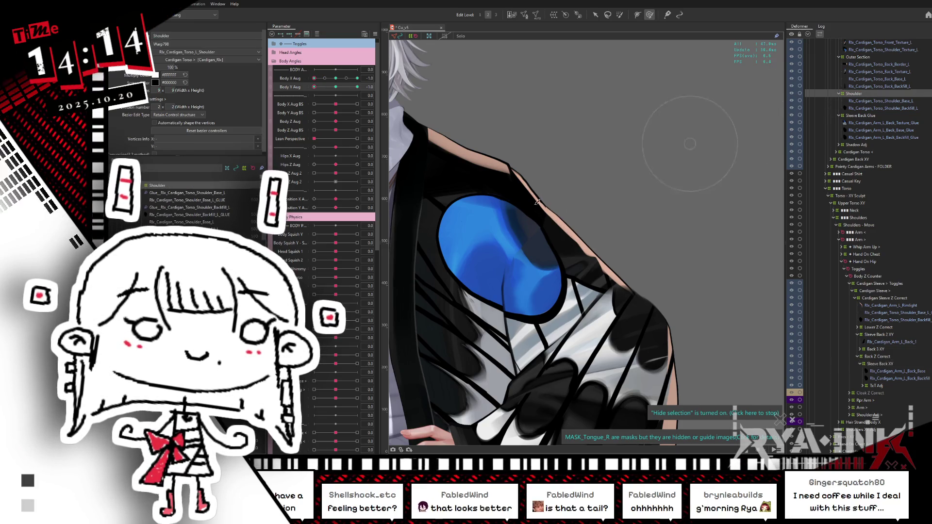
mouse_move(553, 213)
left_mouse_down()
mouse_move(578, 229)
mouse_move(567, 258)
mouse_move(544, 243)
mouse_move(538, 209)
mouse_move(585, 192)
mouse_move(584, 183)
left_mouse_up()
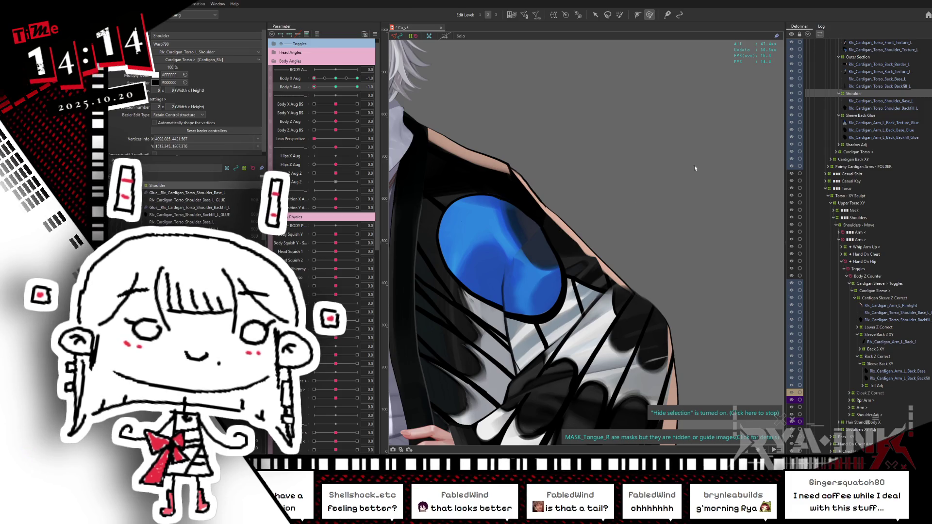
left_click(869, 108)
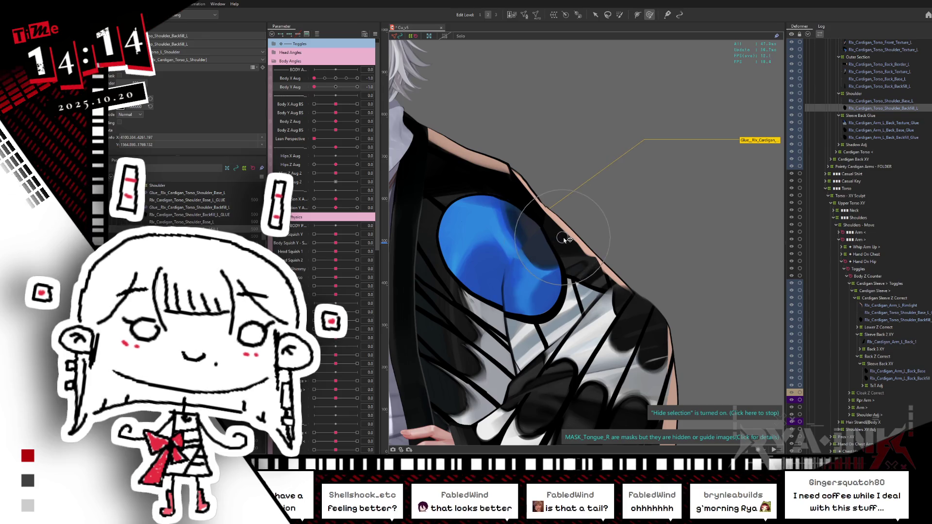
left_click(857, 94)
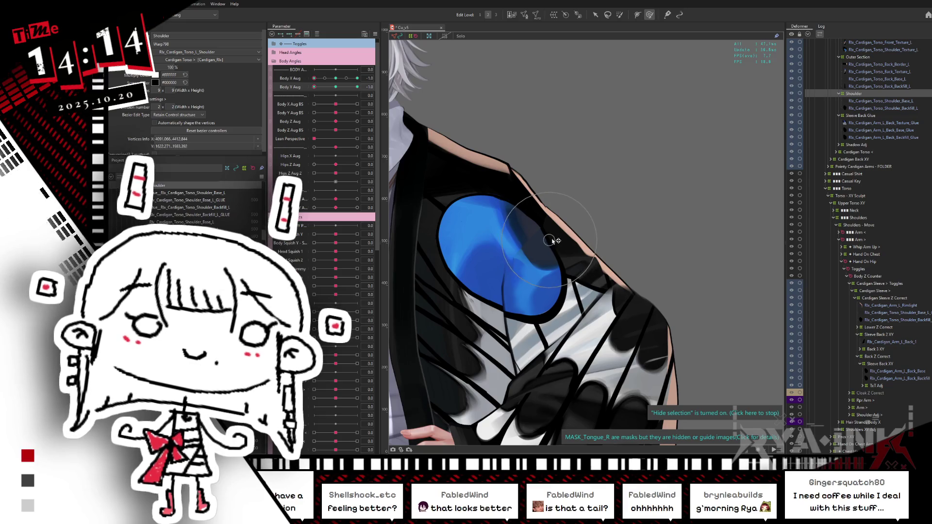
left_click_drag(558, 234, 564, 235)
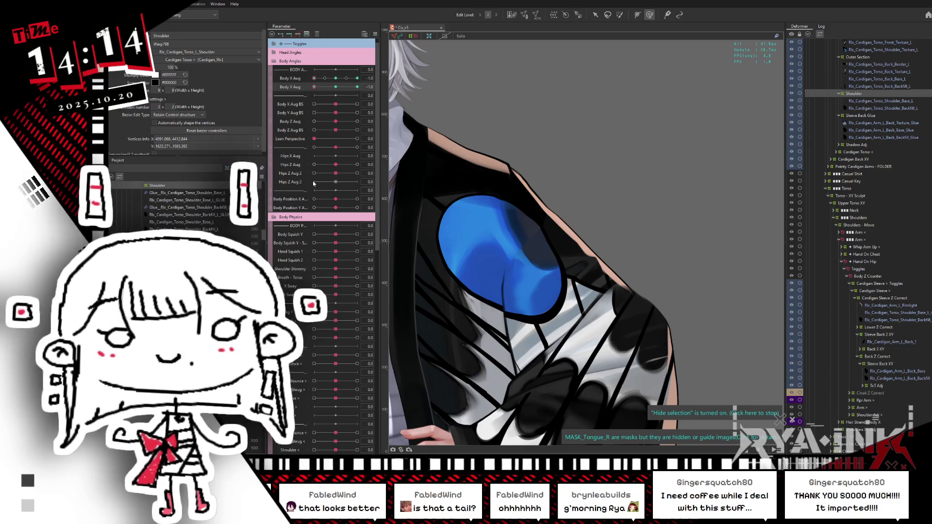
mouse_move(335, 78)
left_mouse_down()
mouse_move(352, 79)
mouse_move(295, 92)
mouse_move(336, 85)
mouse_move(335, 93)
left_mouse_up()
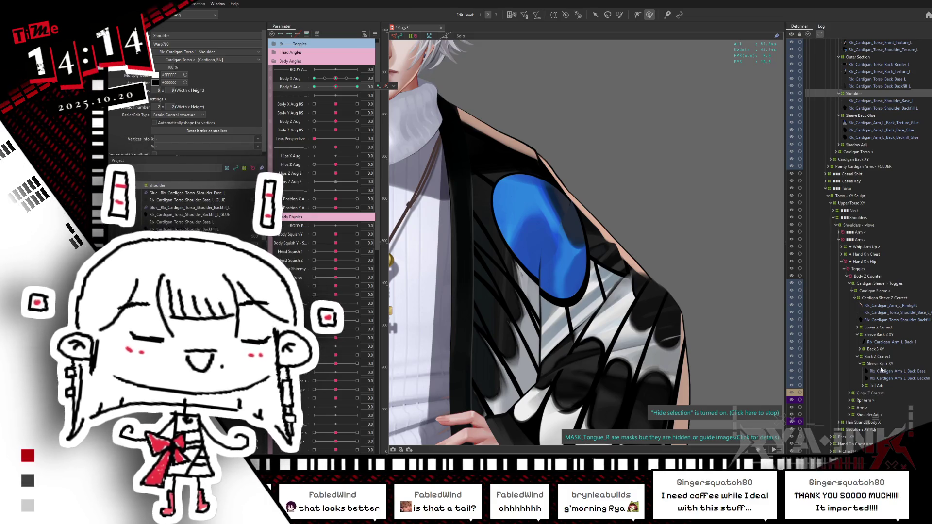
left_click(880, 364)
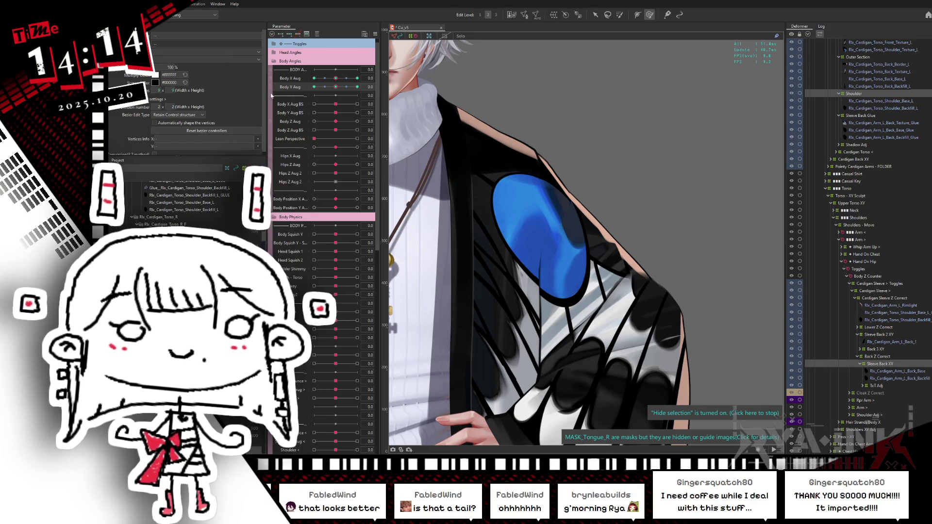
left_click(374, 35)
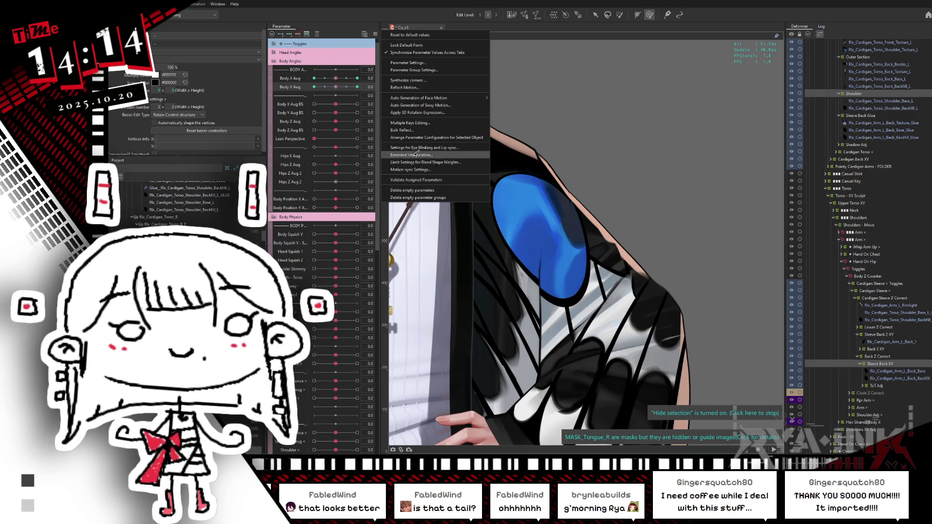
left_click(398, 161)
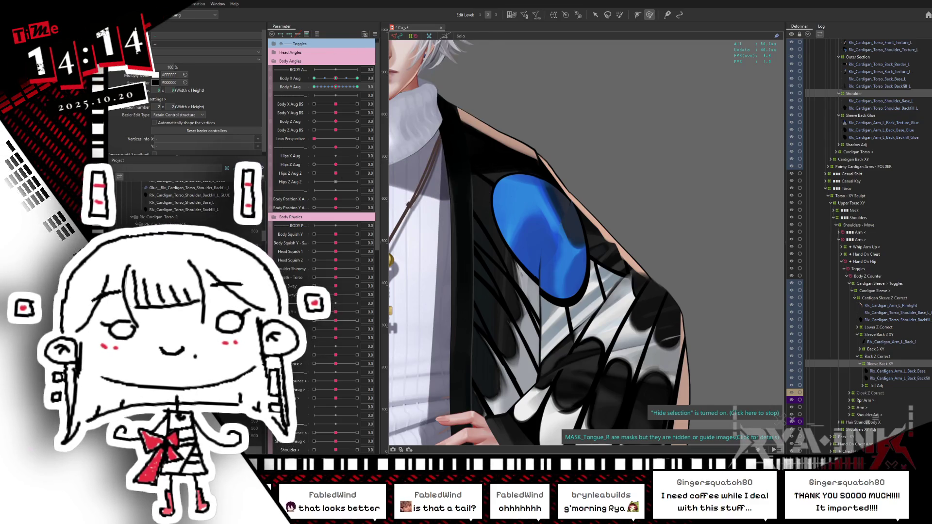
mouse_move(335, 78)
left_mouse_down()
mouse_move(313, 86)
mouse_move(336, 83)
left_mouse_up()
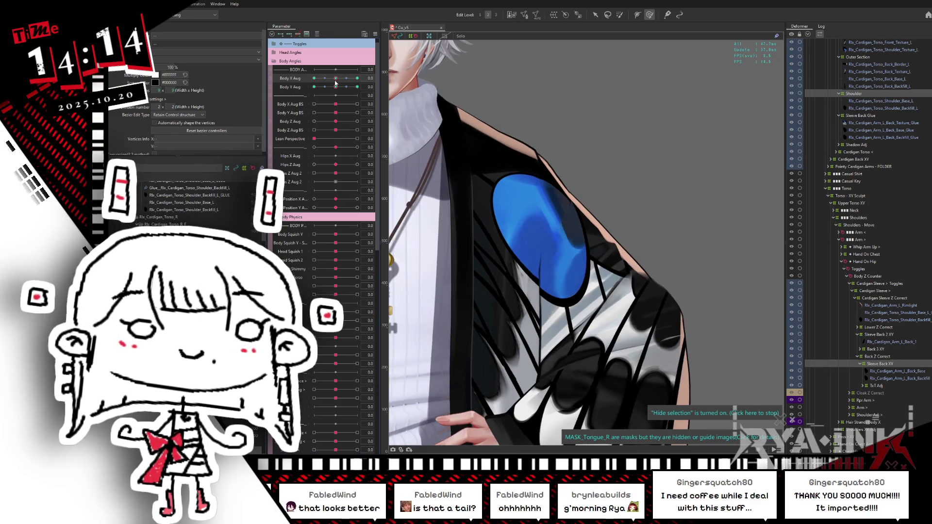
left_click(861, 97)
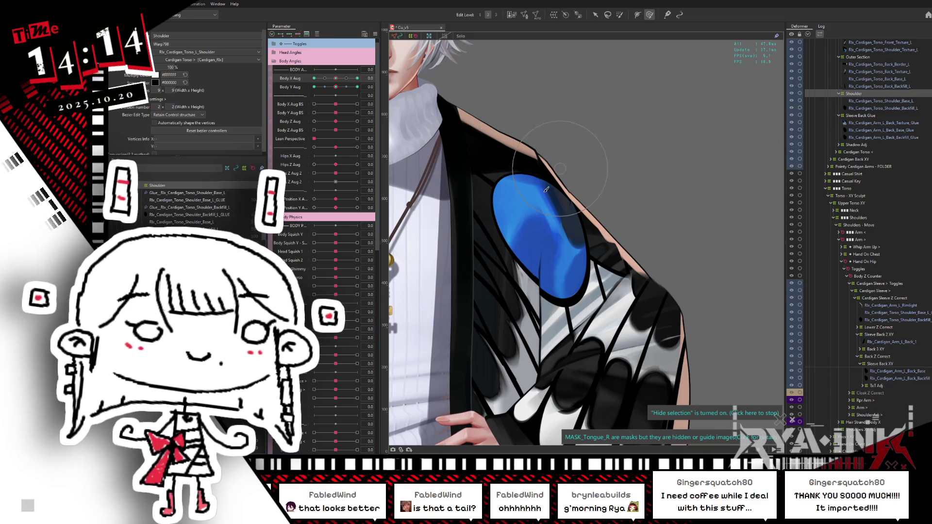
left_click_drag(335, 78, 335, 84)
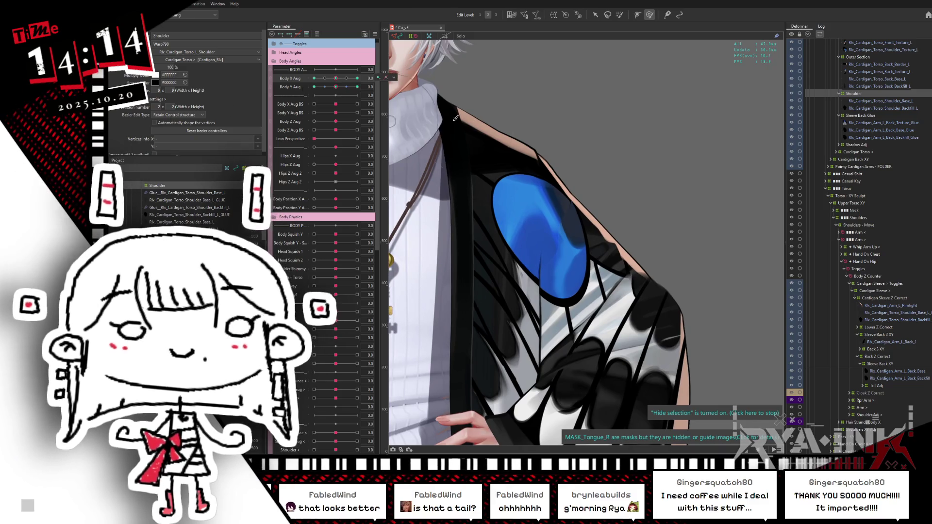
left_click(363, 35)
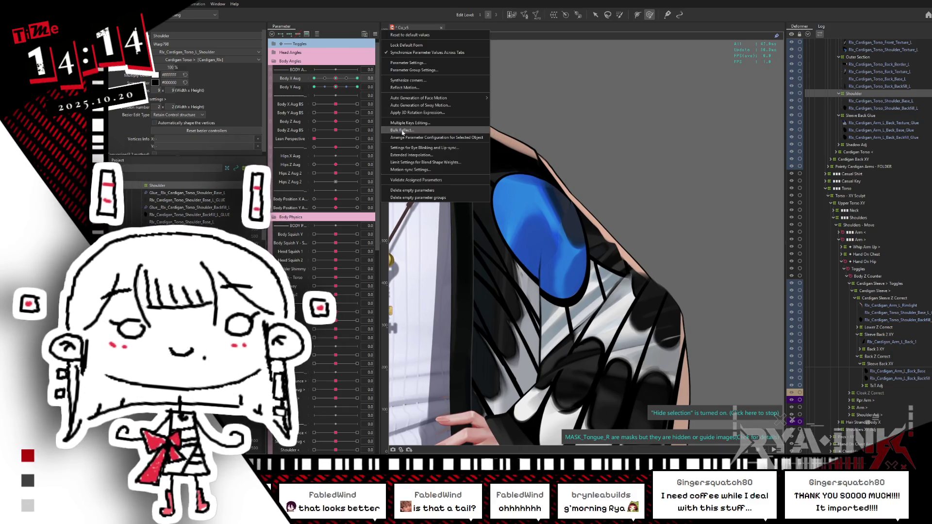
left_click(357, 173)
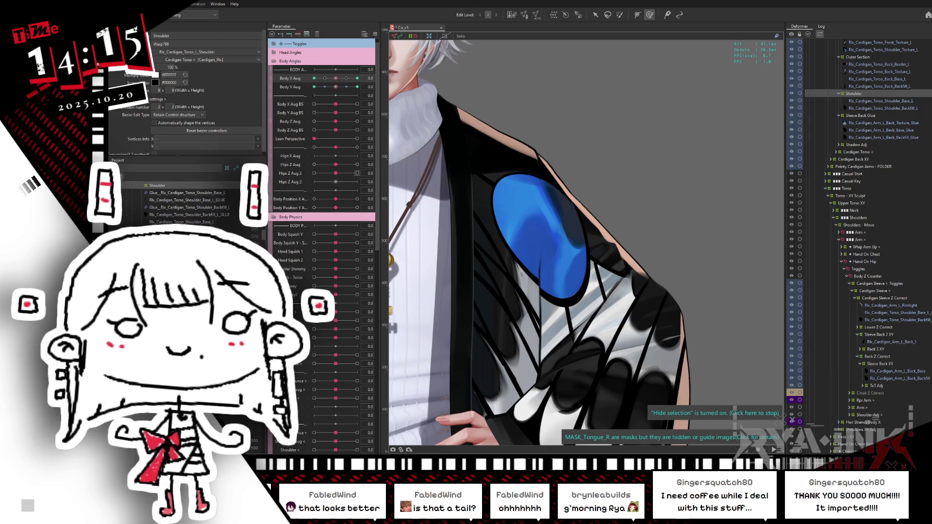
- Test Body X Aug at 0.4 and 1.0, then reshape the Sleeve Back XY blue wing shape
mouse_move(339, 80)
left_mouse_down()
mouse_move(343, 92)
mouse_move(308, 102)
mouse_move(363, 95)
mouse_move(326, 102)
mouse_move(361, 107)
left_mouse_up()
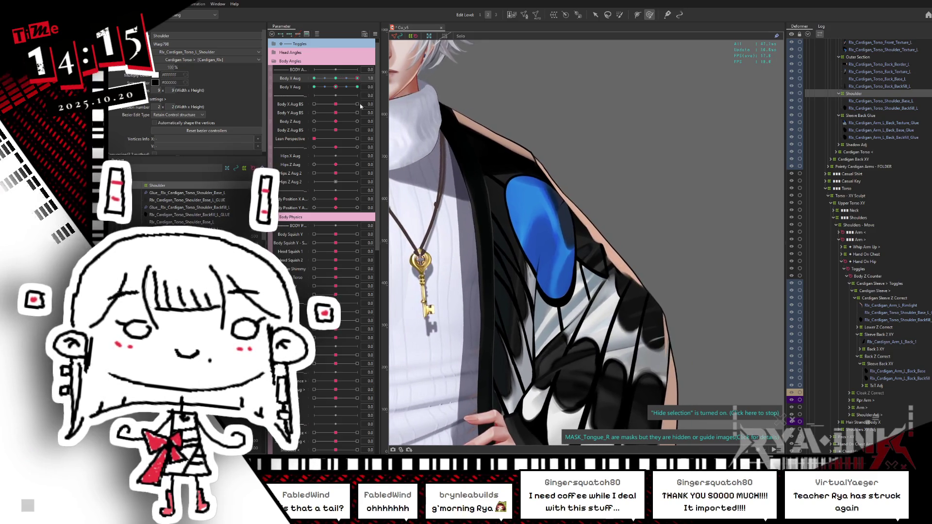
left_click(569, 224)
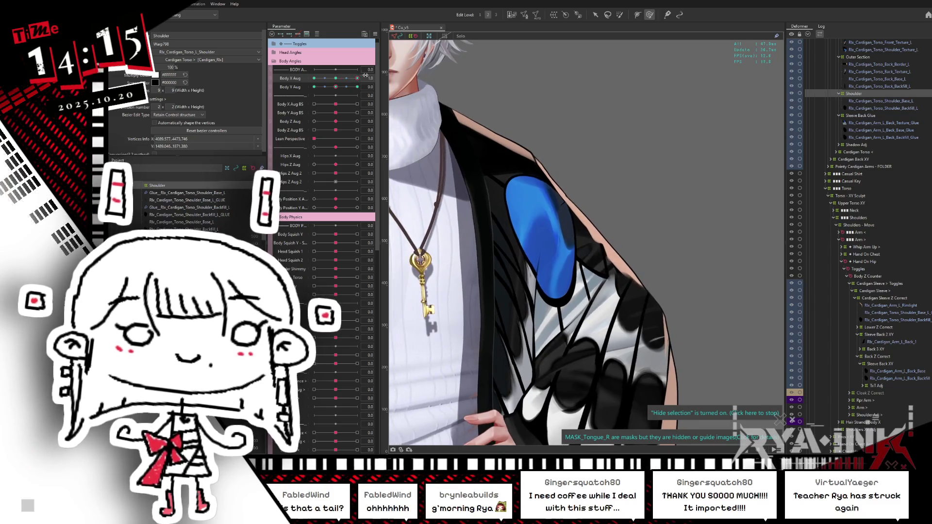
mouse_move(353, 81)
left_mouse_down()
mouse_move(313, 83)
mouse_move(284, 99)
mouse_move(358, 86)
left_mouse_up()
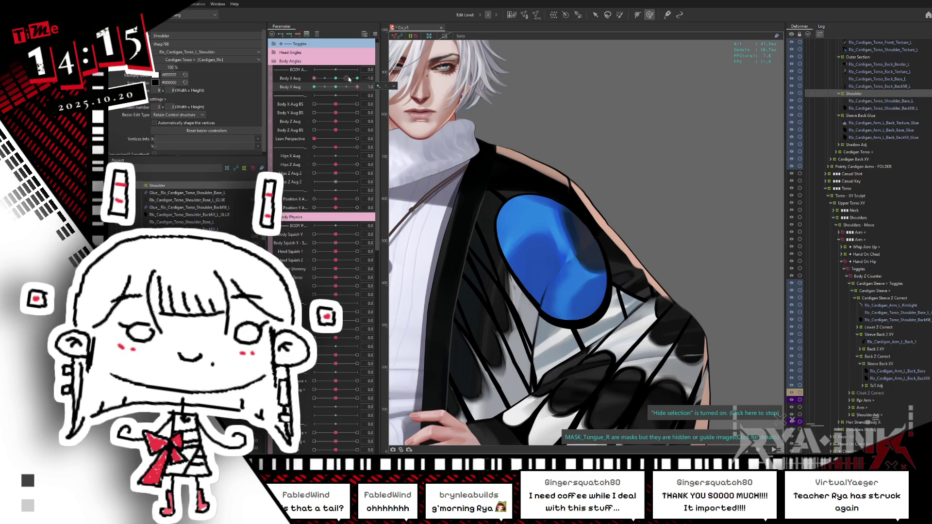
left_click(347, 79)
mouse_move(347, 82)
left_mouse_down()
mouse_move(366, 78)
mouse_move(314, 98)
left_mouse_up()
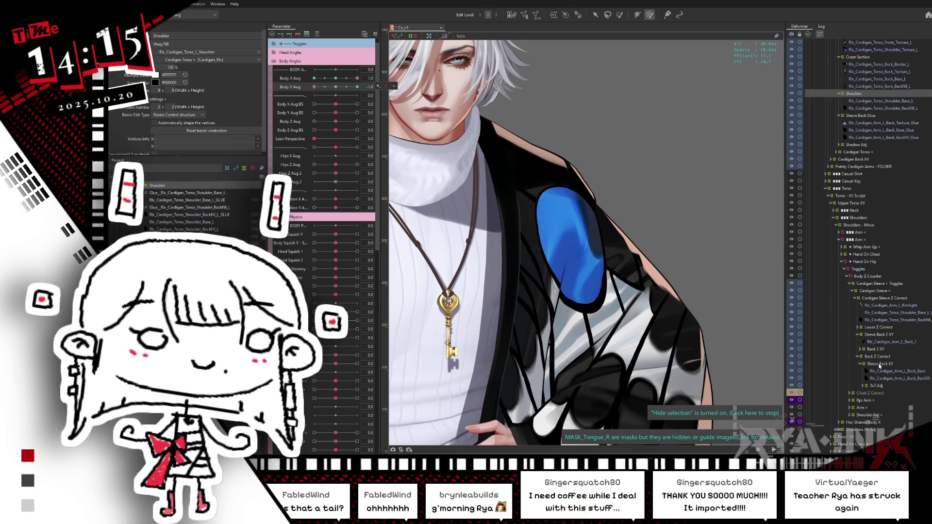
left_click(878, 364)
left_click_drag(598, 218, 577, 209)
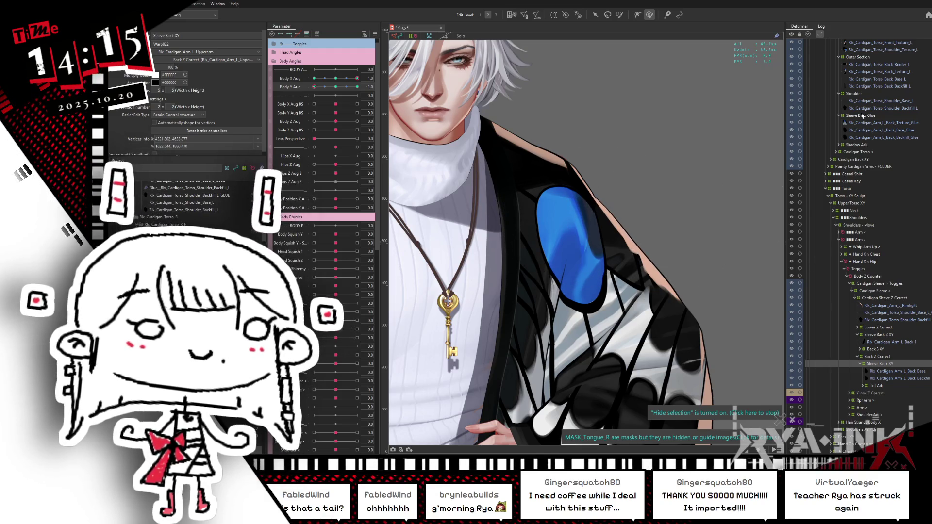
- Nudge the blue Shoulder shape, then give Sleeve Back XY a 10 x 10 warp division
left_click(862, 95)
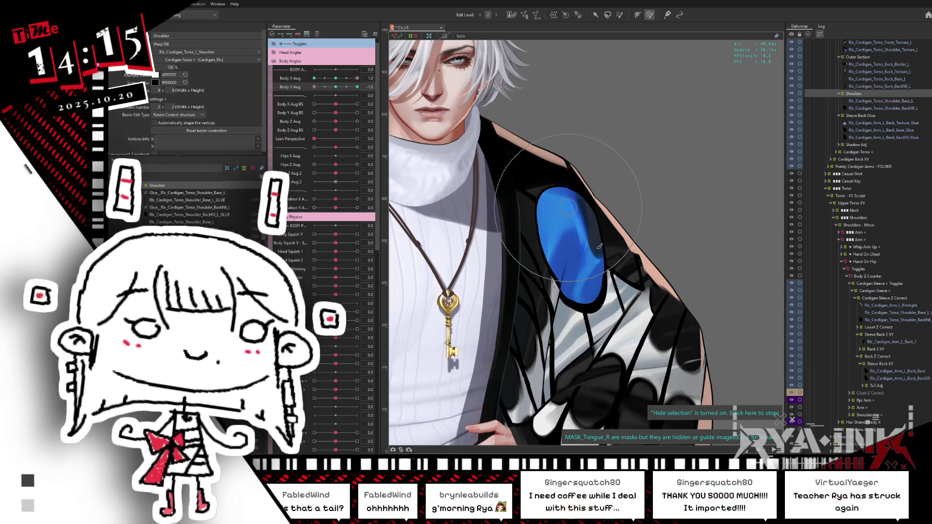
mouse_move(593, 250)
left_mouse_down()
mouse_move(590, 274)
mouse_move(582, 201)
left_mouse_up()
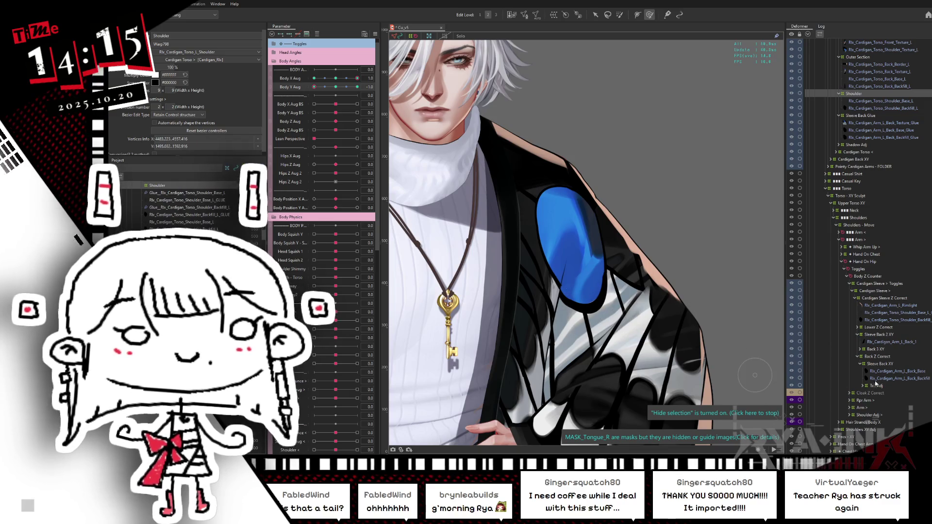
left_click(879, 364)
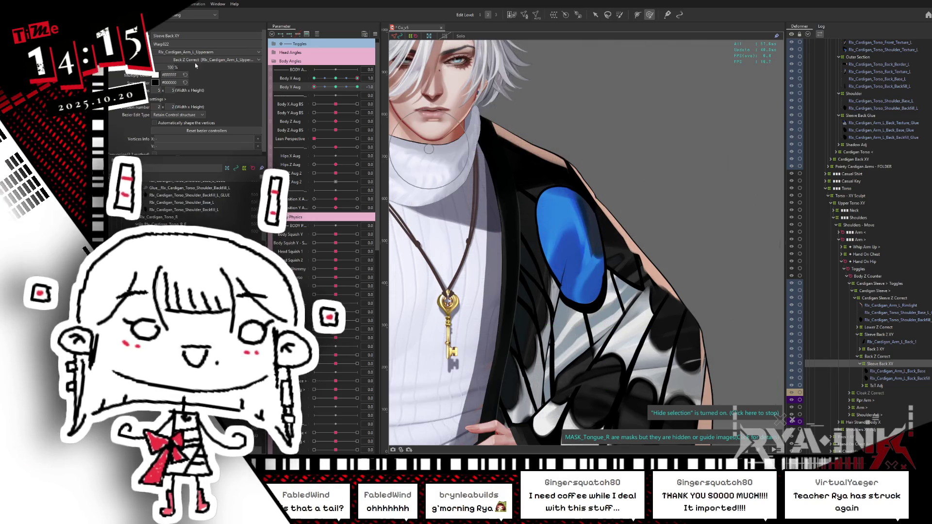
type("10")
key("Return")
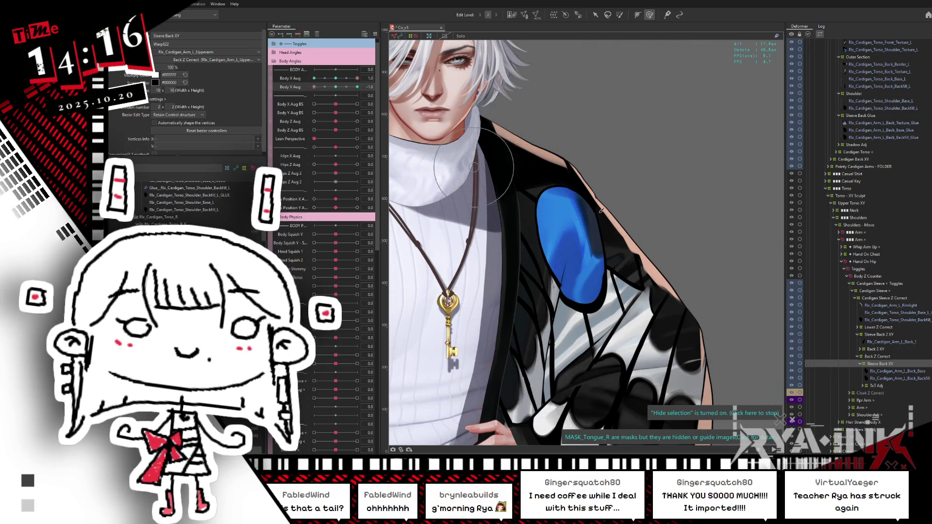
left_click(613, 189)
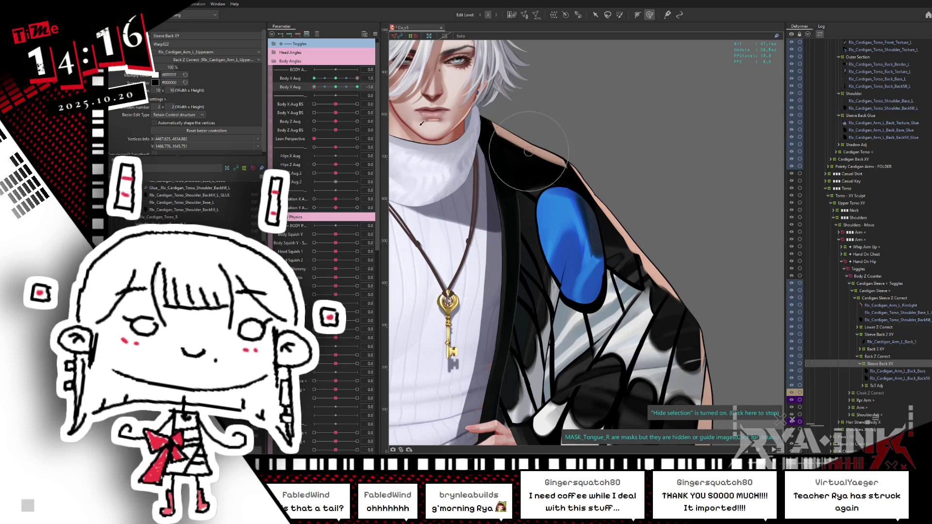
- Test the shoulders with Body Y Aug around -0.5 and Shoulder Shimmy at -1.0
mouse_move(314, 86)
left_mouse_down()
mouse_move(363, 95)
mouse_move(306, 89)
left_mouse_up()
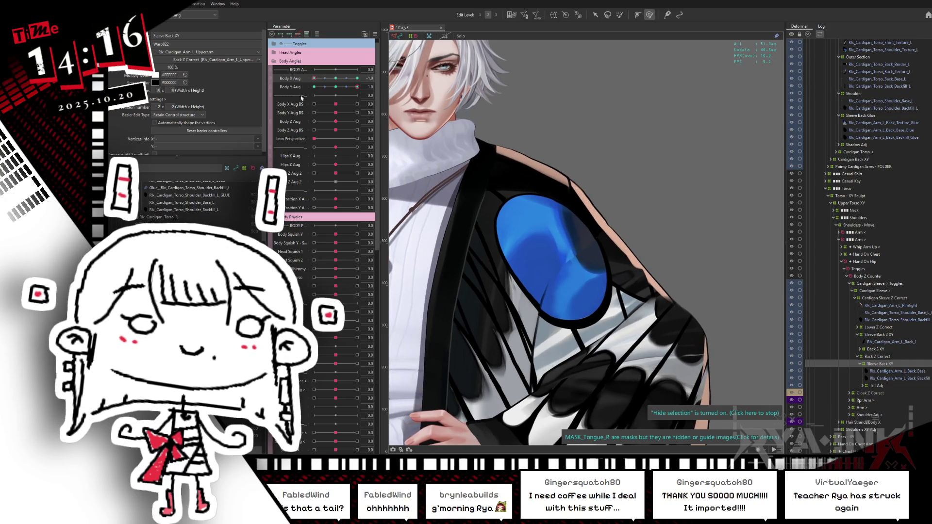
mouse_move(352, 89)
left_mouse_down()
mouse_move(332, 92)
mouse_move(357, 86)
left_mouse_up()
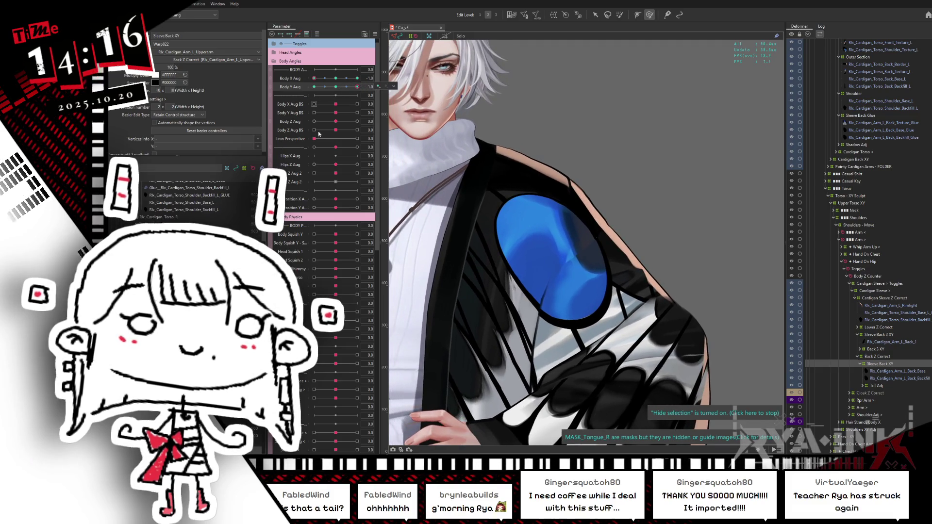
mouse_move(336, 268)
left_mouse_down()
mouse_move(314, 268)
mouse_move(390, 258)
left_mouse_up()
- Reset both body angles to neutral and push Shoulder Shimmy to 1.0
left_click(334, 78)
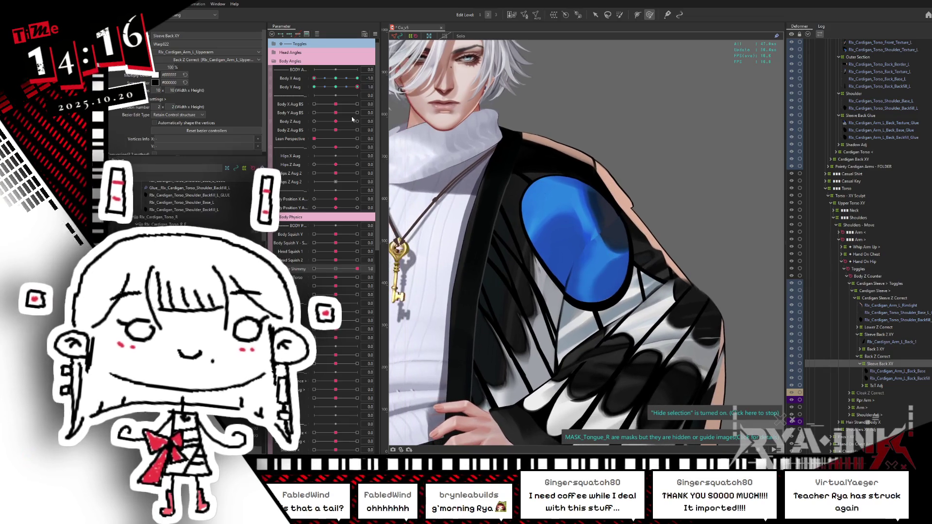
left_click(335, 87)
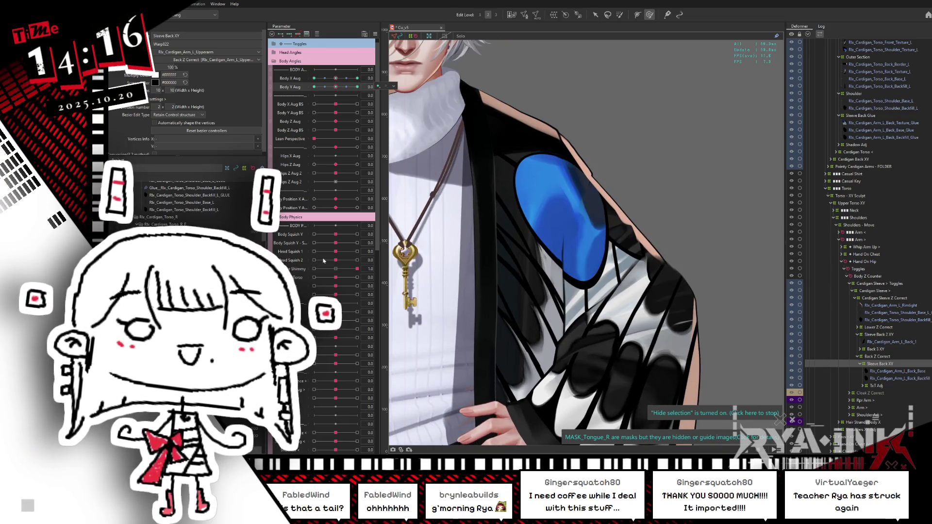
left_click(337, 269)
left_click_drag(337, 269, 454, 258)
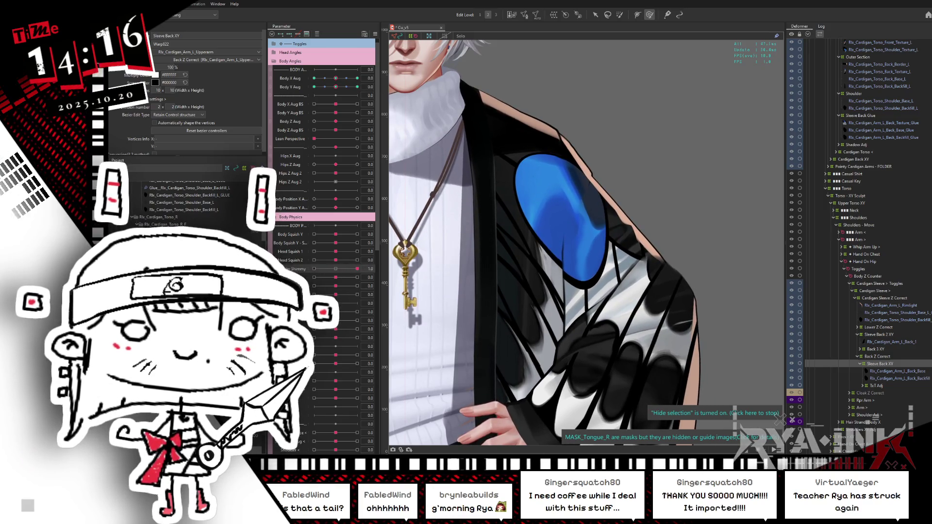
left_click(903, 371)
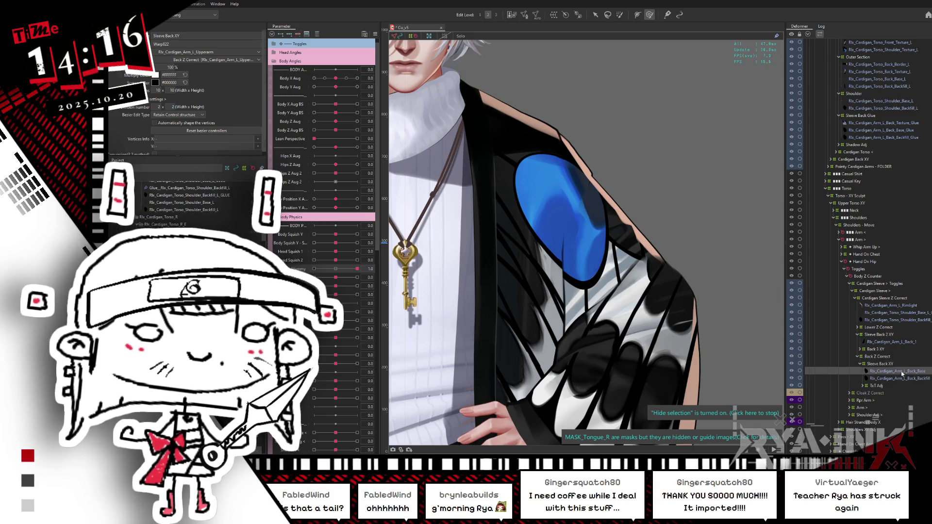
- Select the shoulder base glues and check them with Shoulder Shimmy flipped to -1.0
left_click(761, 139)
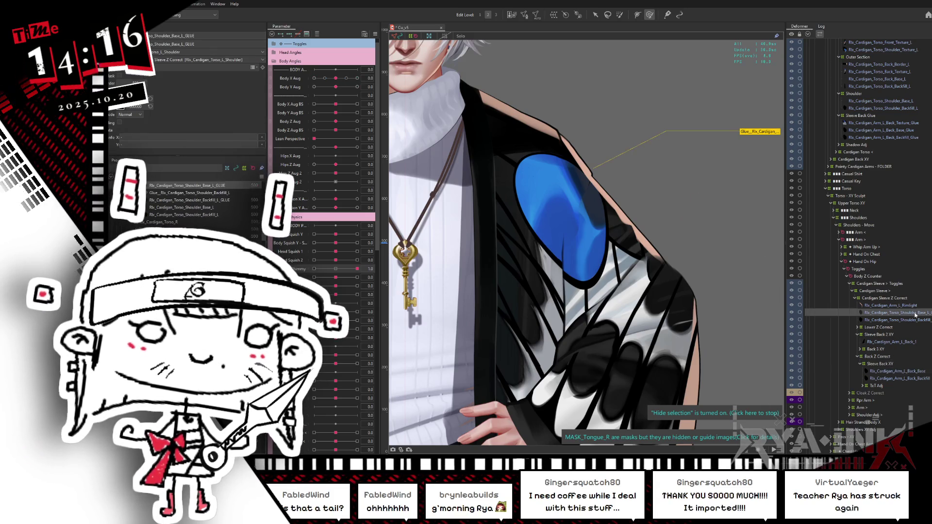
left_click(760, 133)
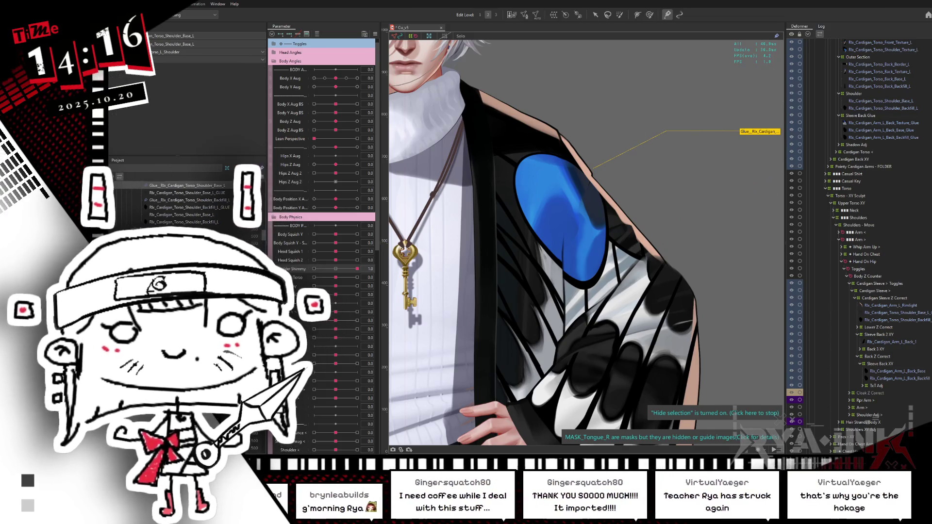
left_click(190, 200, "ctrl")
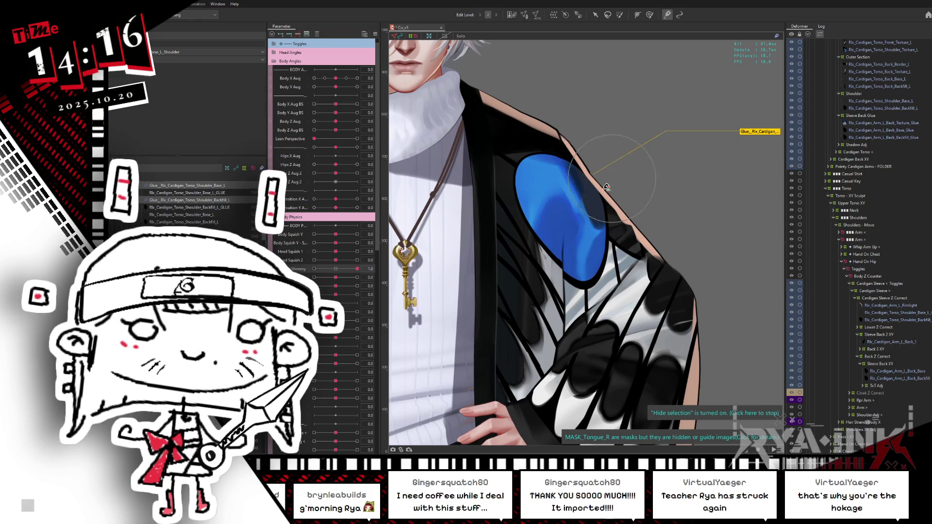
left_click_drag(357, 268, 314, 268)
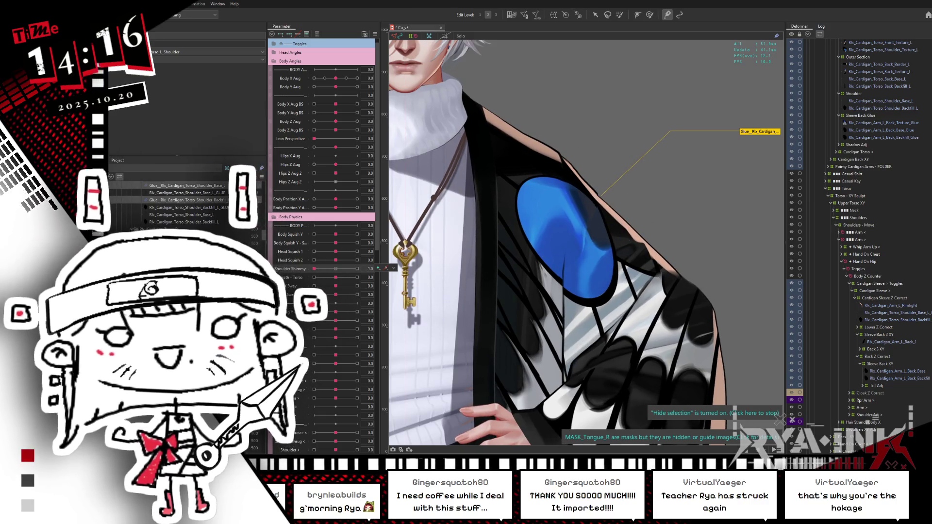
left_click(411, 211)
- Hide the canvas guides with Ctrl+H and select the cardigan cuff mesh near the hand
scroll(264, 234, "up", 3)
scroll(263, 230, "up", 5)
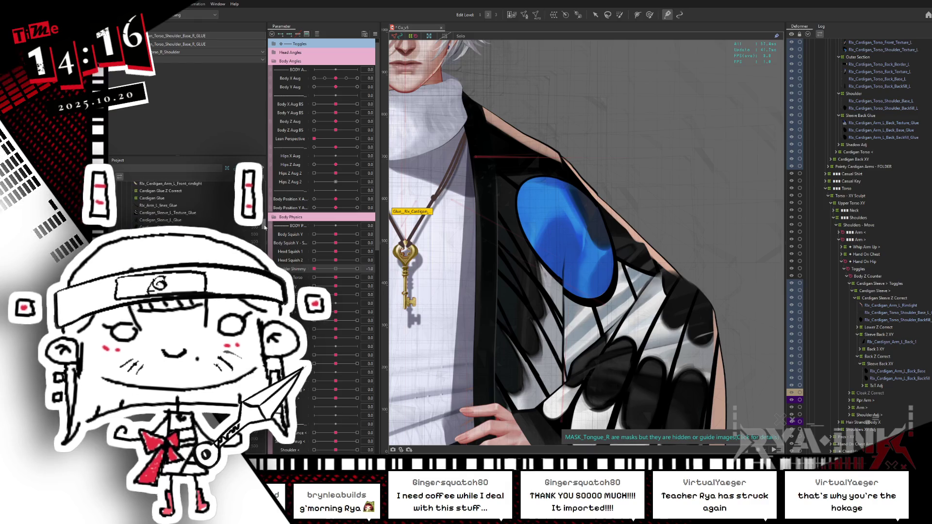
key("ctrl+h")
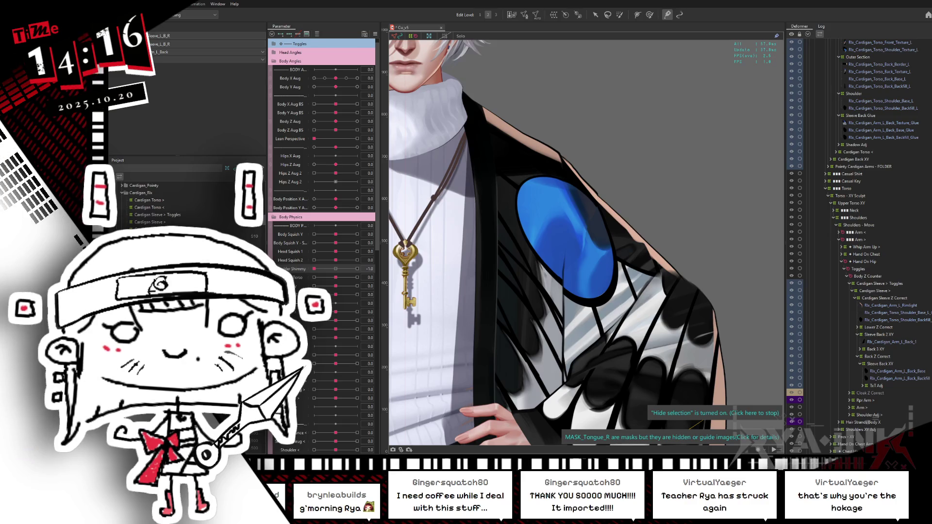
left_click(531, 421)
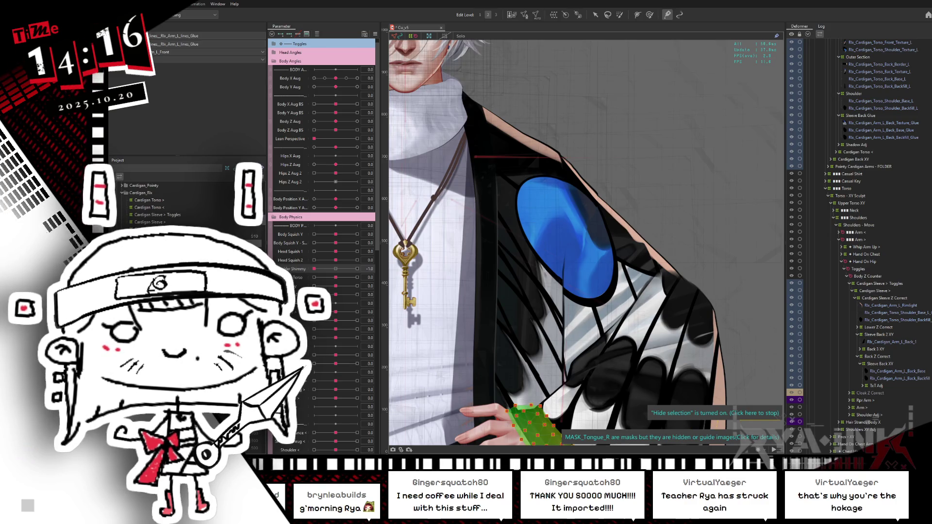
key("ctrl+h")
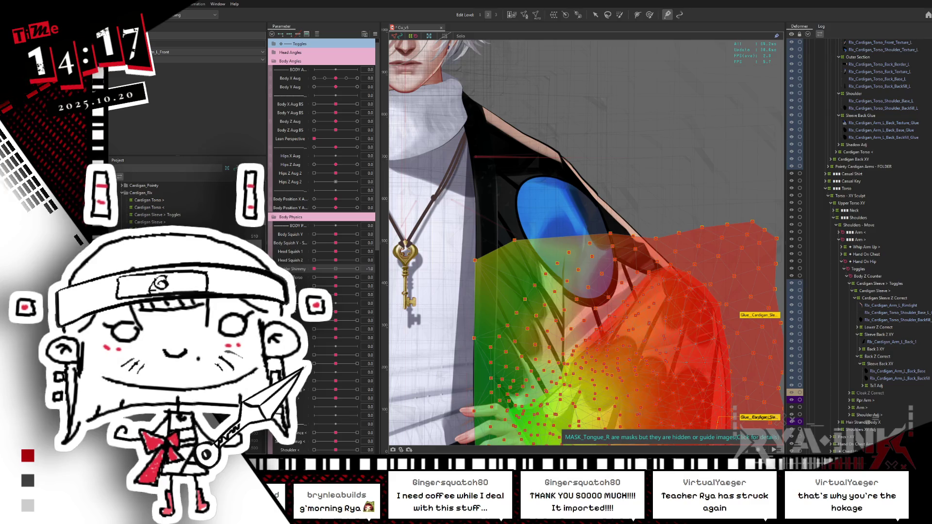
scroll(585, 229, "down", 3)
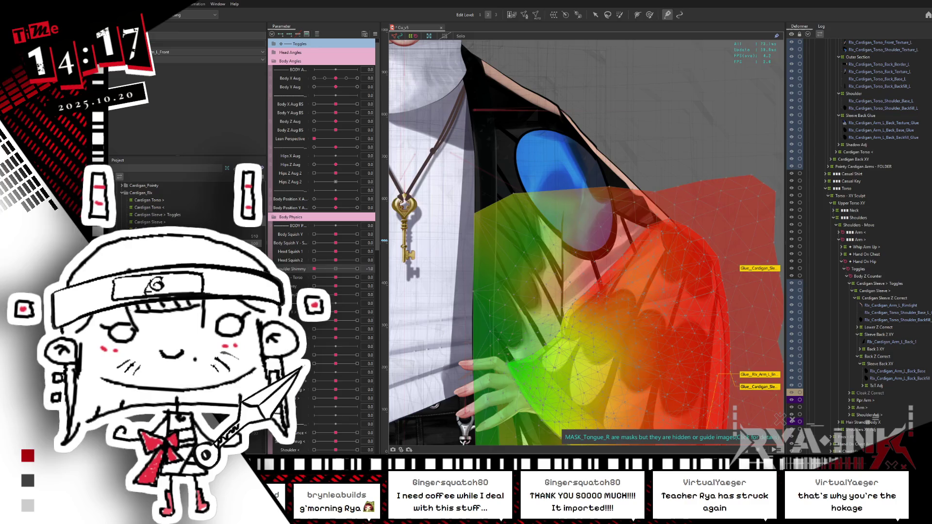
left_click(759, 387)
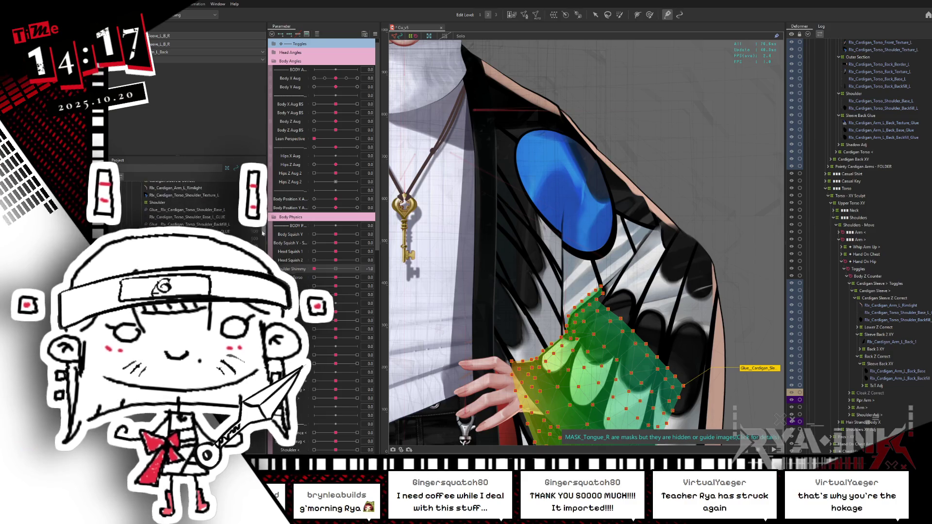
left_click(412, 165)
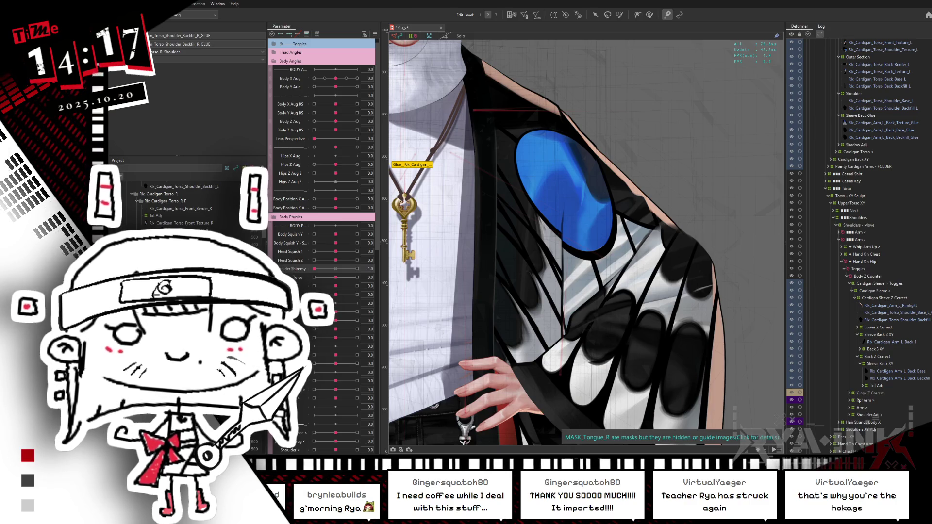
left_click(582, 243)
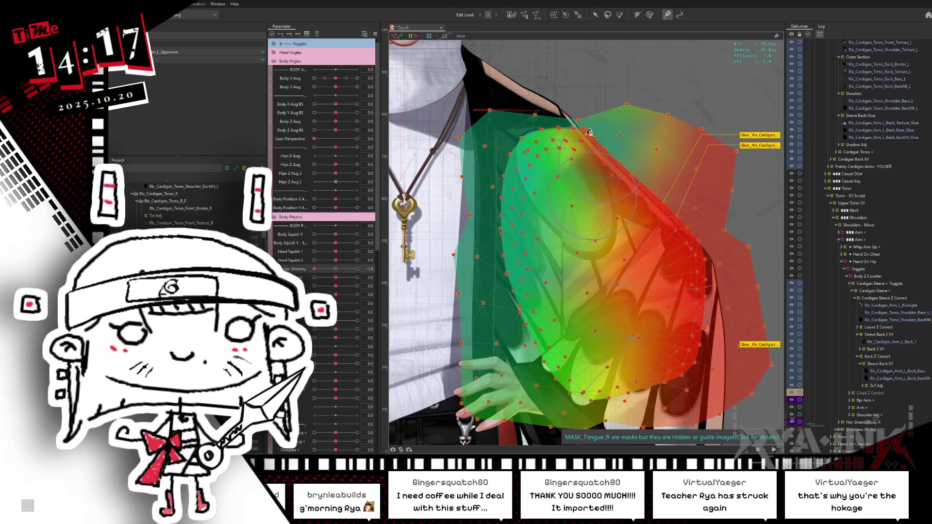
key("ctrl+h")
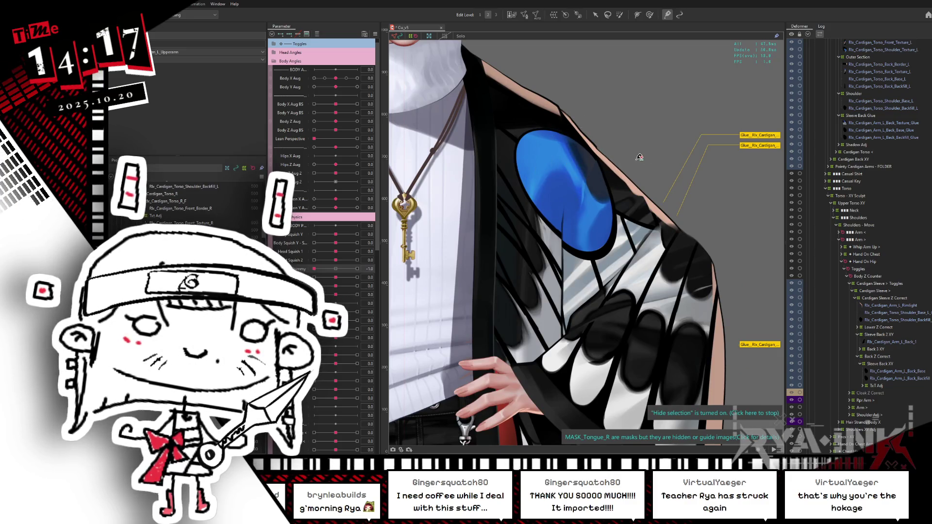
left_click(586, 134)
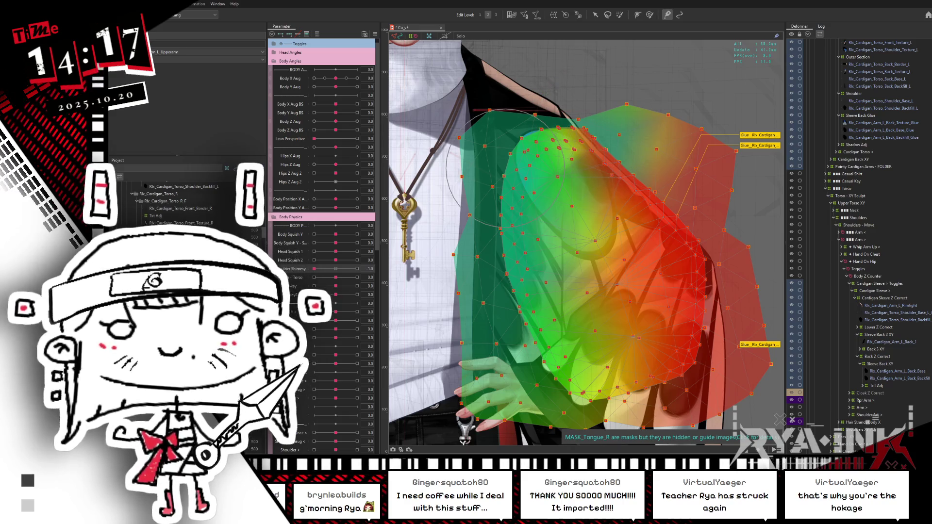
left_click(507, 172)
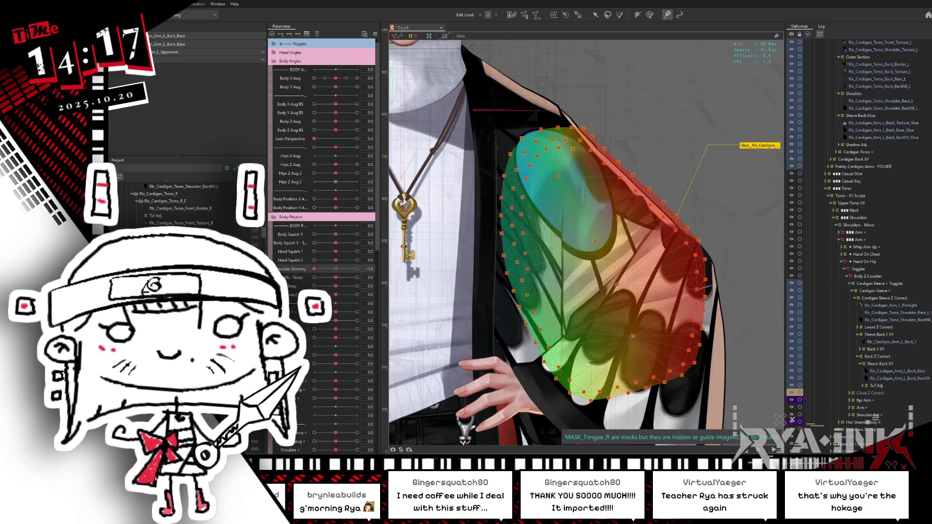
left_click(574, 135, "shift")
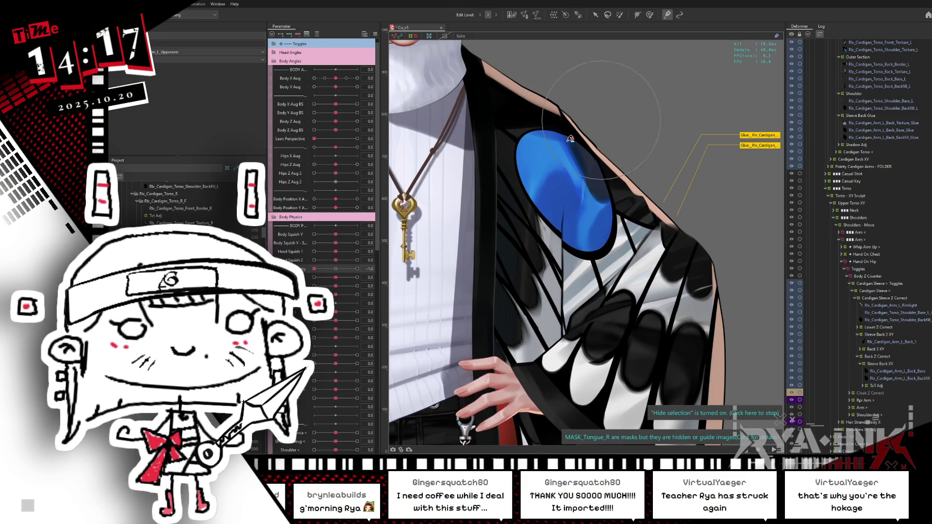
left_click(605, 130)
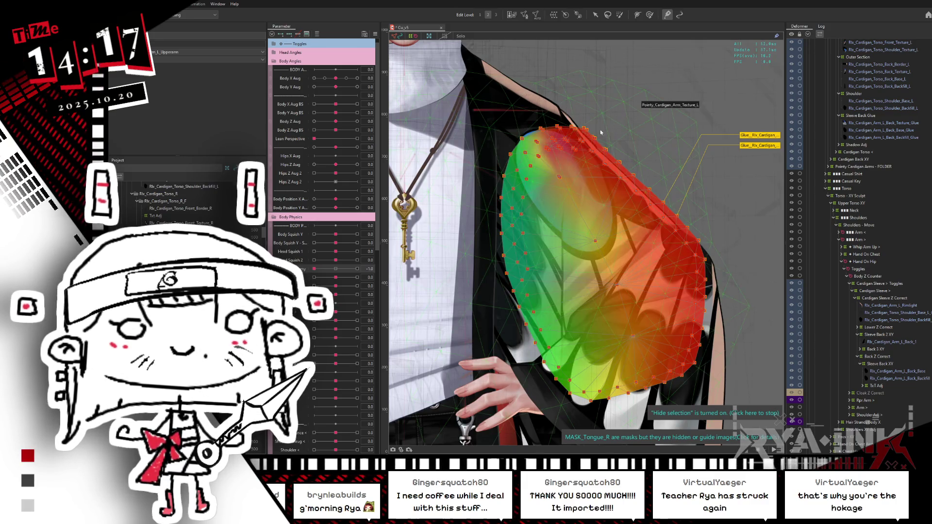
left_click(580, 123)
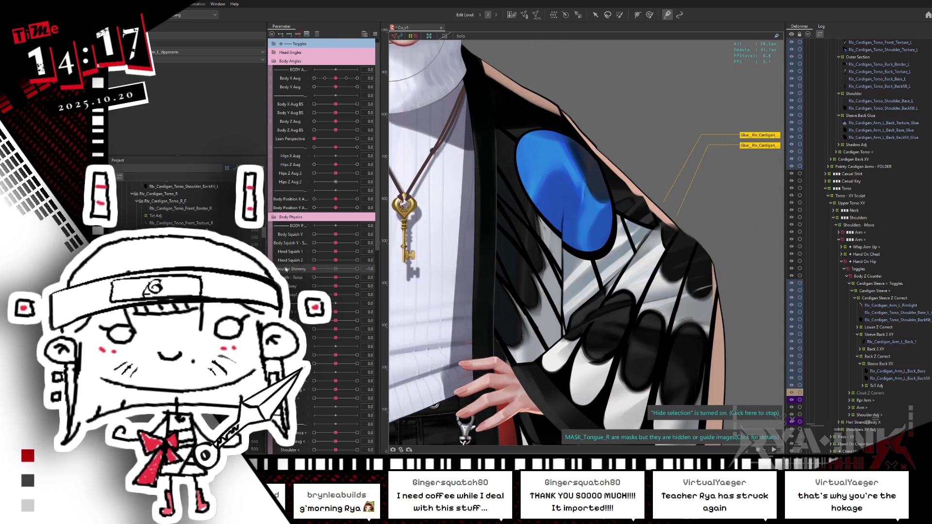
scroll(266, 239, "down", 5)
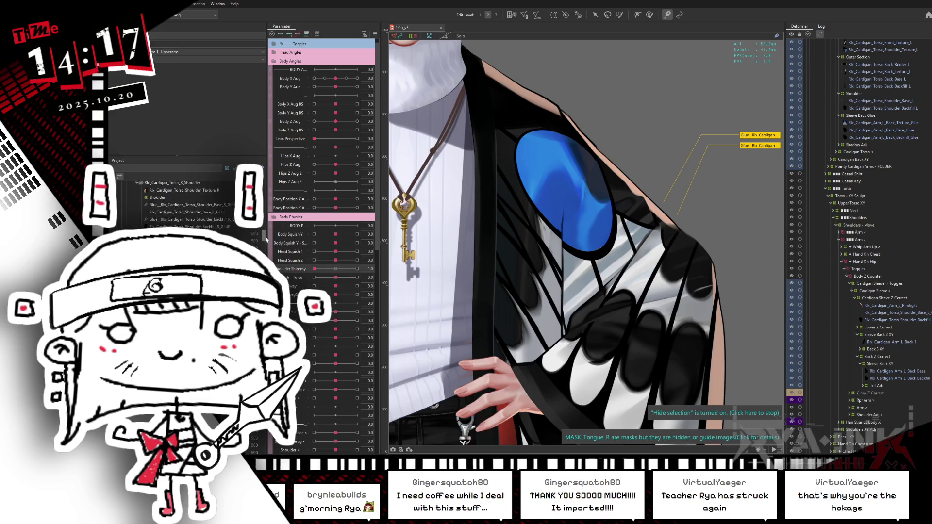
scroll(265, 242, "down", 5)
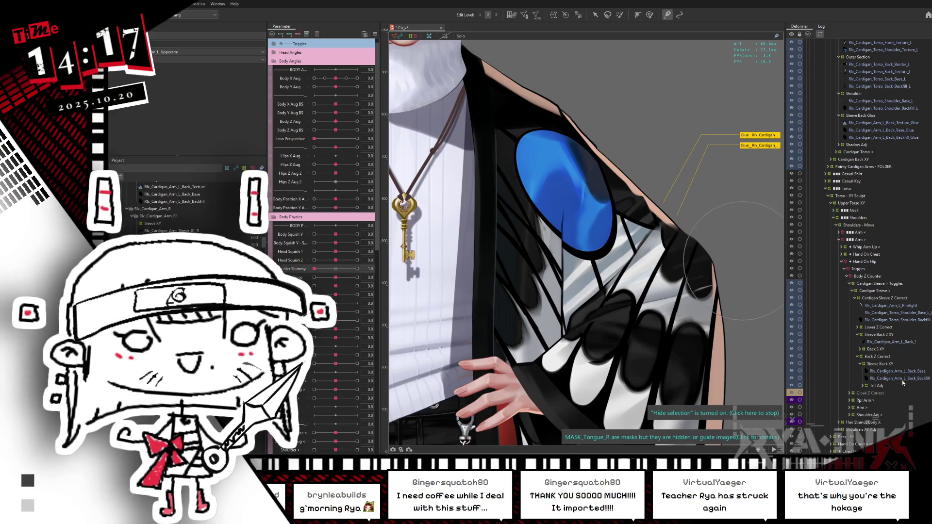
left_click(877, 364)
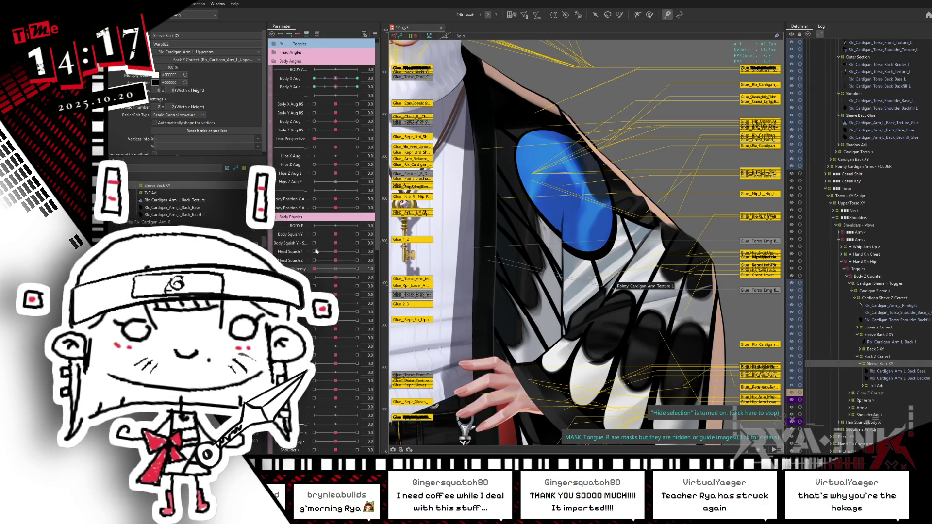
- Reset the shimmy, then test the sleeve at Body X Aug 0.5 and 1.0, undoing each change
left_click_drag(313, 268, 337, 270)
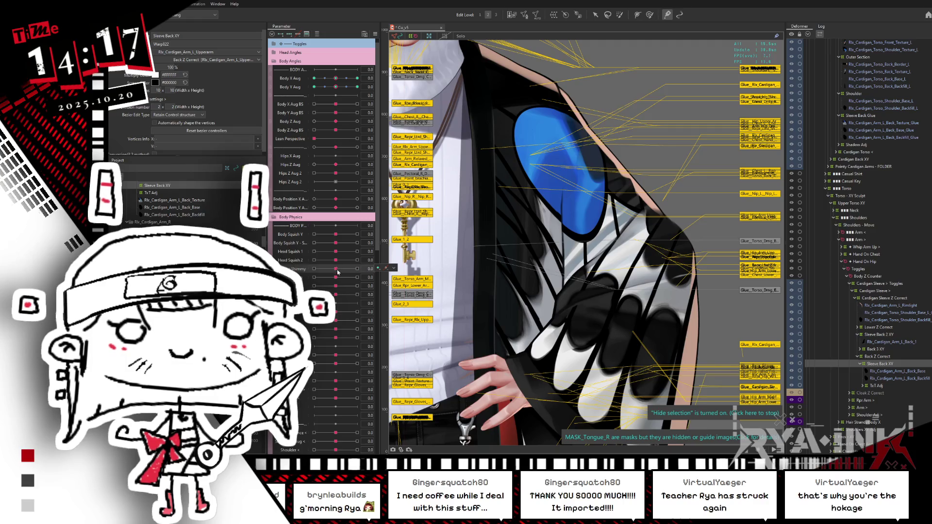
left_click_drag(336, 78, 349, 77)
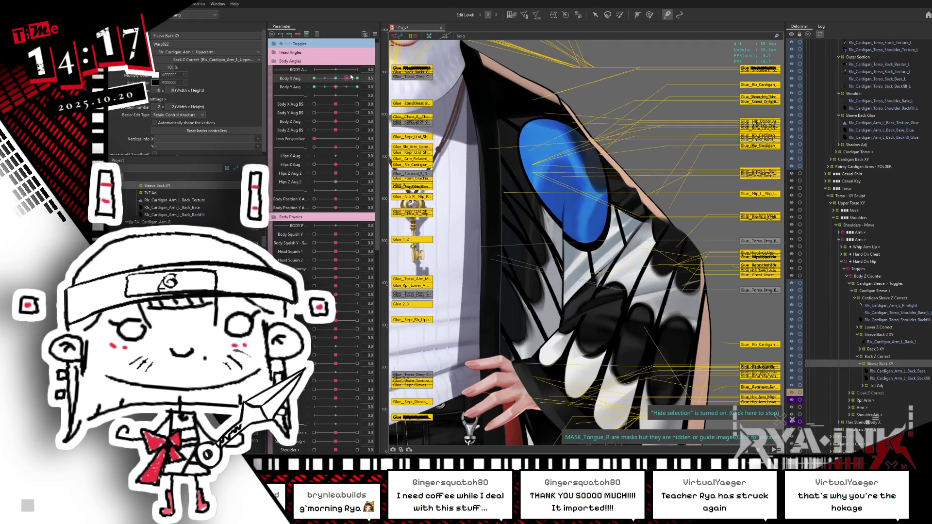
key("ctrl+z")
key("ctrl+z")
key("ctrl+z")
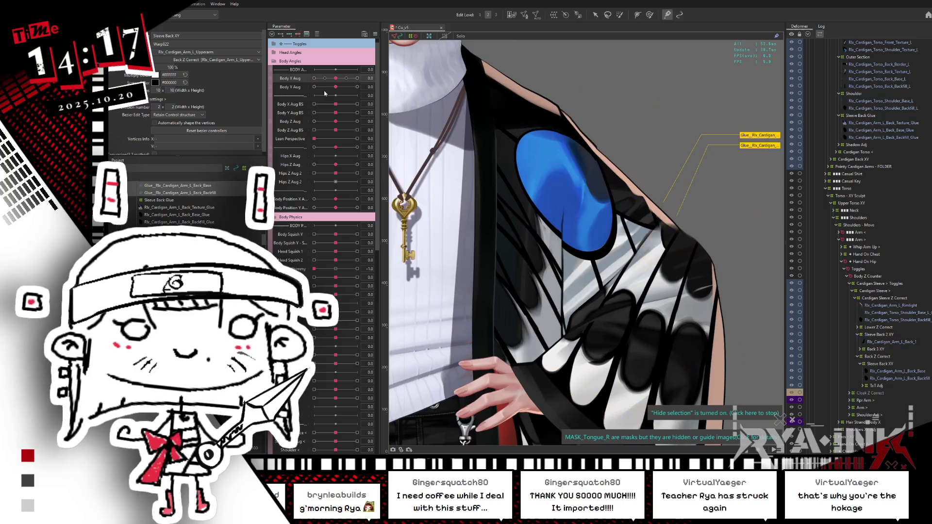
left_click_drag(335, 78, 401, 67)
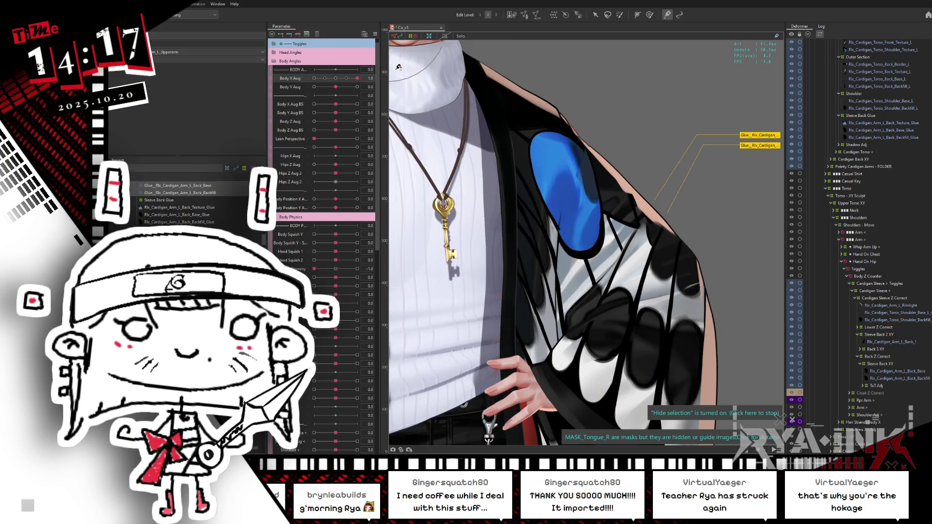
key("ctrl+z")
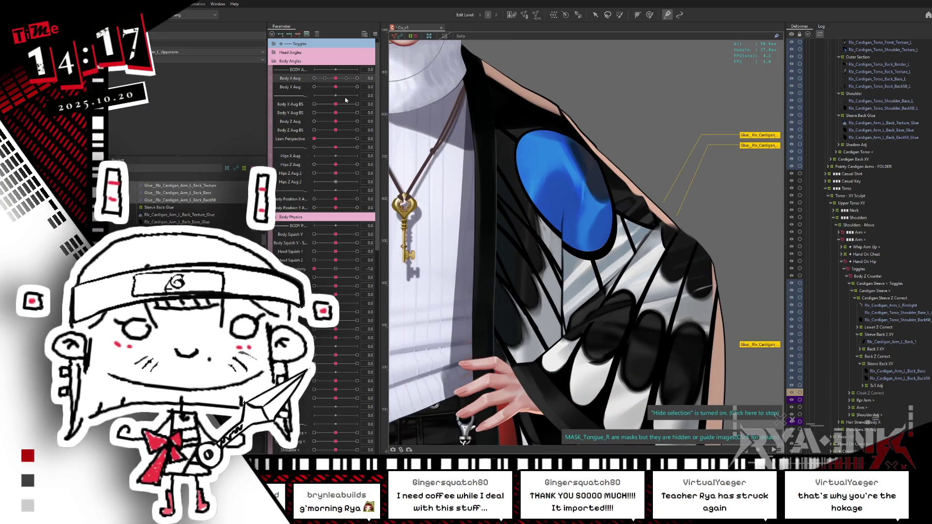
key("ctrl+z")
- Reset Body X and Y Aug to 0, then set Shoulder Shimmy to 1.0 on the Shoulder deformer
left_click_drag(335, 78, 373, 74)
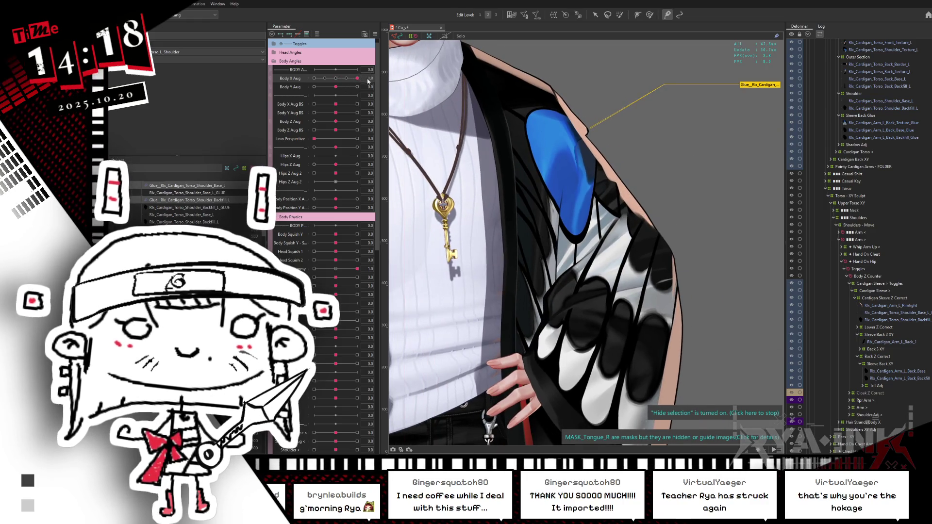
key("ctrl+z")
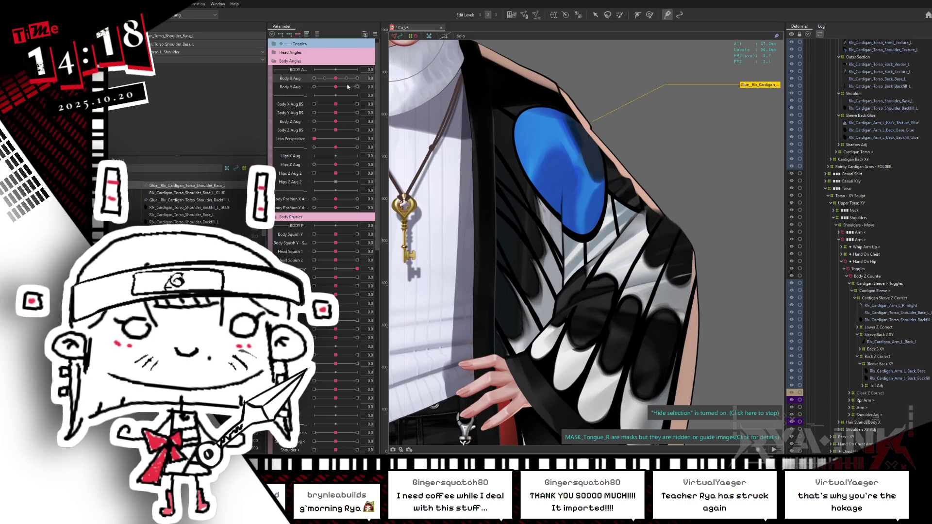
key("ctrl+z")
key("ctrl+z")
key("ctrl+z")
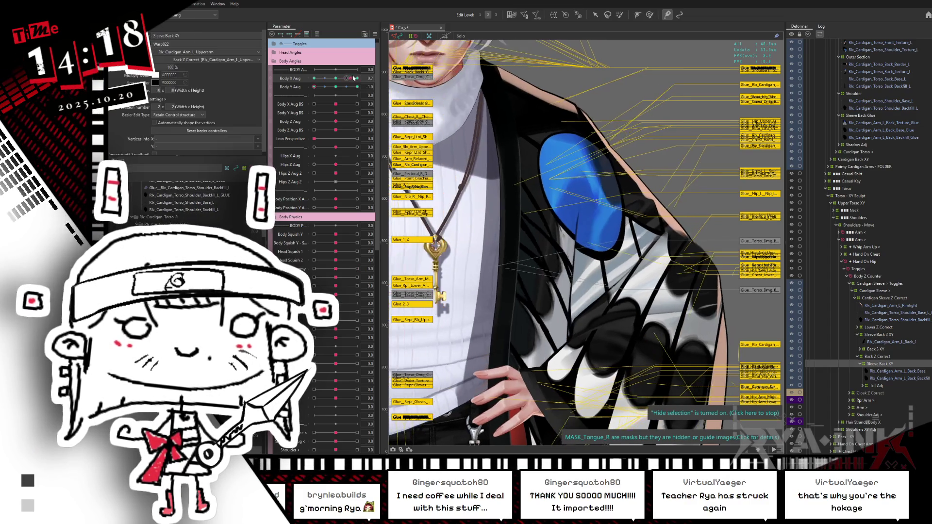
key("ctrl+z")
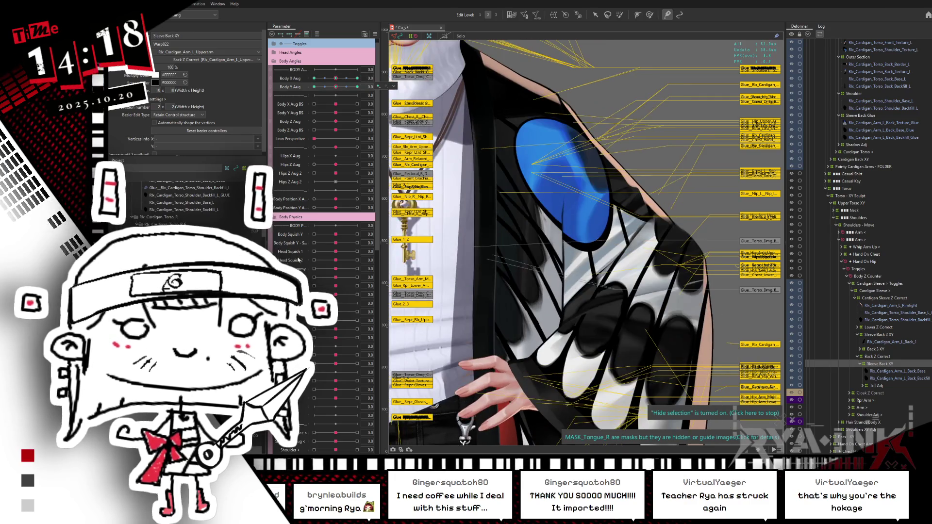
left_click_drag(335, 268, 384, 255)
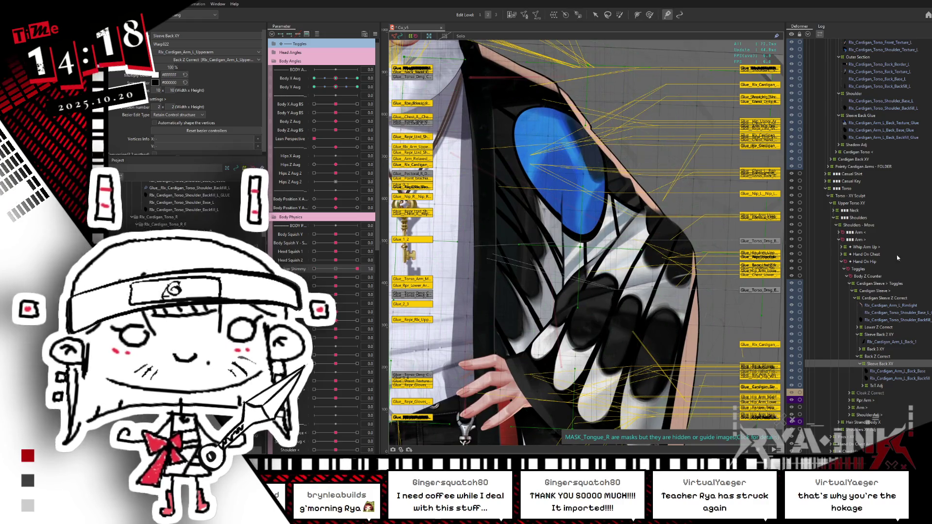
left_click(869, 96)
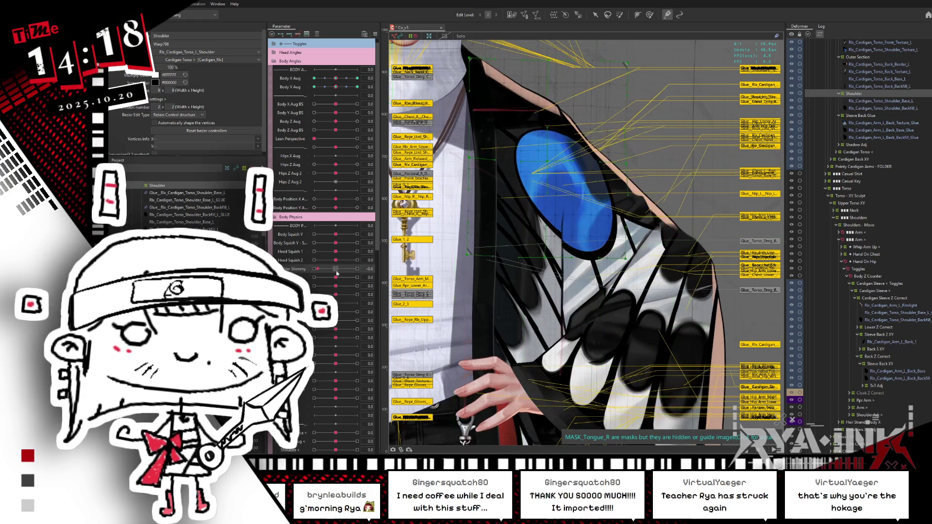
- Switch to brush deforming and compare the shoulder warp at Shoulder Shimmy -1.0
scroll(624, 223, "up", 3)
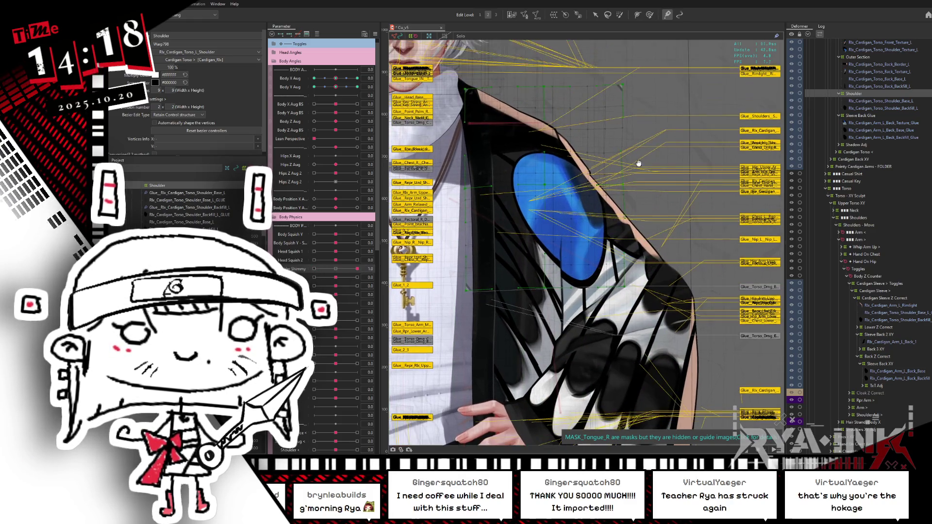
key("b")
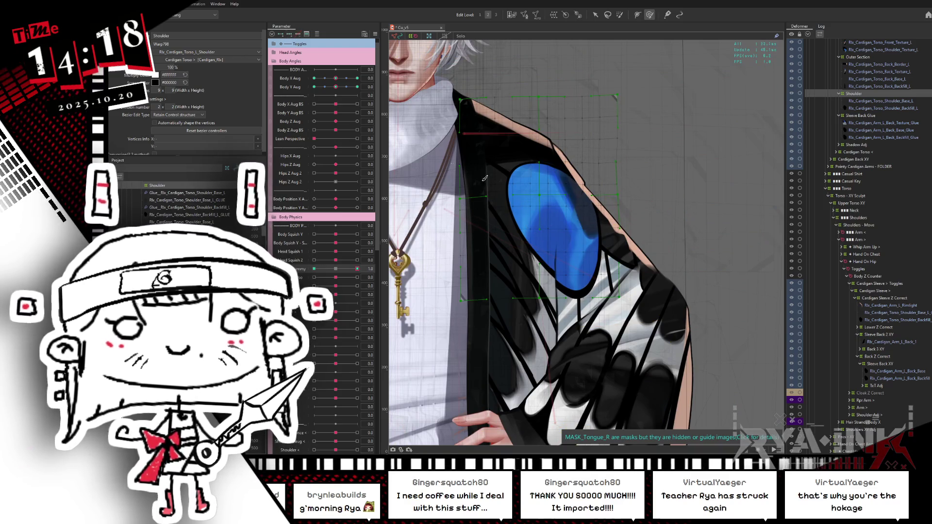
left_click(566, 201)
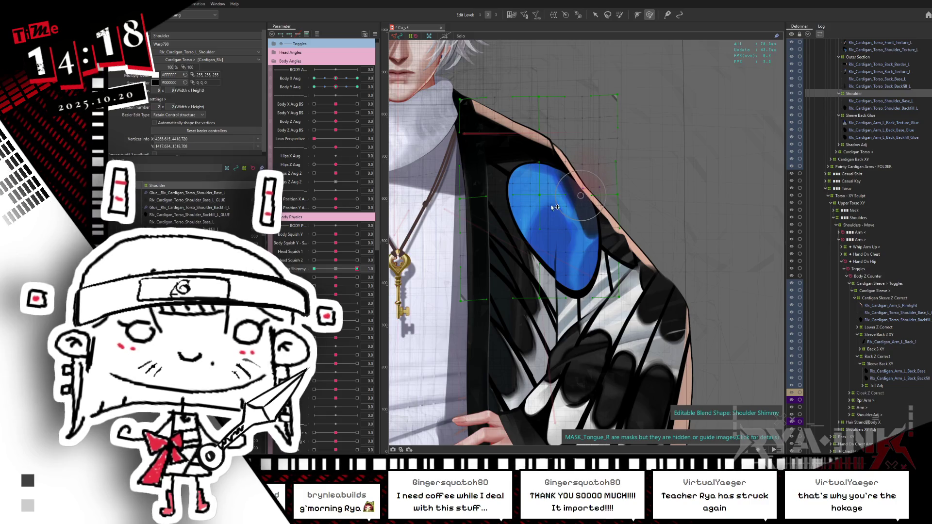
left_click_drag(333, 271, 314, 269)
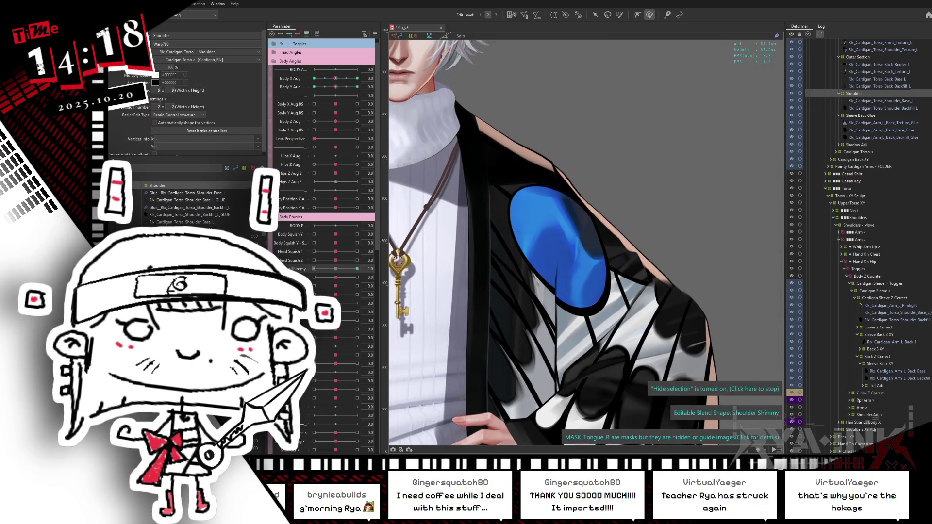
left_click(603, 195)
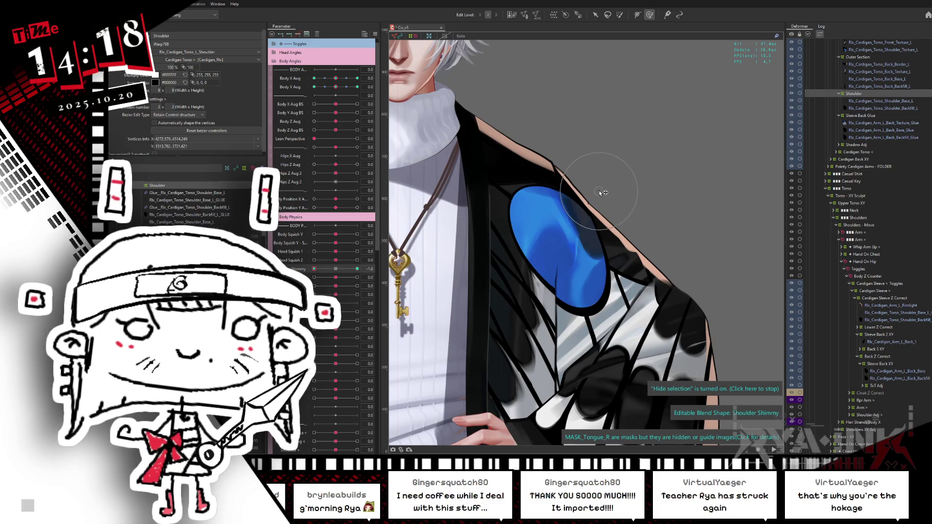
- Reset Shoulder Shimmy and Head Squish 2, set Shoulder Bounce to -1.0, and reshape the shoulder
left_click(357, 269)
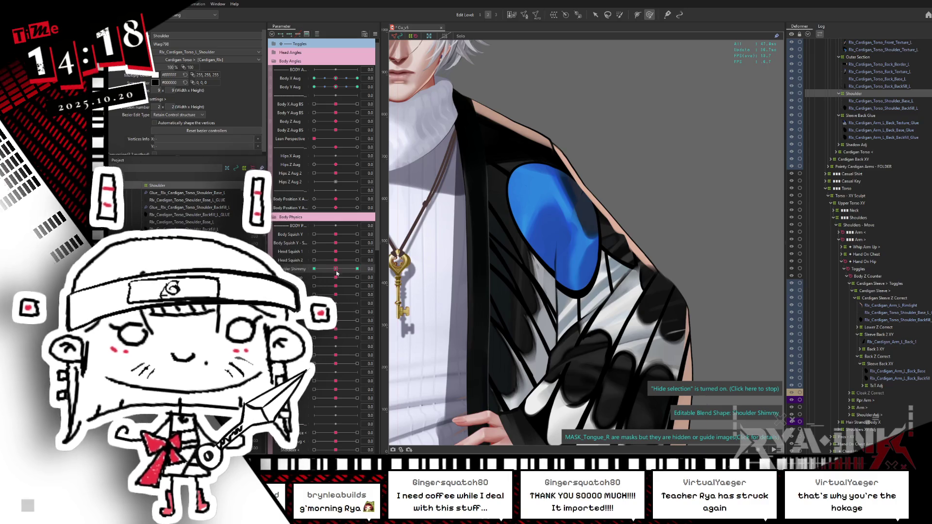
left_click(336, 270)
left_click_drag(317, 263, 332, 273)
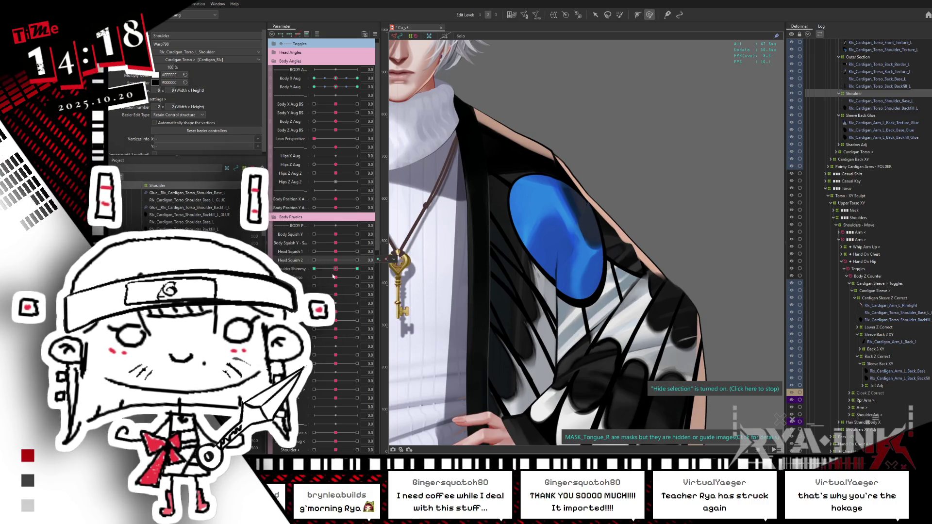
mouse_move(342, 382)
left_mouse_down()
mouse_move(314, 381)
mouse_move(386, 368)
left_mouse_up()
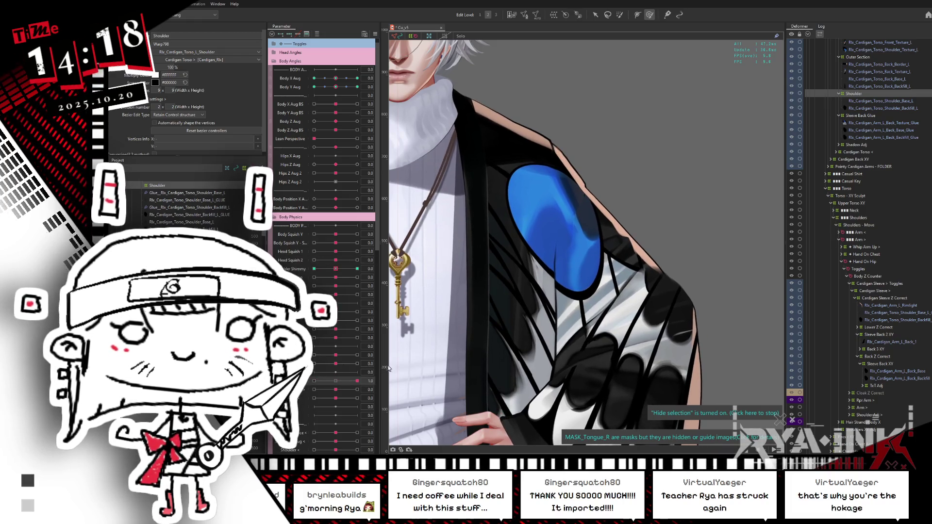
left_click(314, 380)
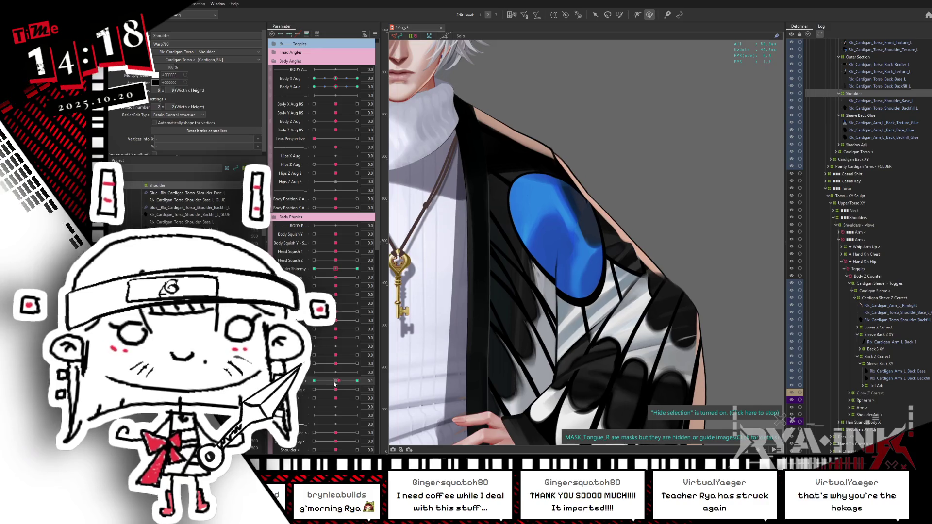
left_click_drag(599, 180, 614, 169)
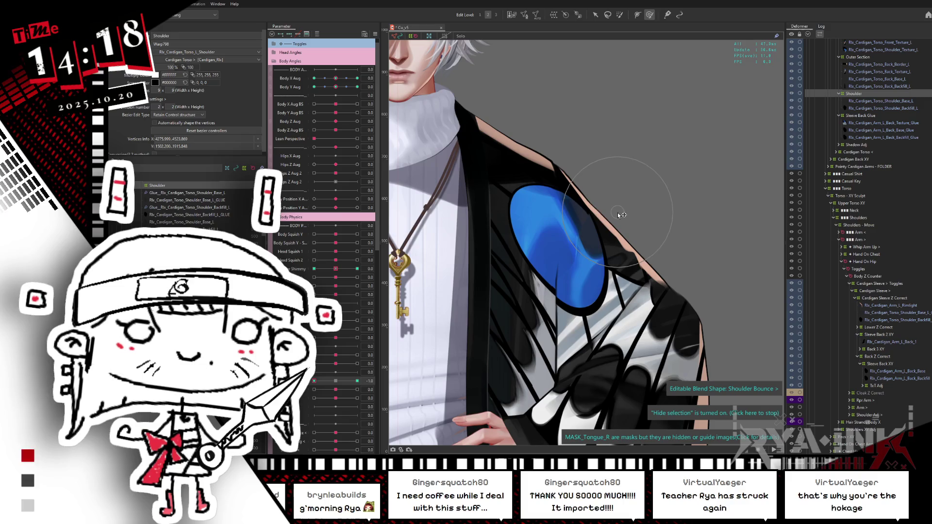
- Smooth the shoulder mesh at full Shoulder Bounce, then check the low extreme and neutral
left_click(332, 381)
left_click_drag(331, 383, 357, 380)
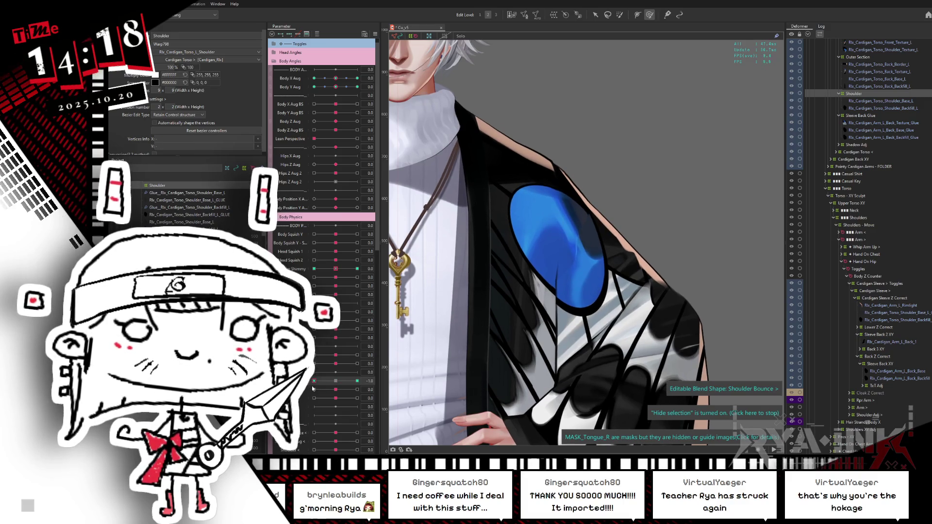
left_click_drag(602, 190, 617, 205)
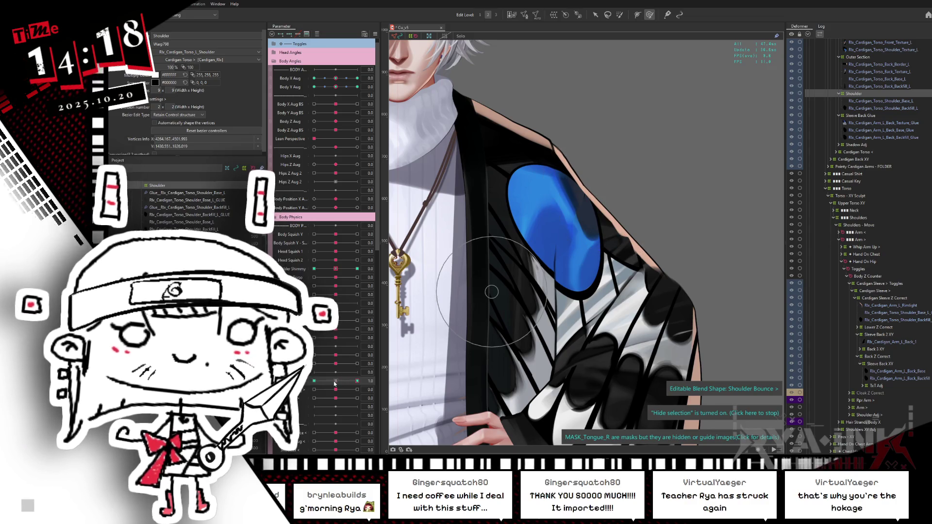
left_click(314, 382)
left_click(335, 382)
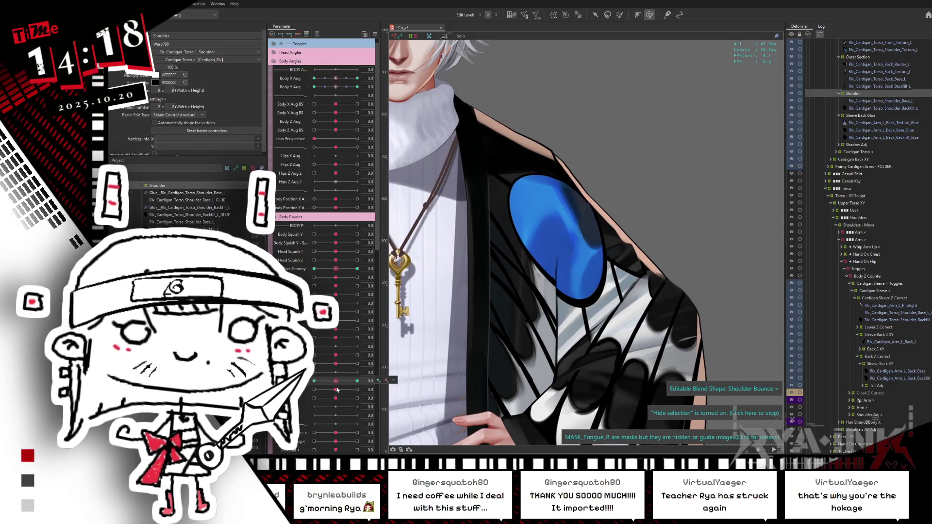
- Preview Shoulder Shrug at its low and high extremes alongside Shoulder Bounce at maximum
left_click(314, 389)
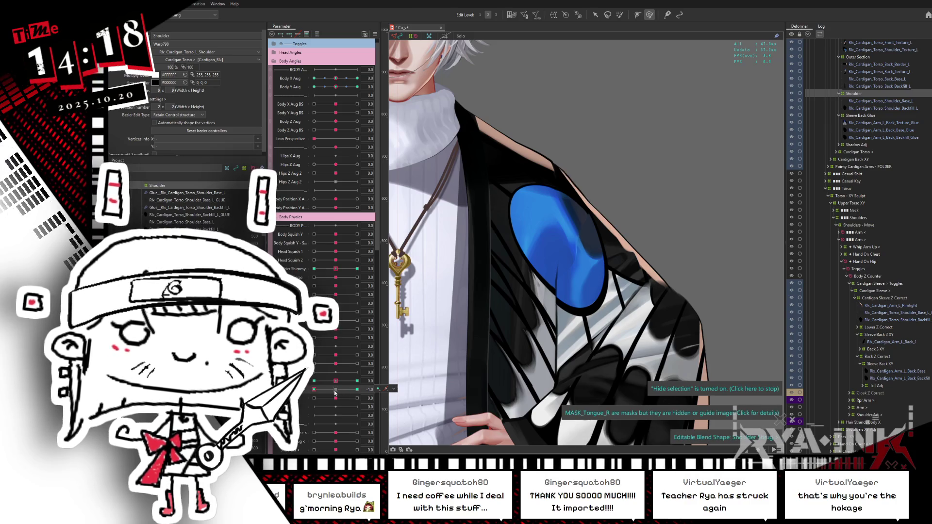
left_click(335, 389)
left_click(335, 382)
left_click(356, 389)
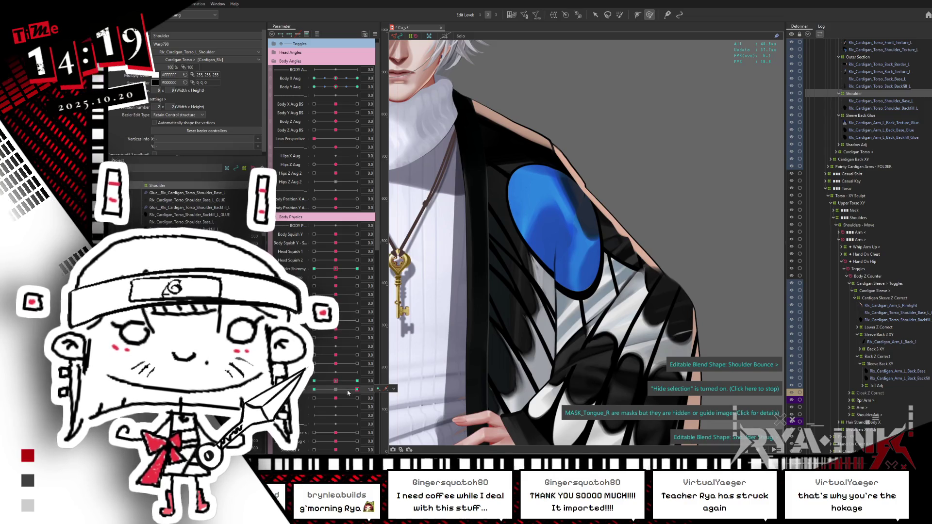
left_click(335, 390)
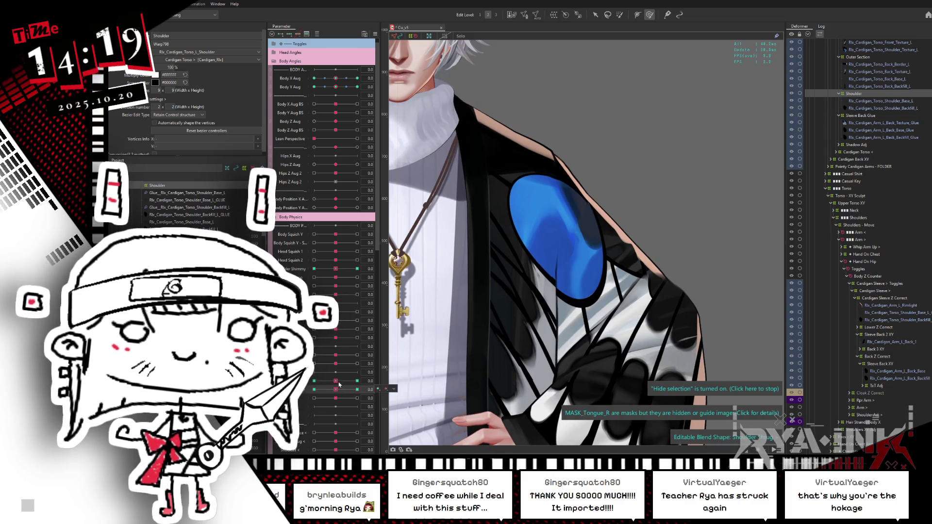
left_click(357, 381)
mouse_move(333, 389)
left_mouse_down()
mouse_move(358, 390)
mouse_move(310, 393)
left_mouse_up()
- Reset both shoulder parameters to neutral and select the Rlx_Cardigan_Arm_L_Rimlight mesh
left_click(330, 381)
left_click(336, 383)
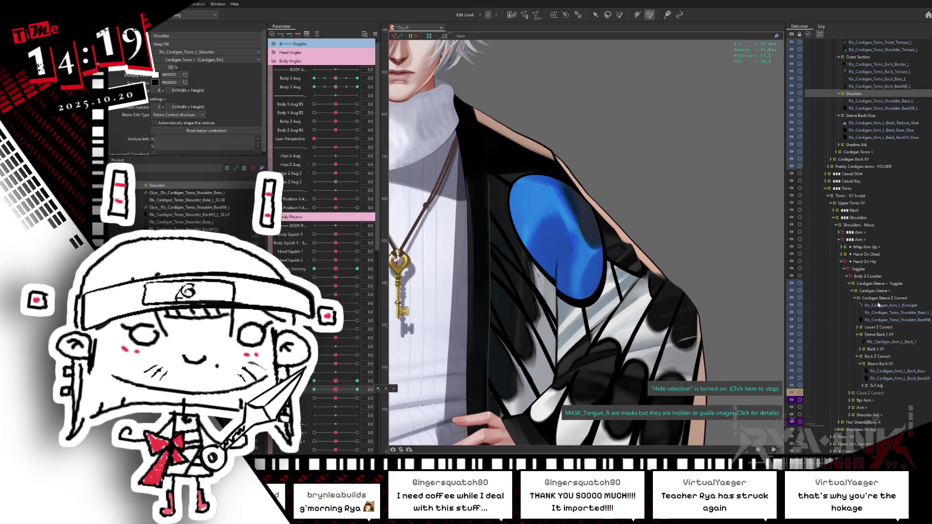
left_click(878, 304)
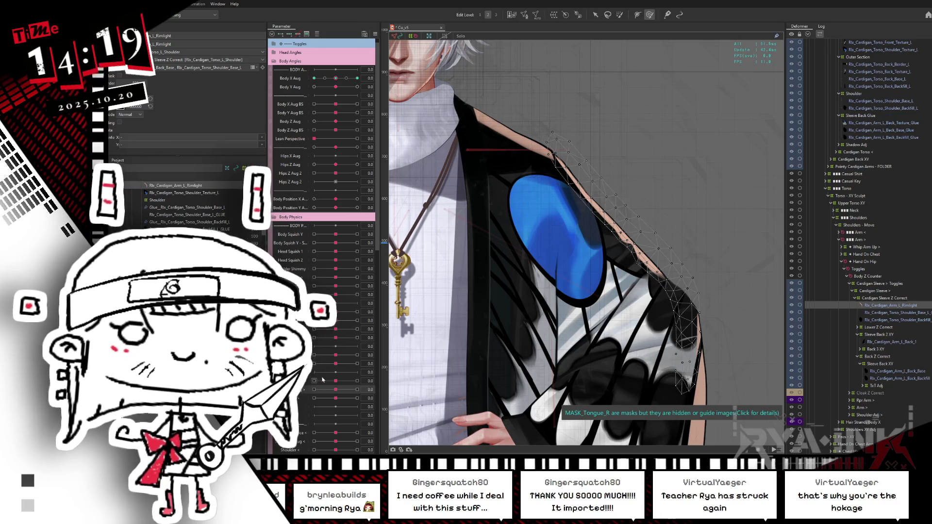
- Check the sleeve rimlight meshes while turning Body X Aug to both sides and tilting Body Y Aug
left_click_drag(334, 78, 313, 78)
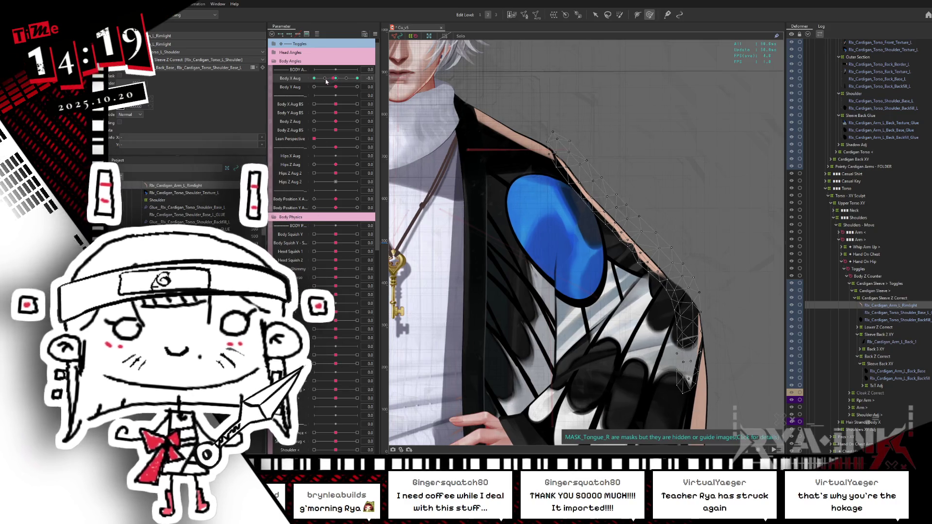
left_click(336, 78)
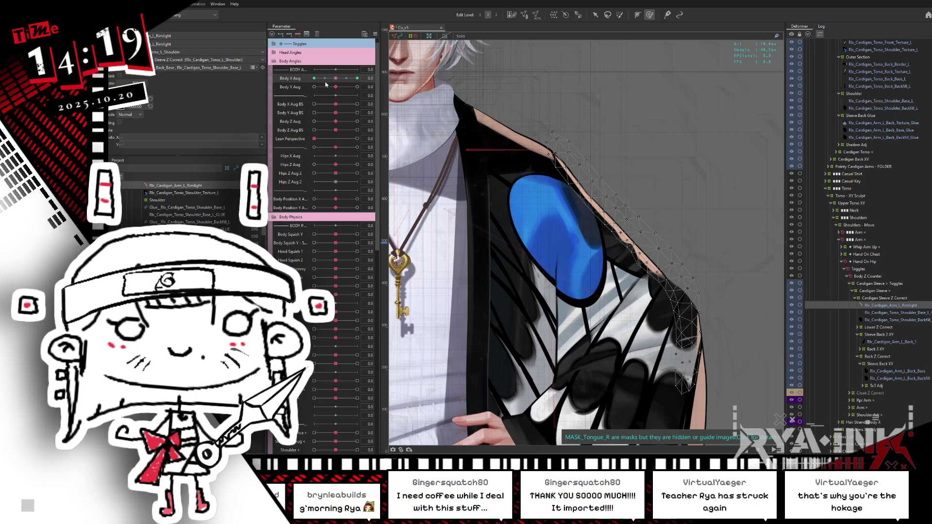
mouse_move(335, 80)
left_mouse_down()
mouse_move(323, 79)
mouse_move(362, 80)
left_mouse_up()
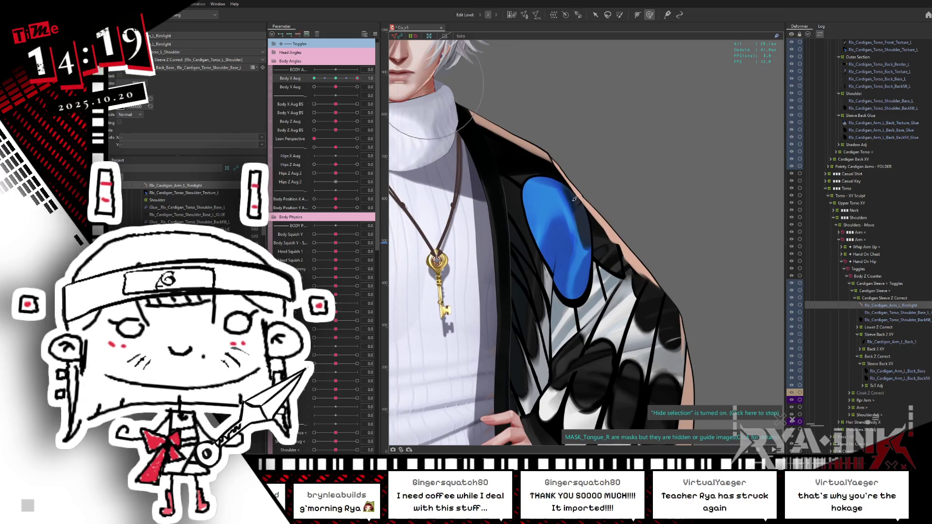
left_click(577, 284)
mouse_move(357, 78)
left_mouse_down()
mouse_move(338, 79)
mouse_move(370, 77)
left_mouse_up()
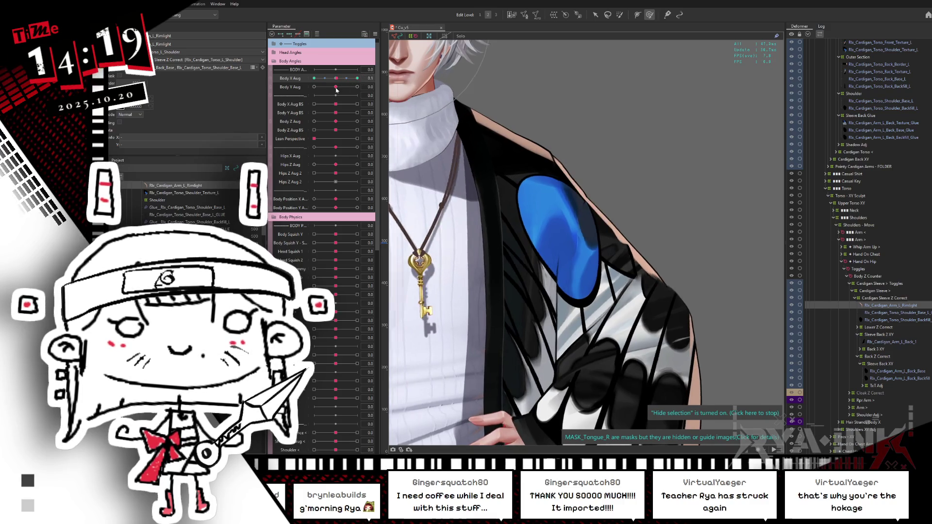
left_click(625, 269)
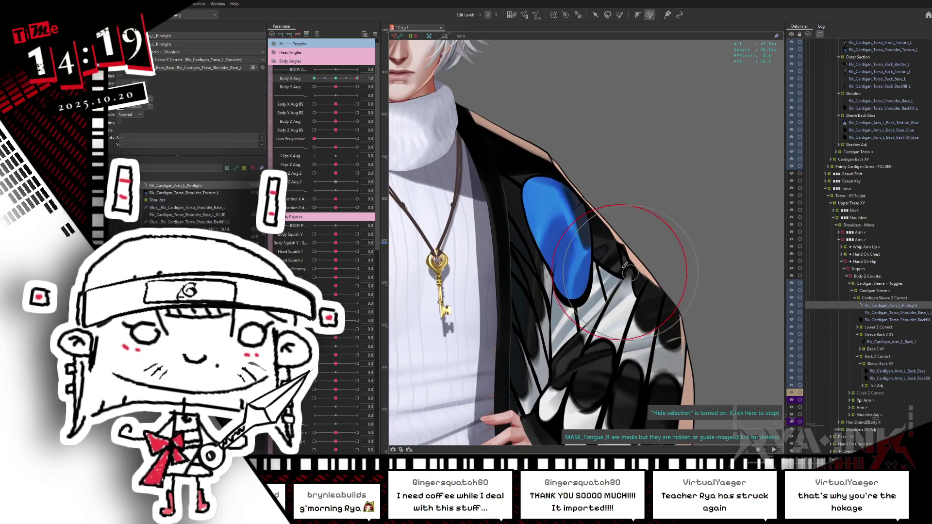
left_click(357, 78)
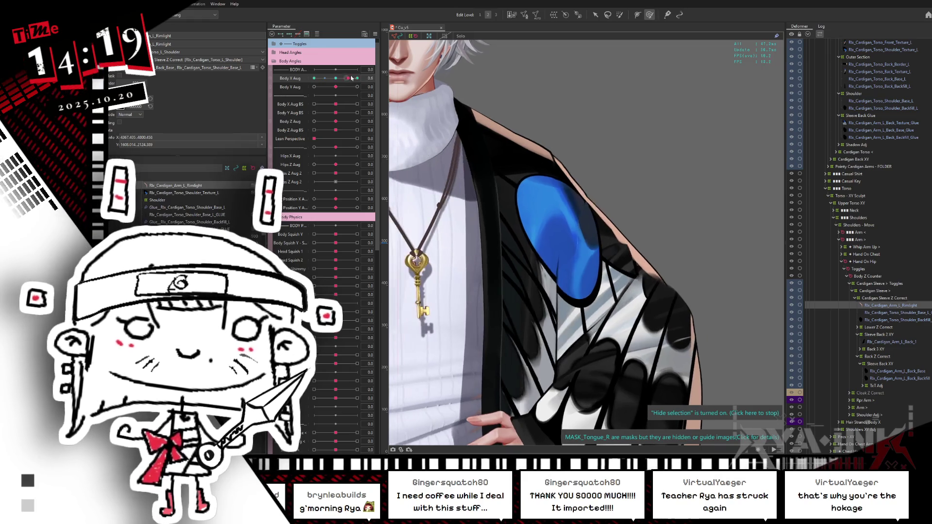
left_click_drag(356, 78, 314, 78)
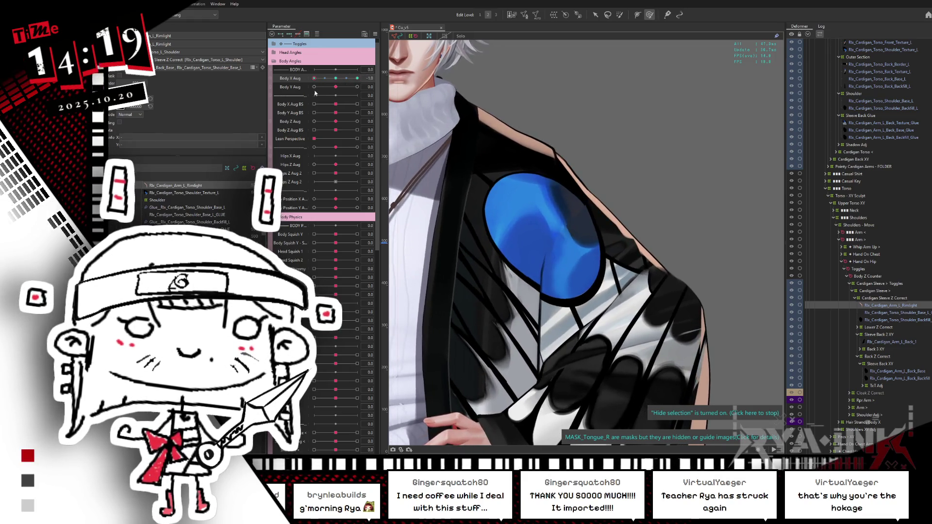
left_click(596, 271)
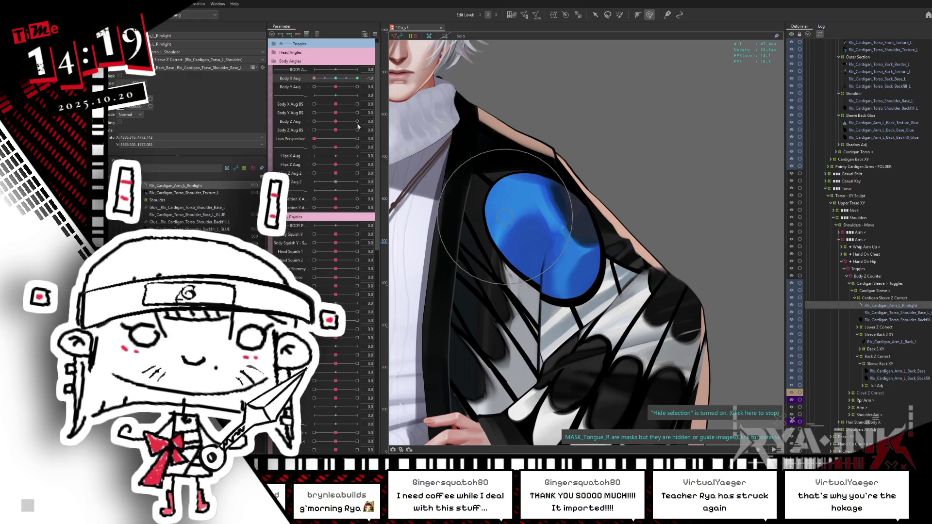
mouse_move(334, 78)
left_mouse_down()
mouse_move(313, 80)
mouse_move(367, 78)
mouse_move(314, 87)
left_mouse_up()
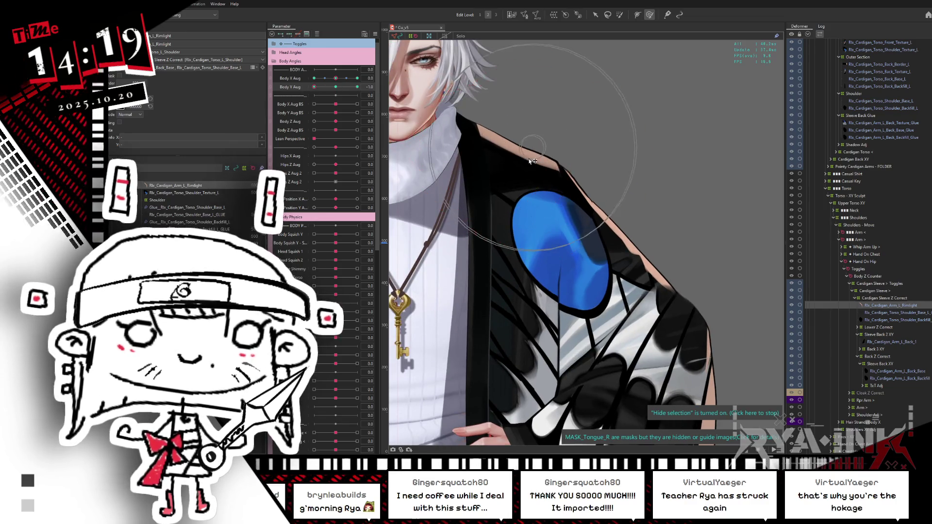
mouse_move(326, 87)
left_mouse_down()
mouse_move(352, 87)
mouse_move(300, 105)
mouse_move(335, 87)
left_mouse_up()
- Synthesize corner keys for Body X Aug and Body Y Aug
left_click(375, 34)
left_click(489, 159)
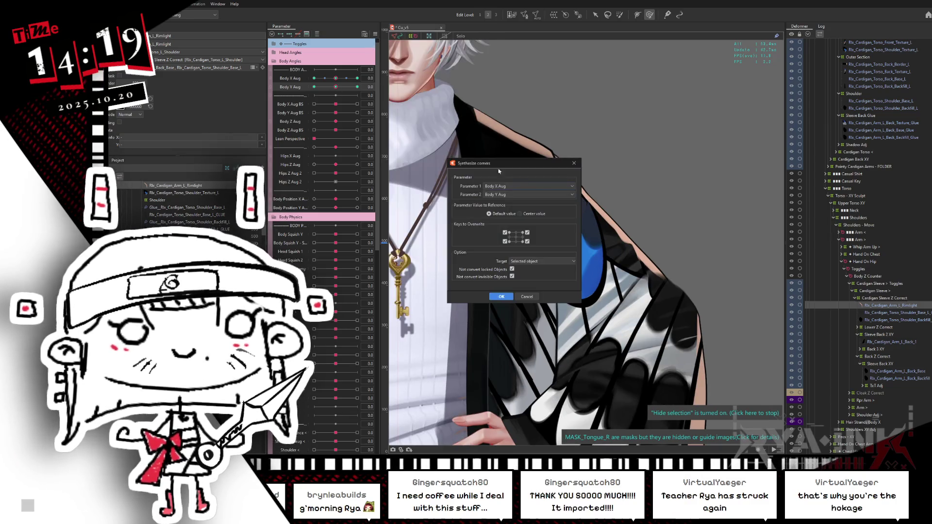
left_click(501, 297)
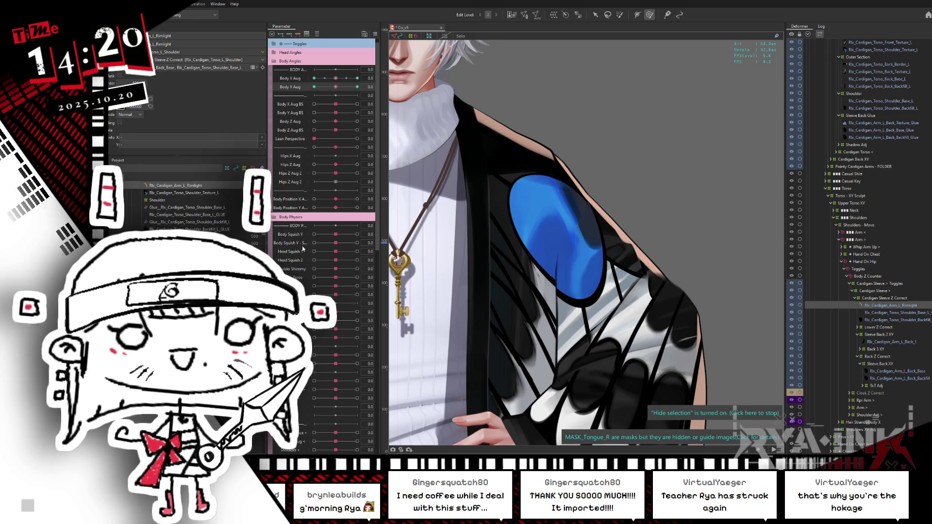
- Set Body Squish Y to minimum, sculpt the shoulder near the blue pattern, and test Shoulder Shimmy
mouse_move(336, 243)
left_mouse_down()
mouse_move(314, 243)
mouse_move(347, 269)
mouse_move(396, 247)
left_mouse_up()
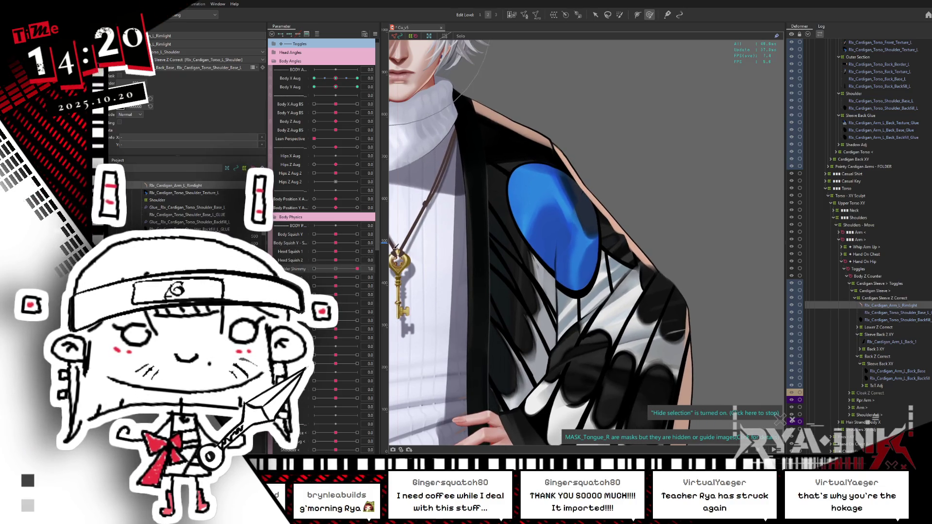
left_click(466, 188)
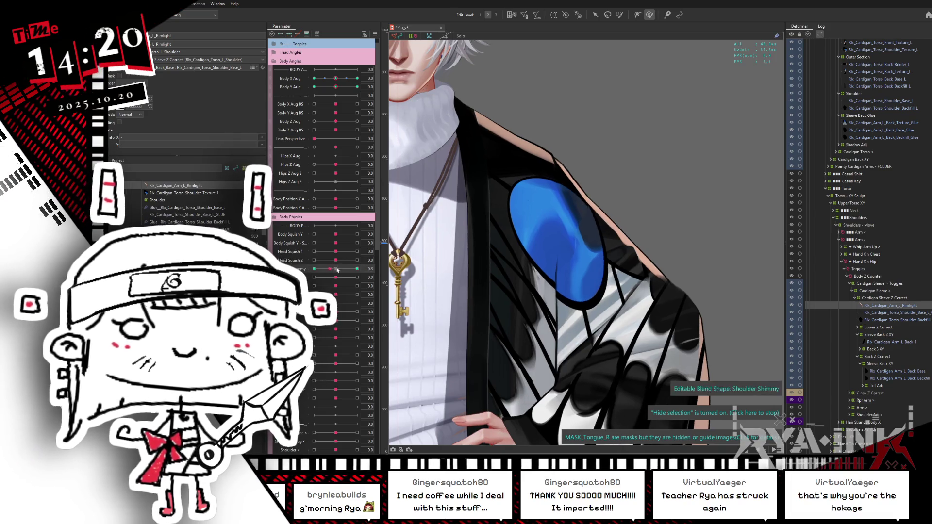
left_click_drag(492, 197, 495, 202)
left_click_drag(358, 268, 314, 268)
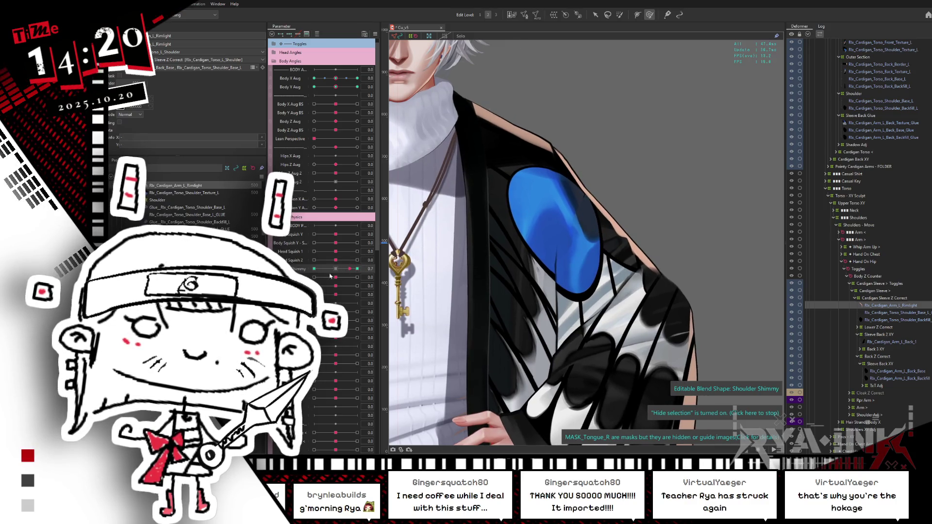
left_click(335, 270)
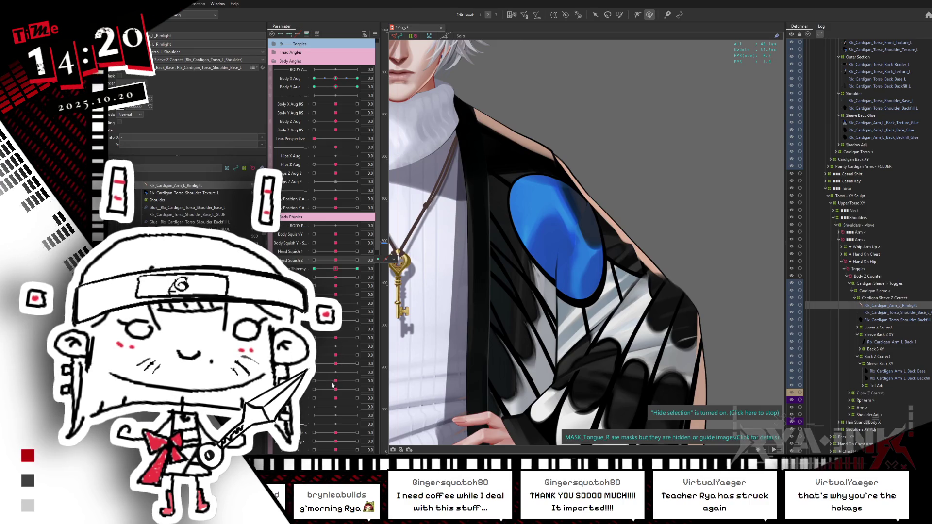
- Cycle Shoulder Bounce and Shoulder Shrug through their extremes and finish the shrug sculpt
left_click_drag(336, 380, 357, 381)
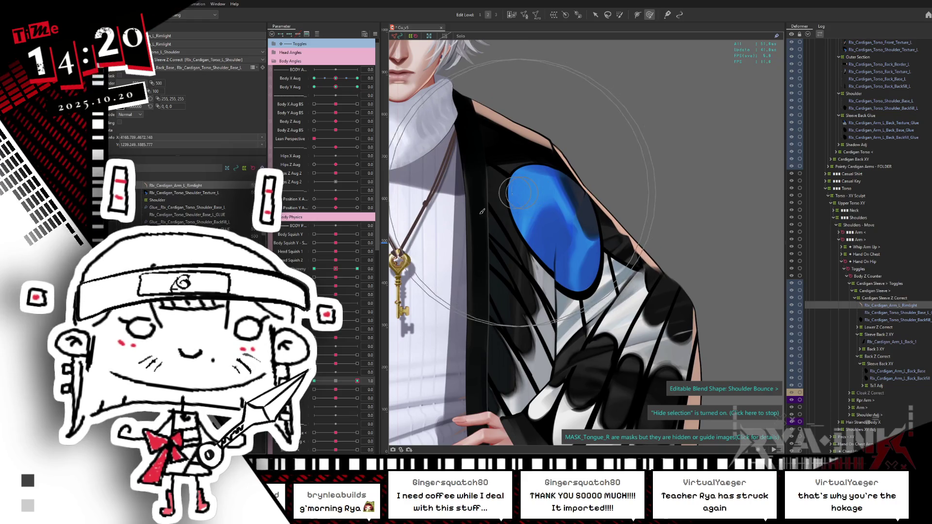
left_click(314, 380)
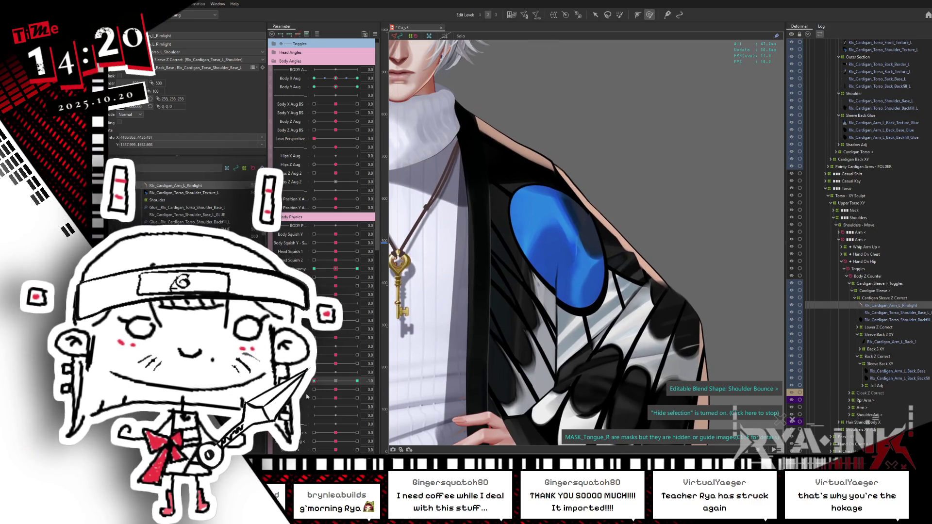
left_click(357, 380)
left_click(334, 381)
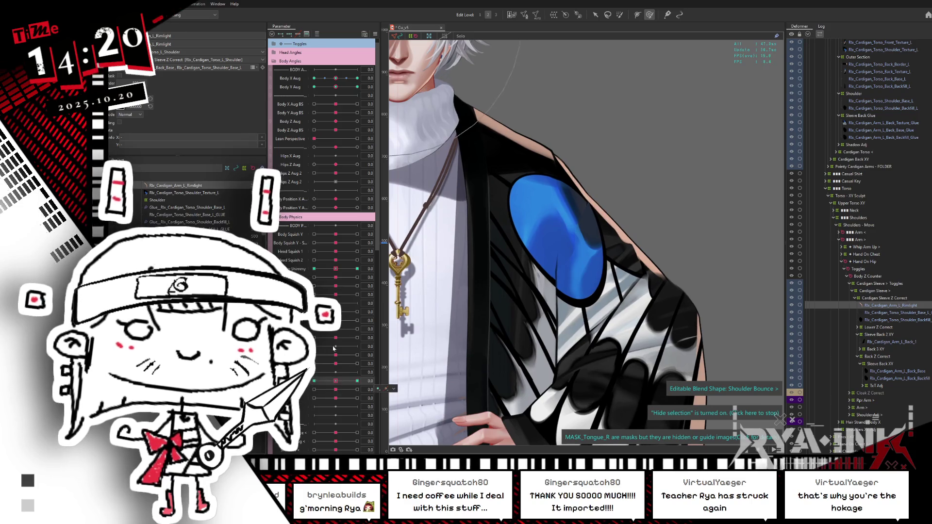
left_click(314, 389)
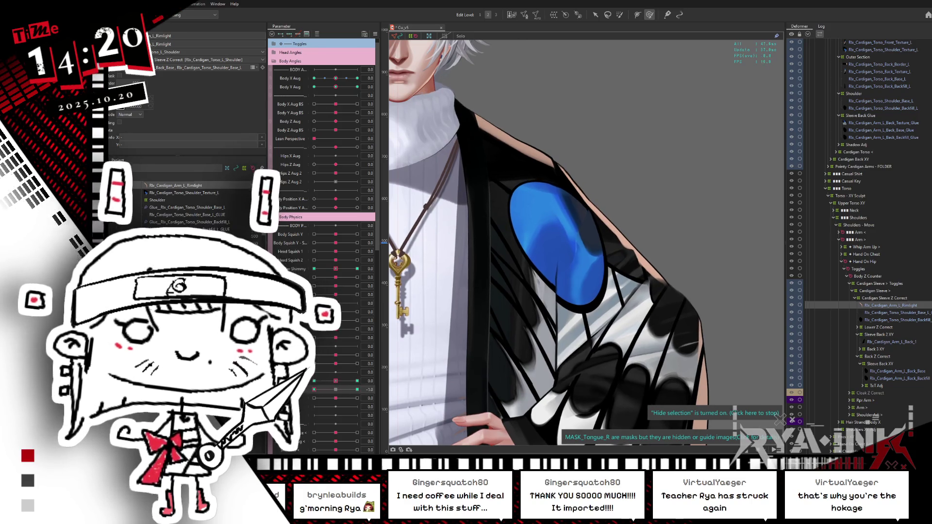
left_click(357, 389)
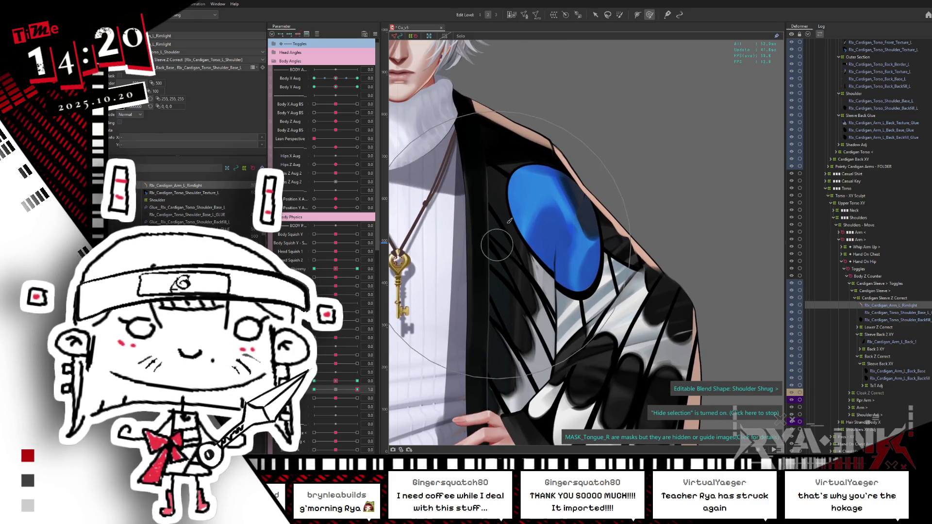
left_click(341, 391)
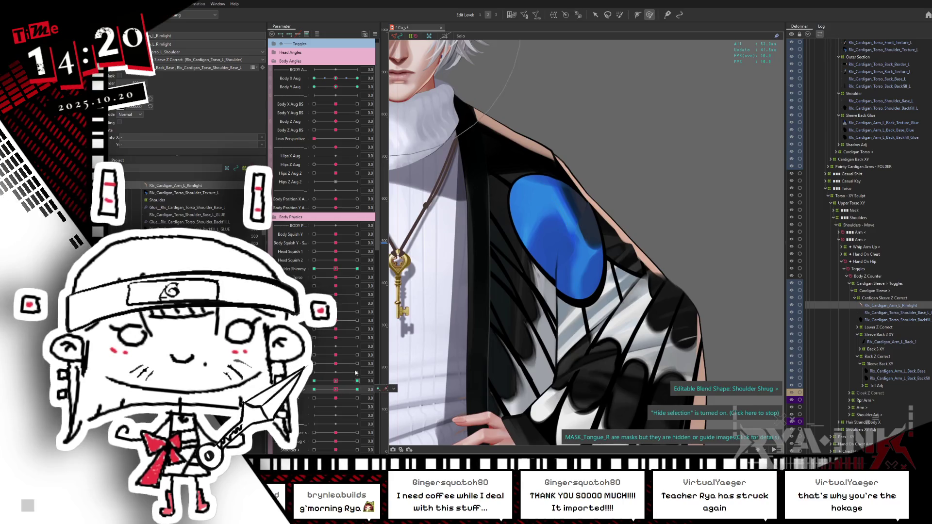
key("alt+Tab")
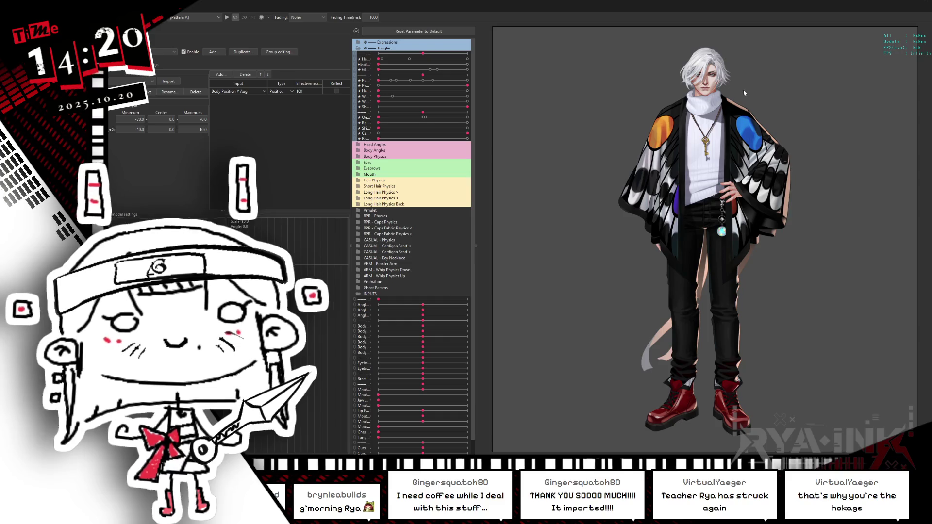
scroll(743, 90, "up", 5)
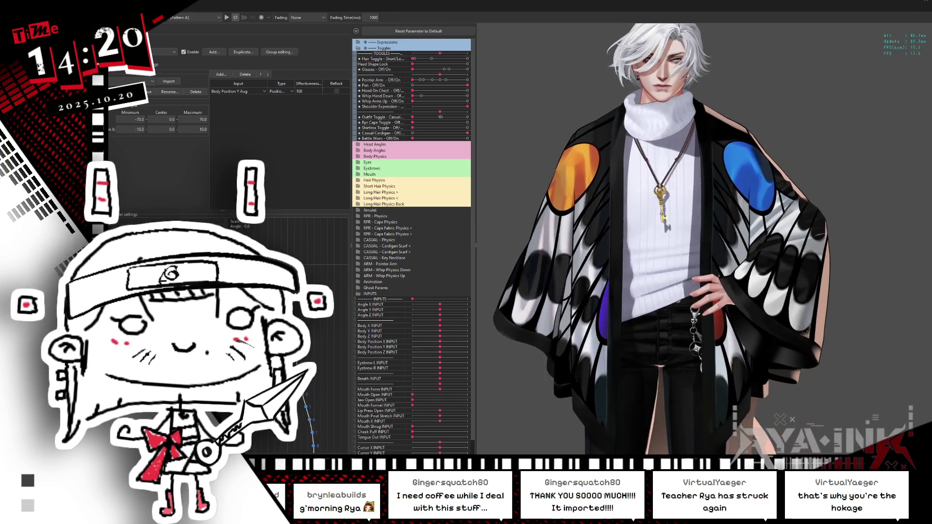
key("alt+Tab")
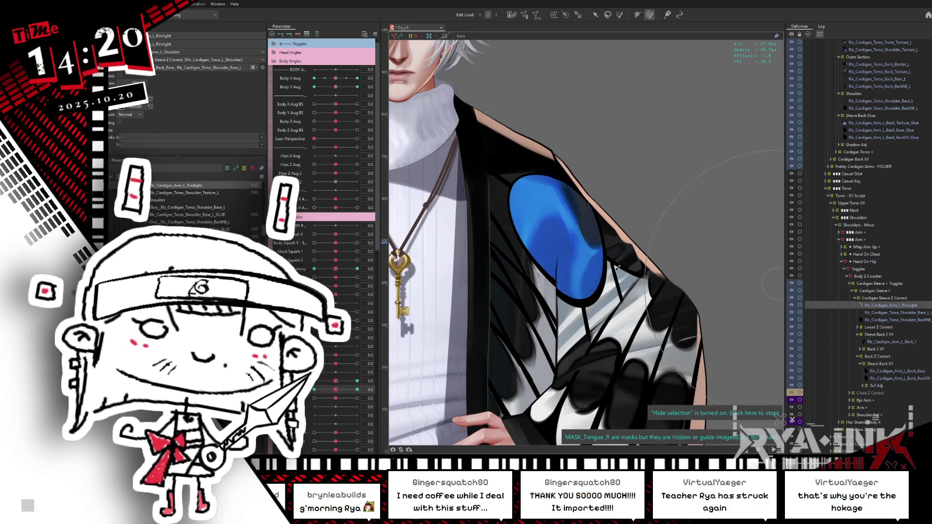
- Swing Hips Z Aug 2 between its extremes with the face and shoulder in view
mouse_move(336, 173)
left_mouse_down()
mouse_move(327, 176)
mouse_move(340, 181)
mouse_move(312, 197)
mouse_move(373, 179)
left_mouse_up()
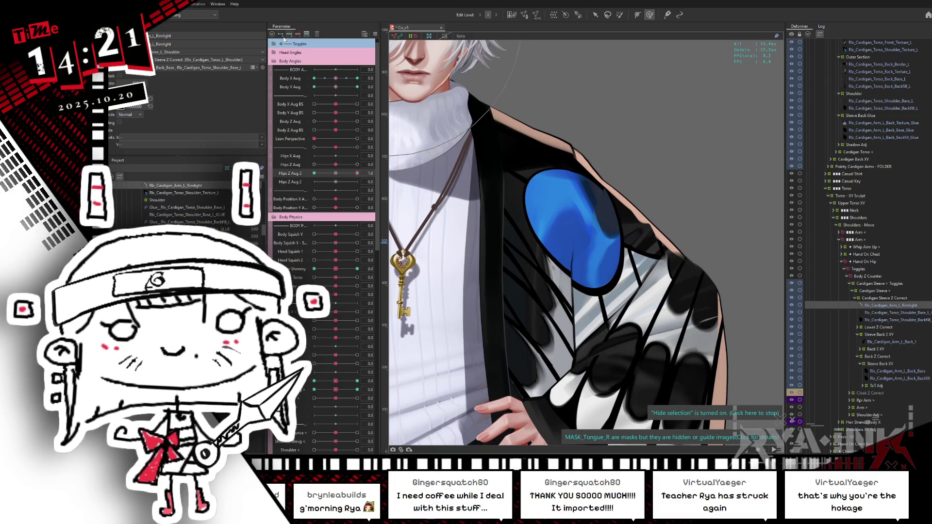
left_click_drag(368, 179, 314, 173)
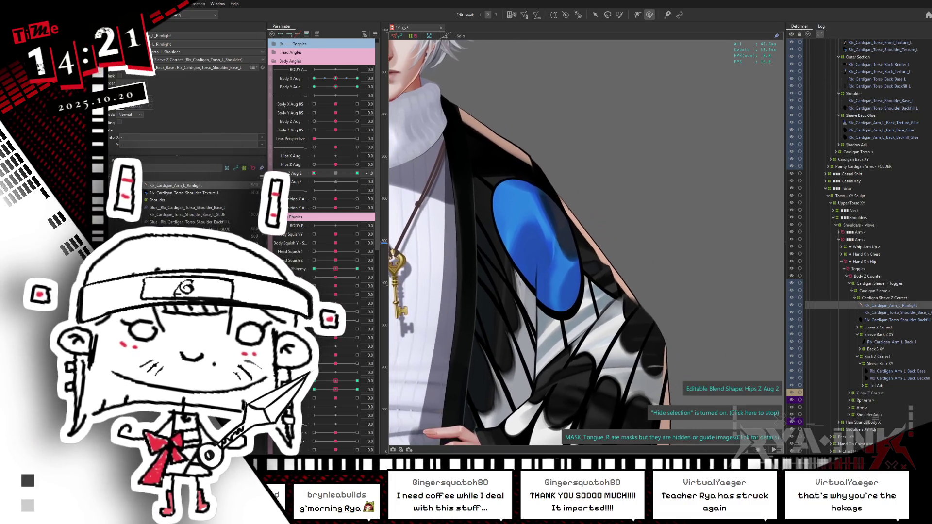
middle_click_drag(528, 86, 558, 115)
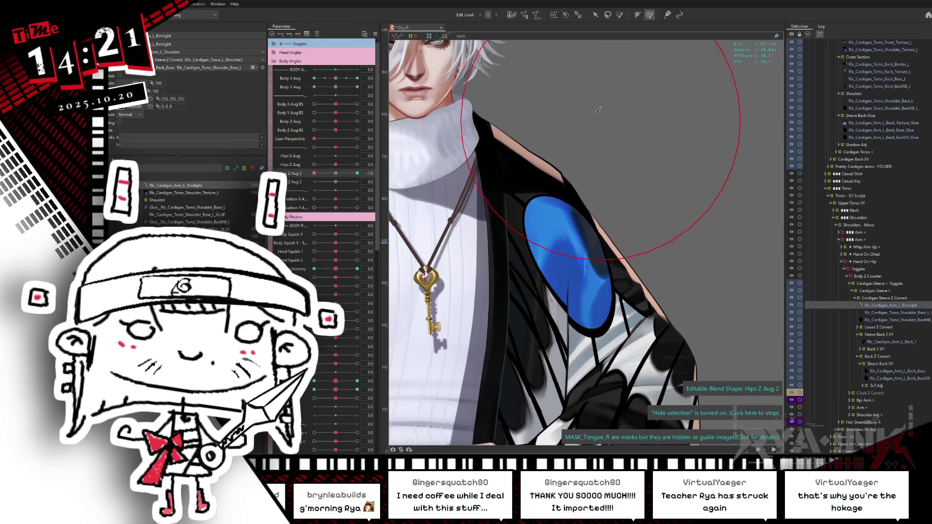
left_click(548, 87)
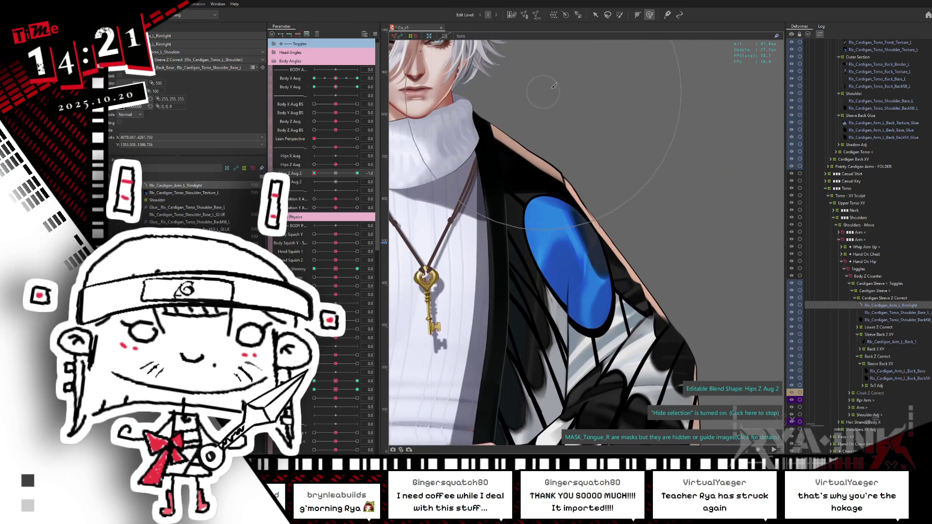
mouse_move(314, 173)
left_mouse_down()
mouse_move(311, 183)
mouse_move(369, 164)
left_mouse_up()
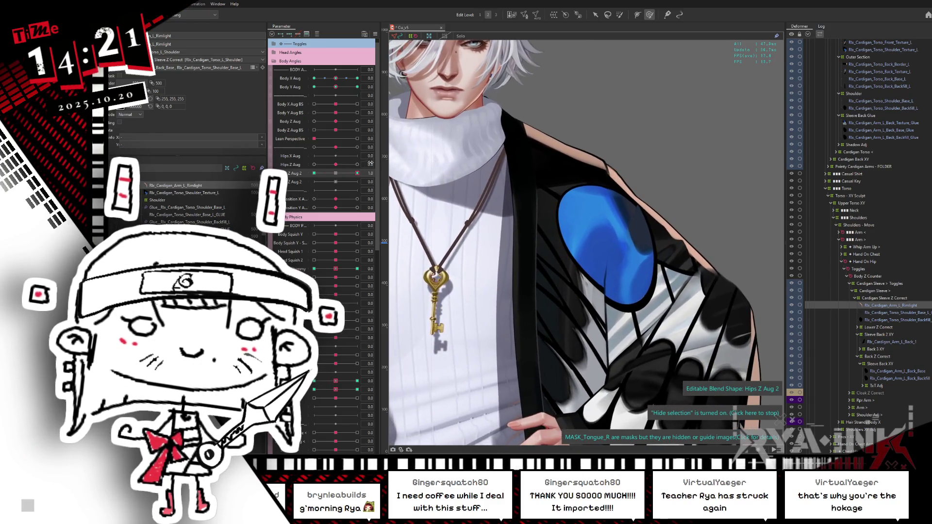
- Compare the shoulder at Hips Z Aug 2 and Hips Z Aug 1.0 against 0.0, then preview the model
left_click(335, 174)
left_click(357, 173)
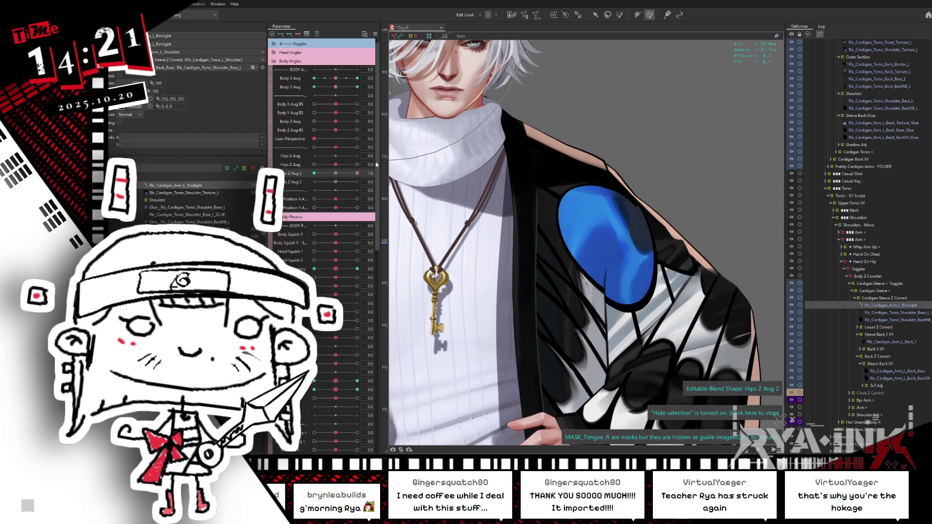
left_click(336, 173)
left_click(357, 165)
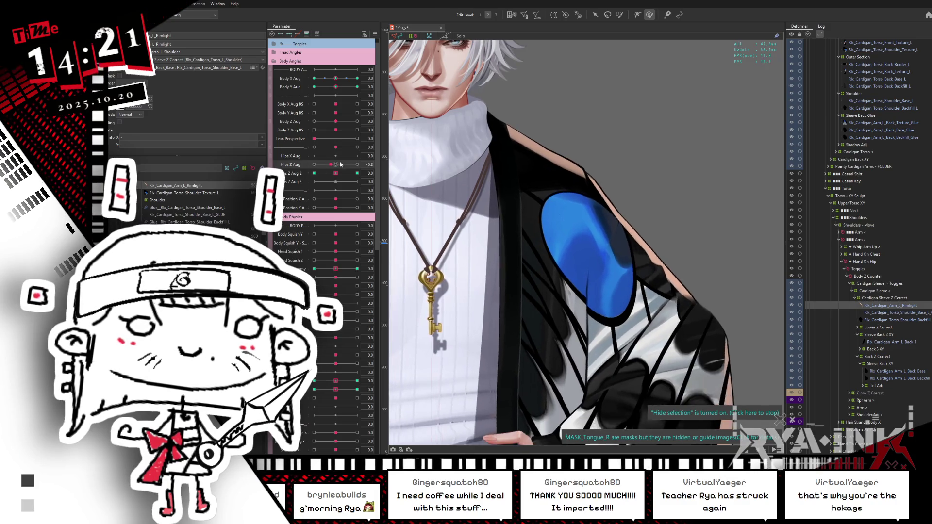
left_click(335, 164)
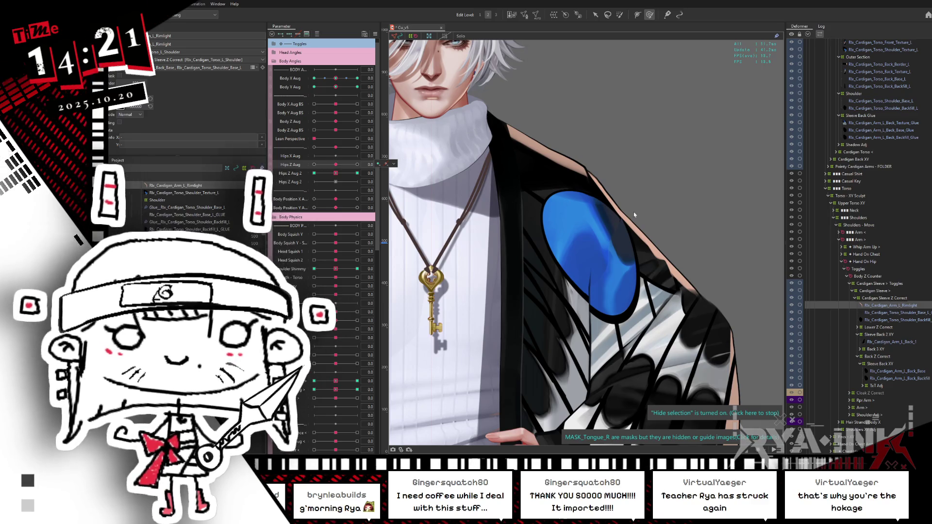
key("alt+Tab")
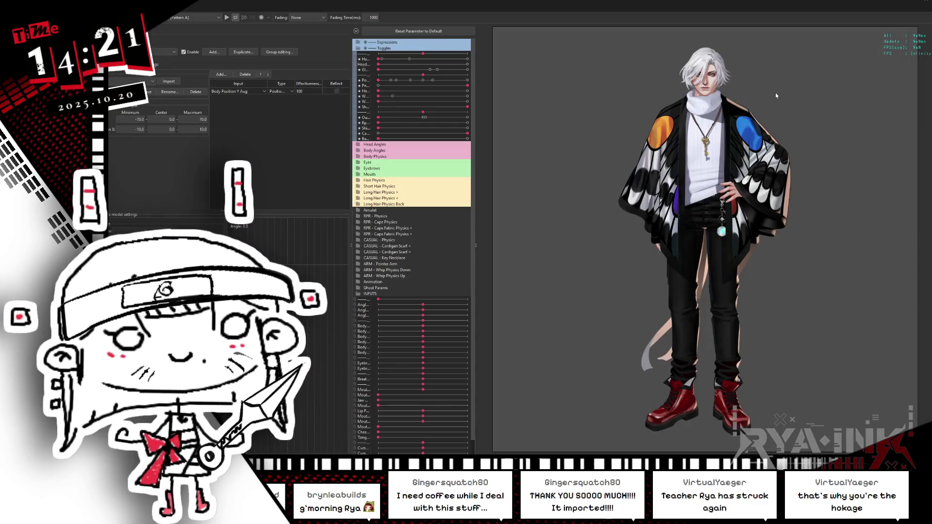
- Zoom in on the model in the Viewer, then return to the modeling view
scroll(779, 89, "up", 5)
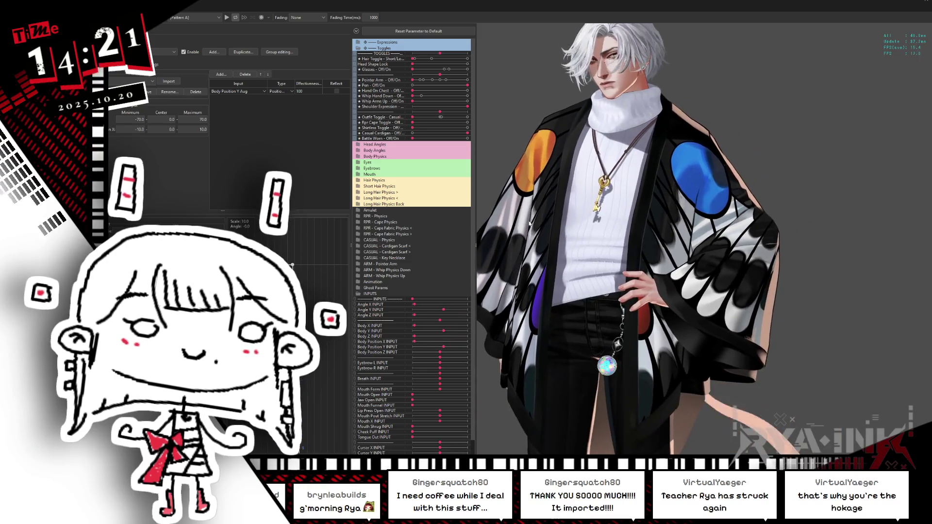
key("alt+Tab")
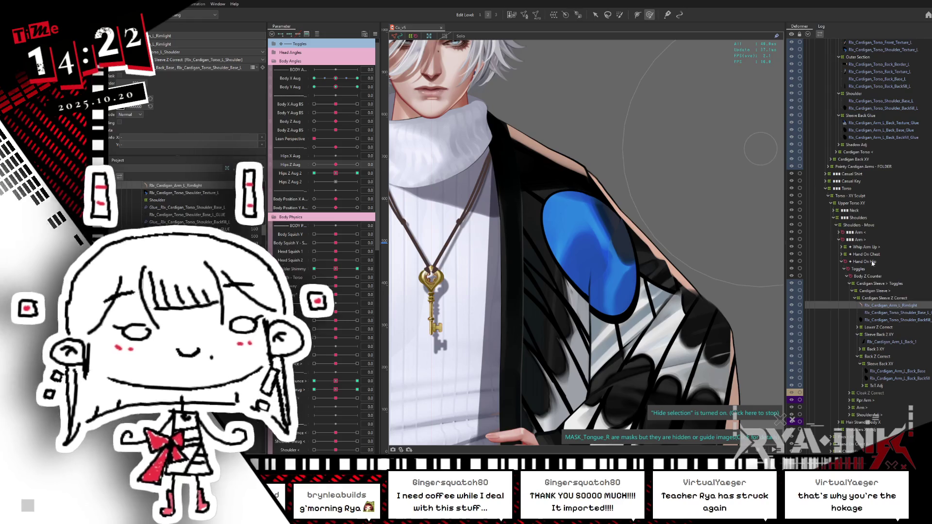
- Collapse Cardigan Sleeve Z Correct, select the Cardigan Sleeve deformer, and save the project
left_click(854, 298)
left_click(869, 307)
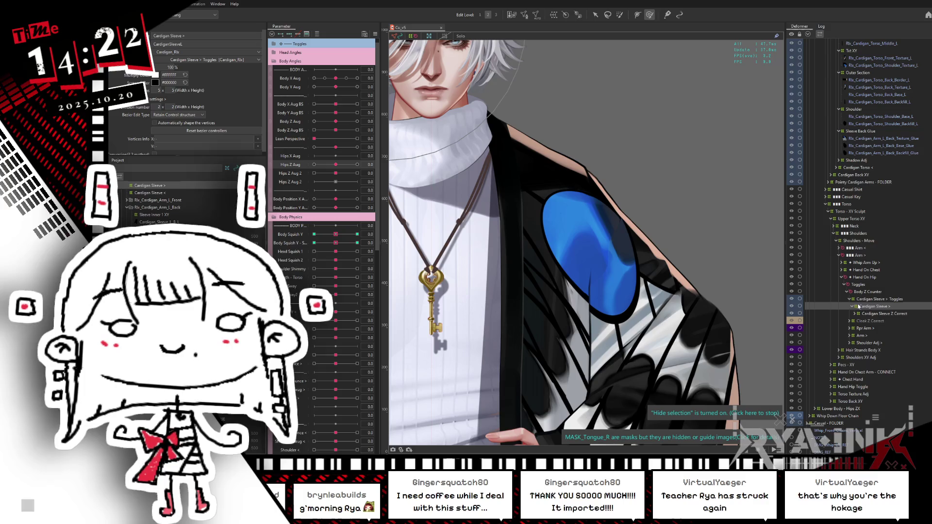
key("ctrl+s")
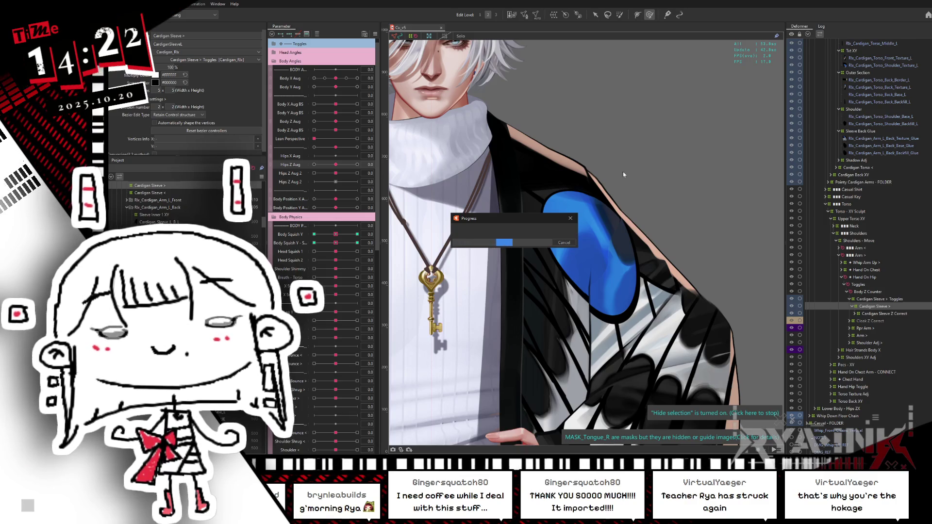
scroll(625, 169, "down", 5)
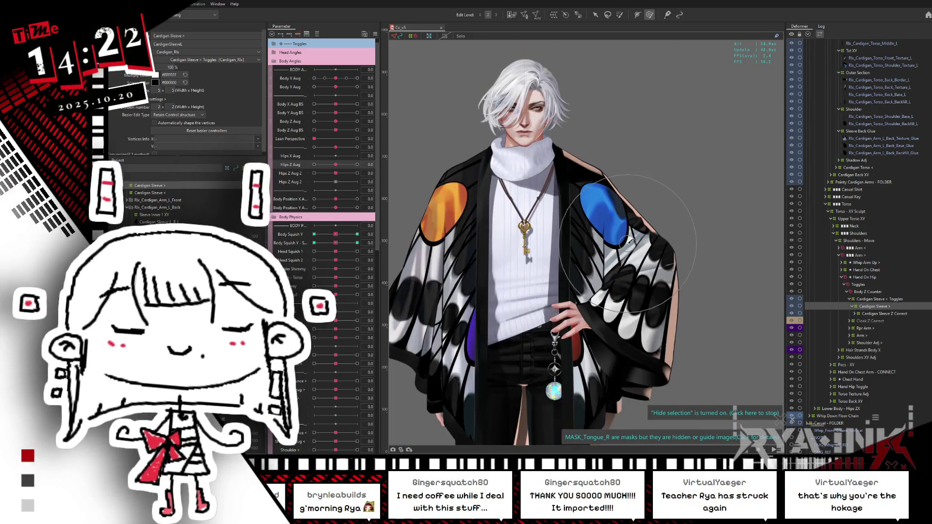
- Zoom onto the orange patch and pick Rlx_Cardigan_Arm_Backfill_02_R via Object at Cursor
scroll(580, 201, "up", 2)
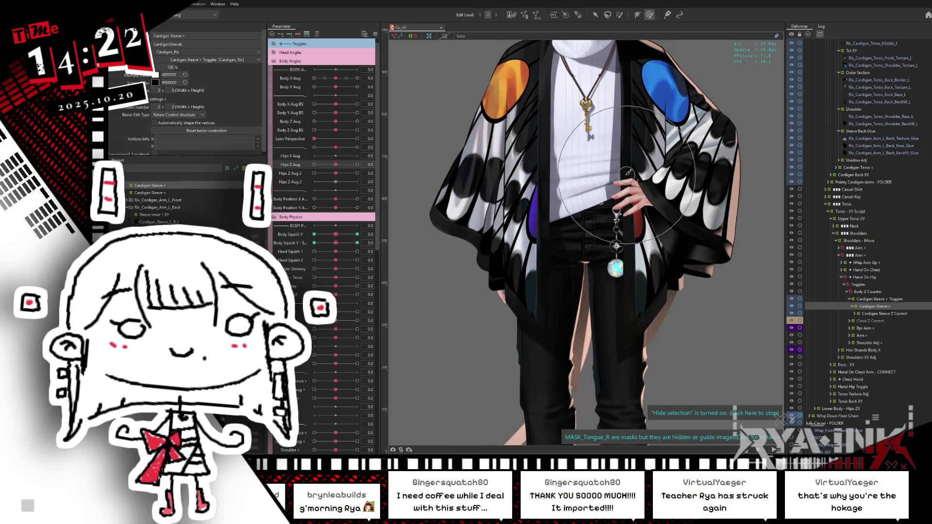
scroll(495, 116, "down", 2)
scroll(495, 117, "up", 5)
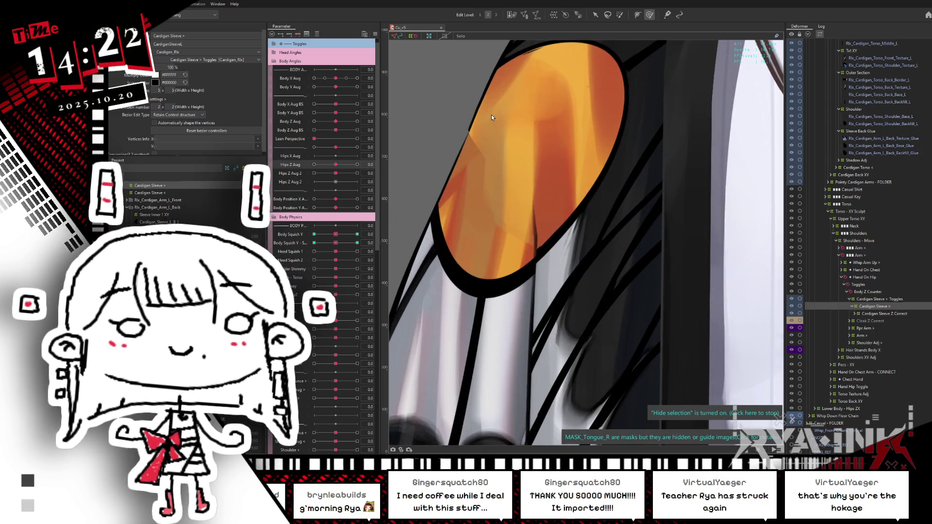
left_click_drag(532, 167, 559, 182)
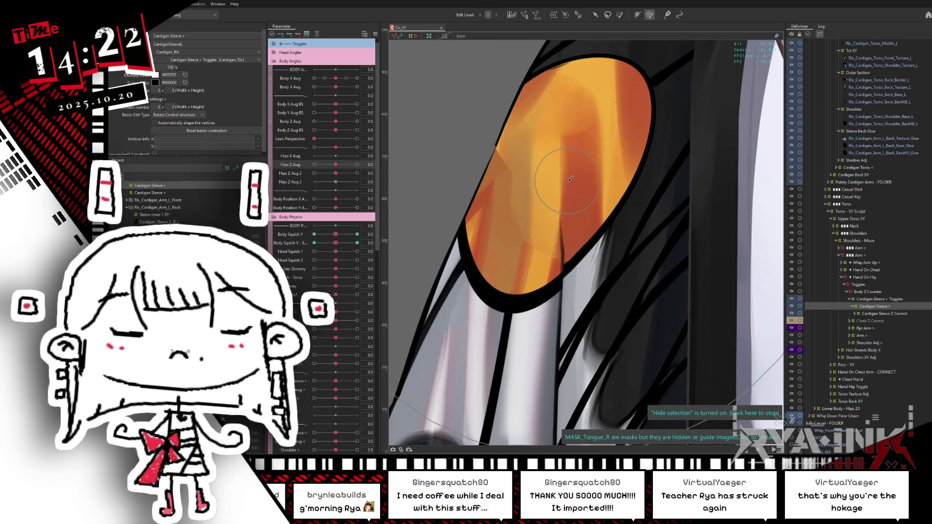
right_click(515, 241)
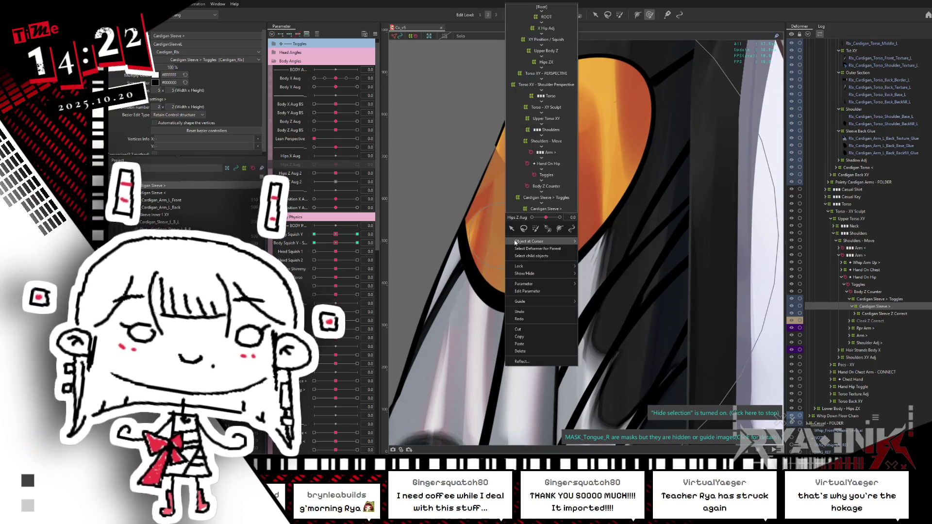
mouse_move(517, 241)
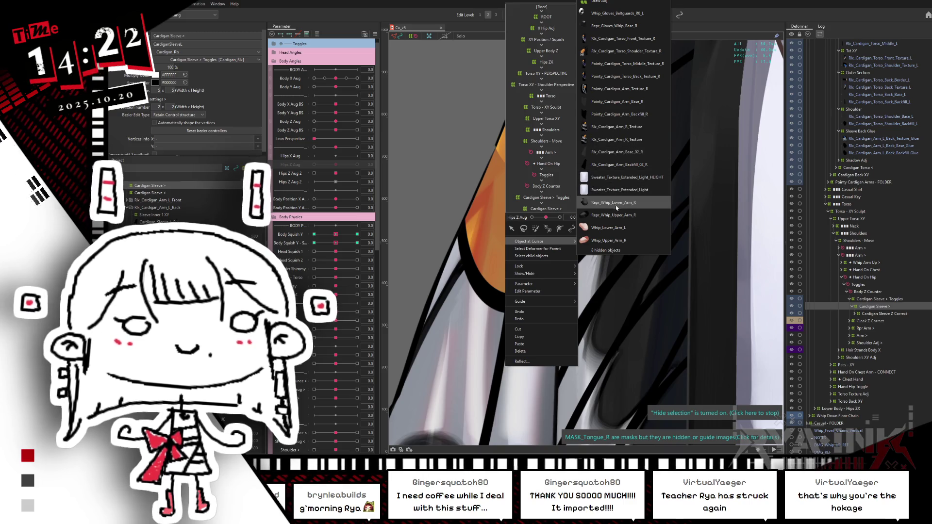
left_click(621, 162)
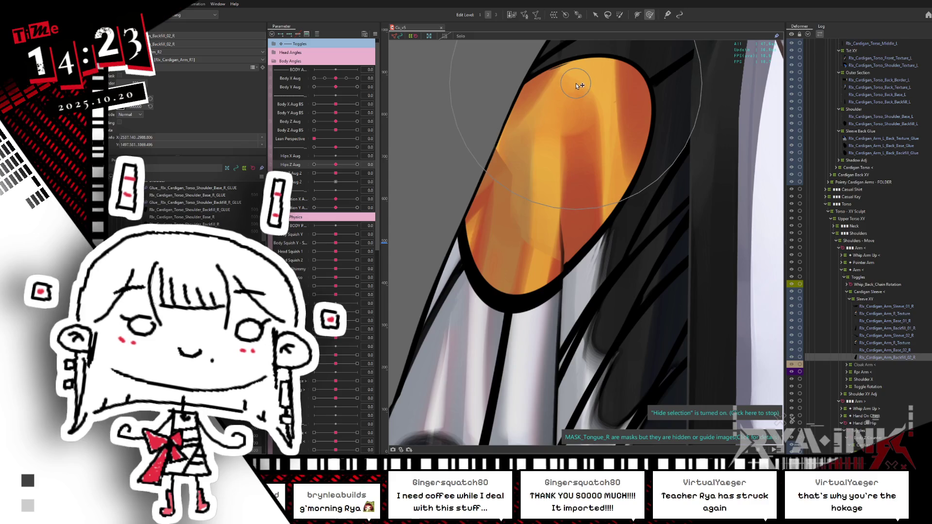
- Brush-deform the backfill mesh under the orange patch, then zoom out to show the whole torso
left_click_drag(576, 84, 558, 121)
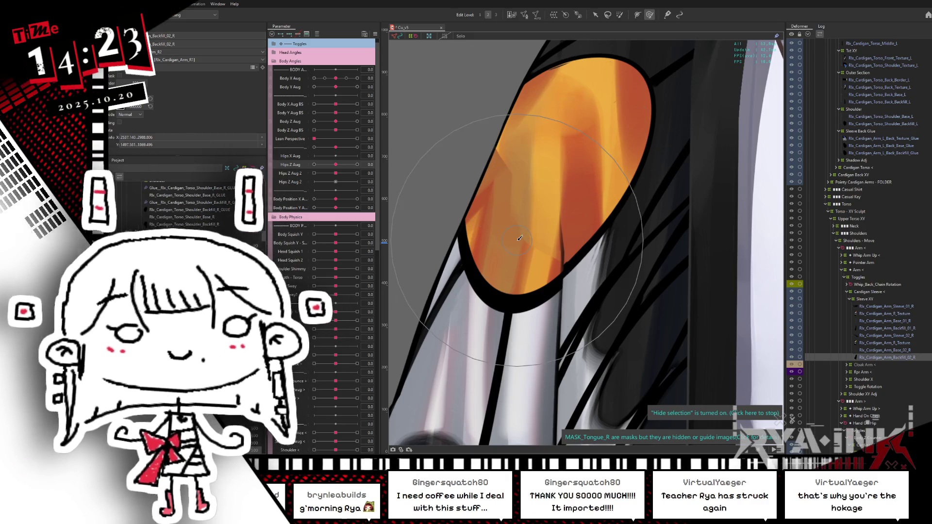
scroll(516, 236, "down", 5)
mouse_move(539, 304)
middle_mouse_down()
mouse_move(556, 240)
mouse_move(529, 209)
mouse_move(598, 263)
middle_mouse_up()
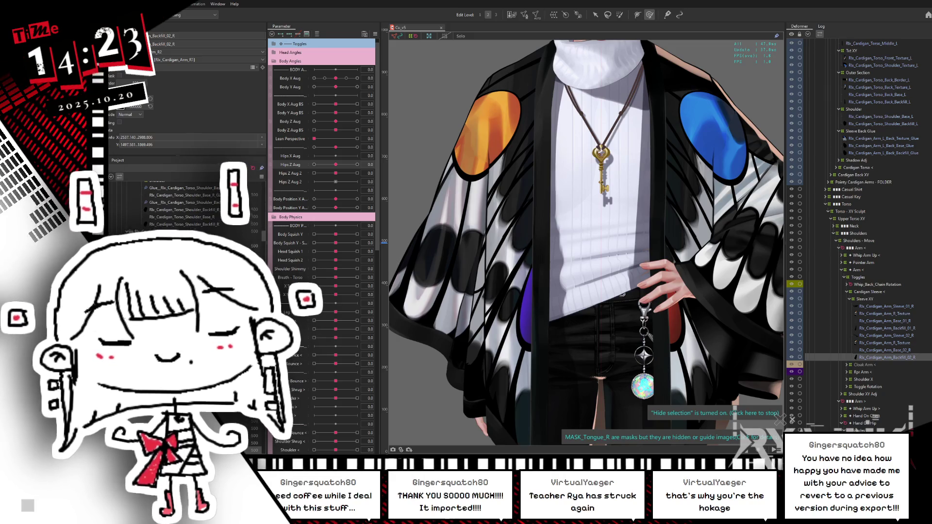
- Select every right sleeve mesh from Sleeve_01_R down, exit isolation and zoom out to the upper body
left_click(878, 307, "shift")
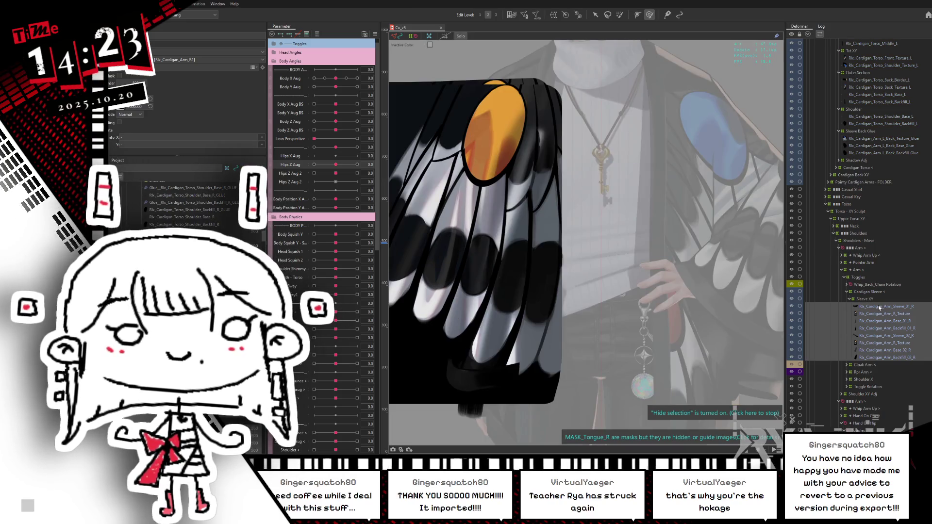
key("Escape")
scroll(878, 307, "down", 1)
scroll(556, 357, "down", 4)
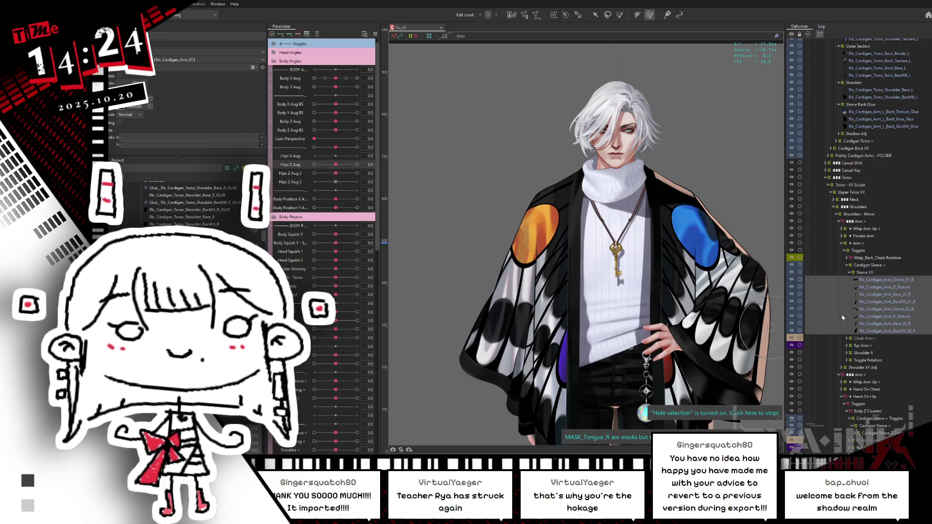
- Select the Sleeve XY warp deformer and bring up its transform grid
left_click(866, 273)
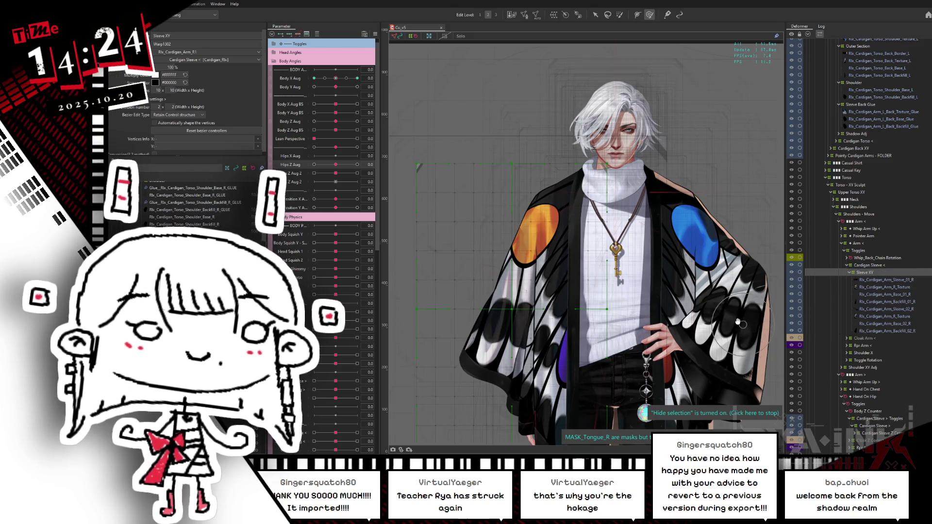
scroll(735, 243, "up", 3)
key("ctrl+a")
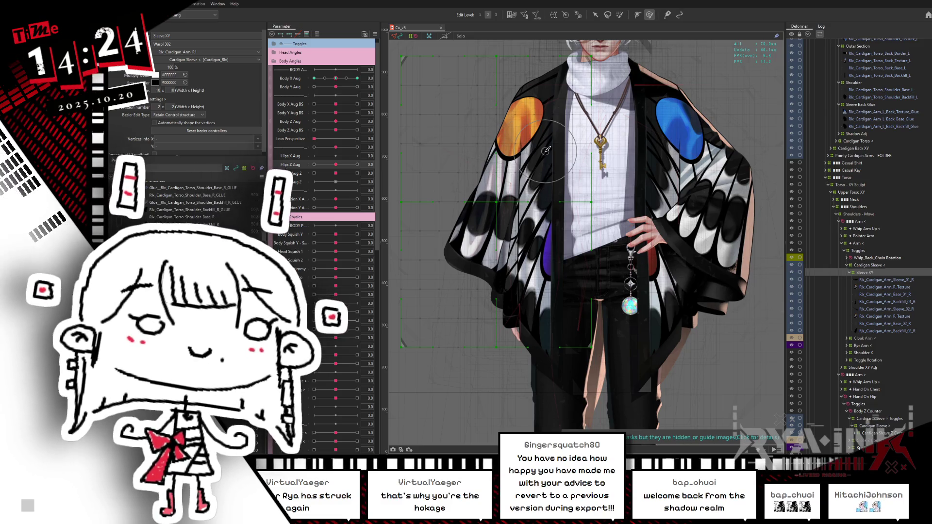
scroll(546, 150, "down", 5)
scroll(549, 155, "up", 7)
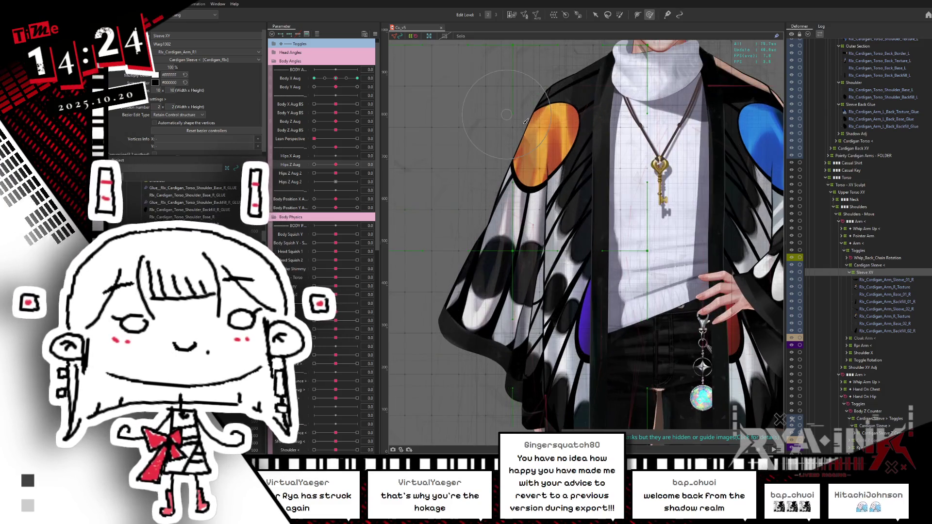
scroll(548, 155, "down", 3)
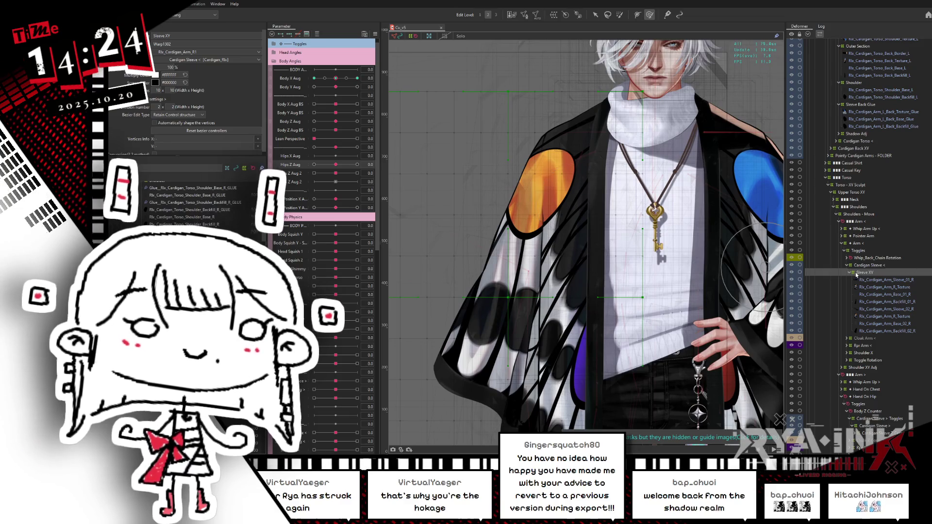
- Select the Sleeve_01_R to Backfill_02_R meshes, hide the selection overlay, then reselect Sleeve XY
left_click(873, 279)
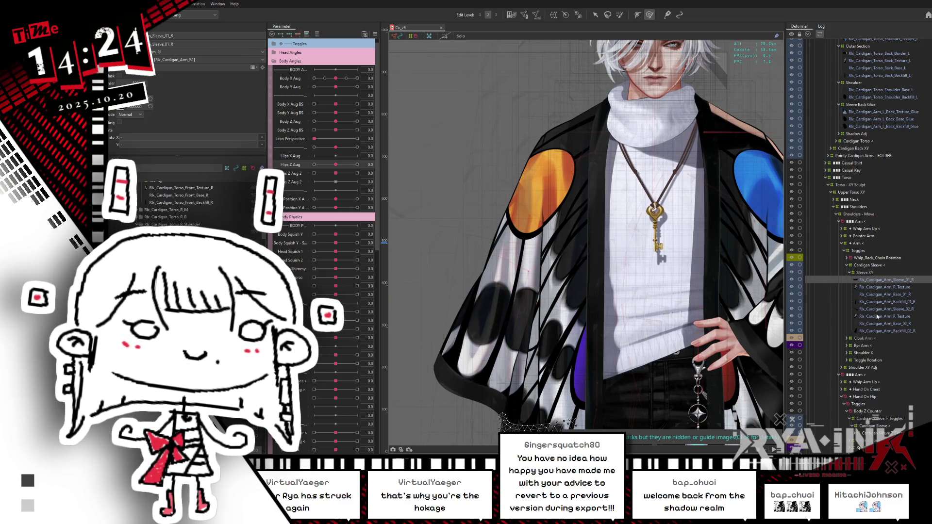
left_click(874, 331, "shift")
scroll(645, 182, "up", 2)
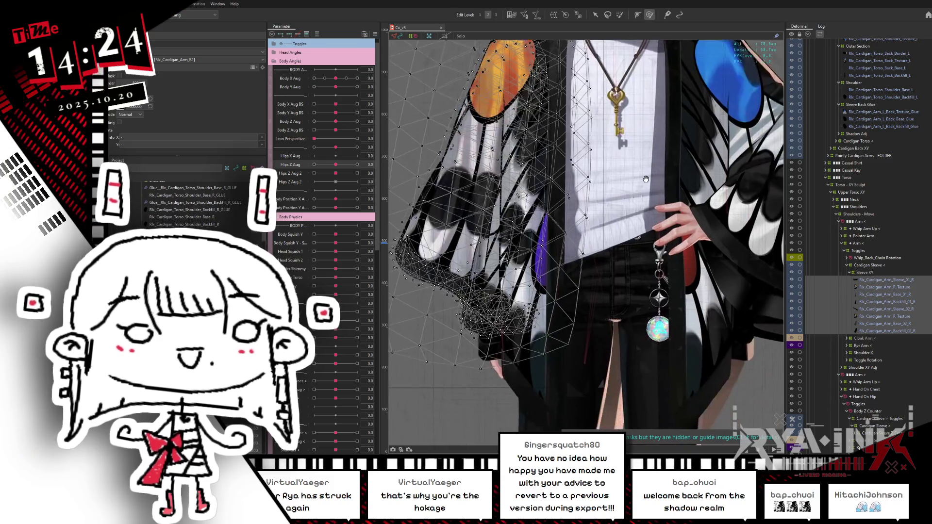
scroll(645, 182, "down", 4)
key("ctrl+h")
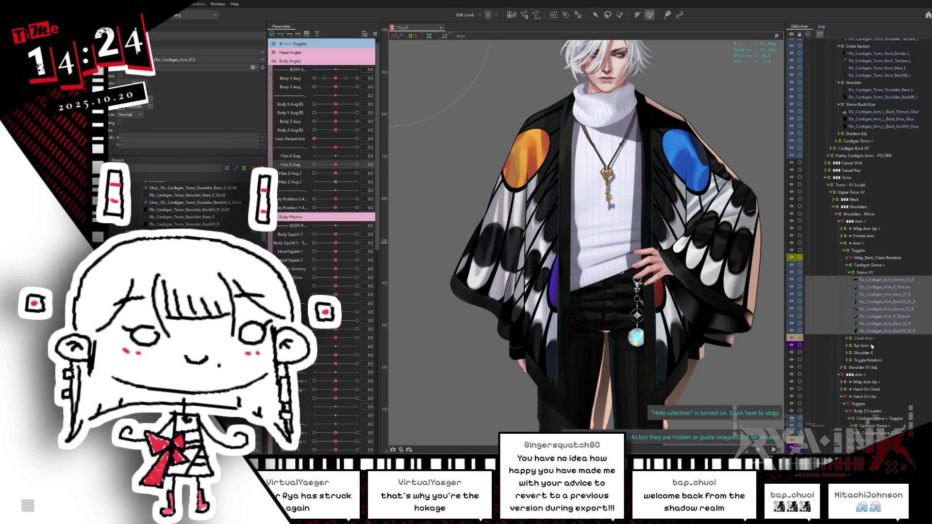
left_click(867, 273)
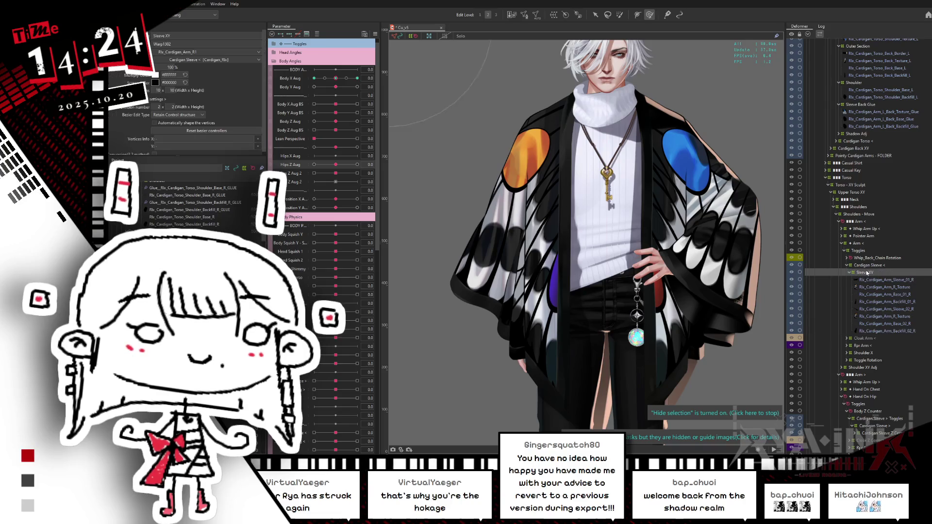
scroll(917, 147, "up", 6)
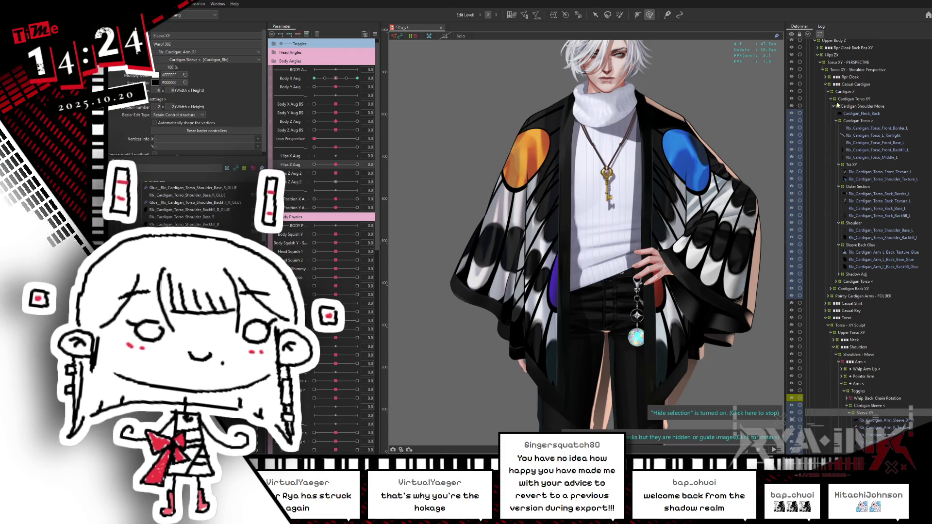
- Expand Cardigan Torso < and its Shoulder deformer to inspect the Outer Section warp grid
left_click(836, 120)
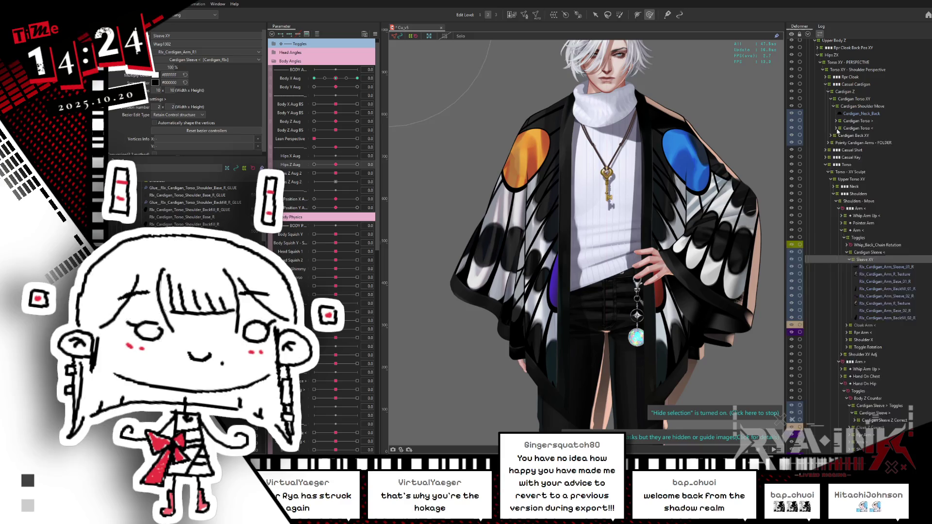
left_click(836, 128)
left_click(859, 189)
double_click(872, 188)
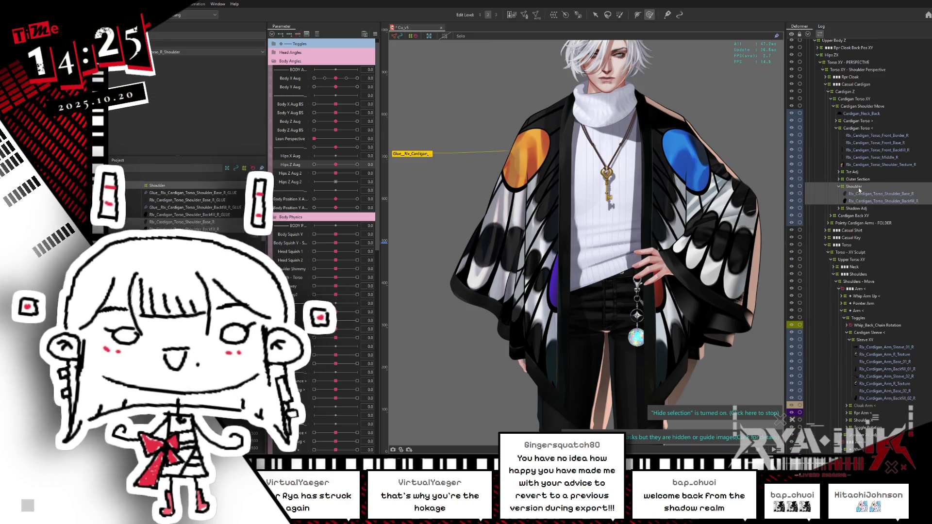
left_click(875, 180)
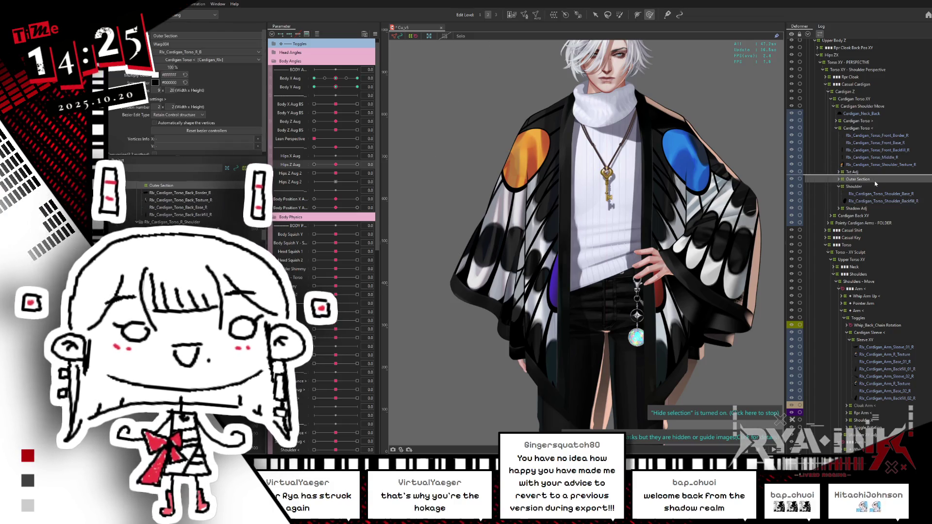
left_click(714, 412)
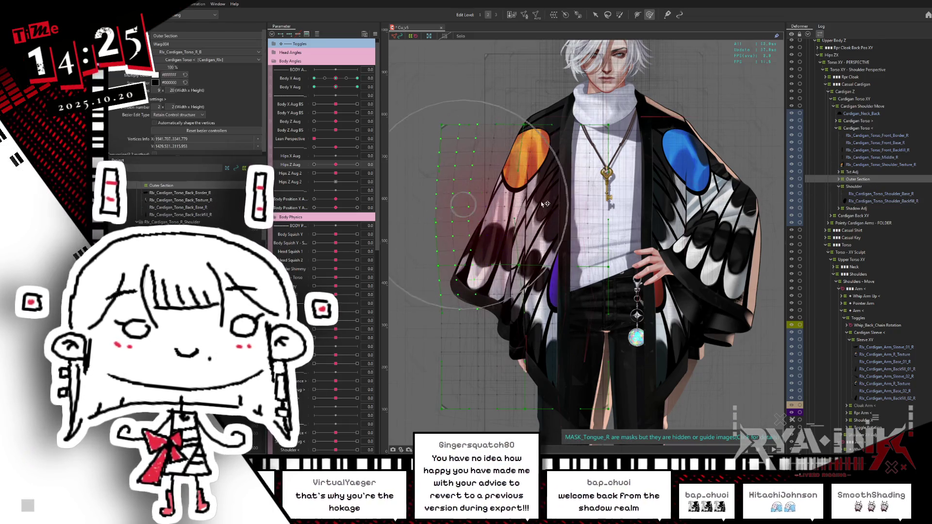
left_click(617, 254)
middle_click_drag(617, 254, 629, 213)
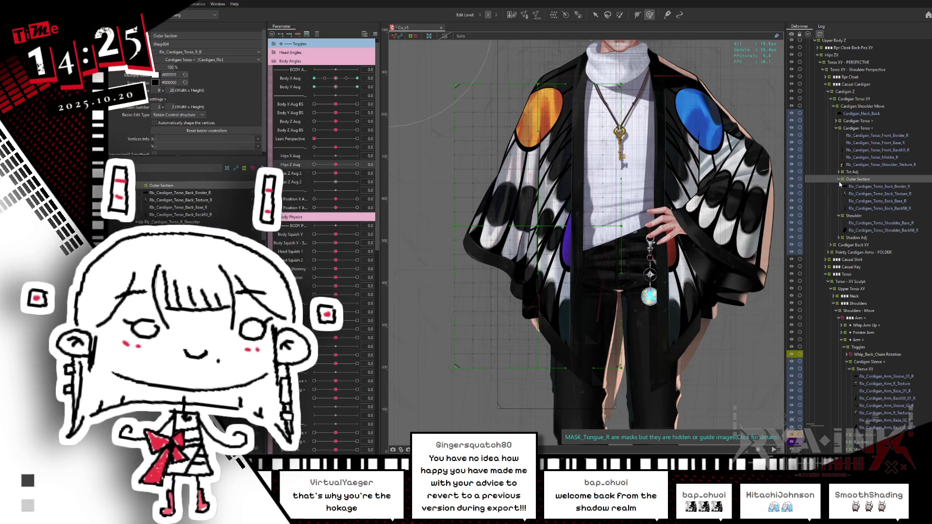
left_click(839, 180)
- Paint stronger glue weight into the centre of Rlx_Cardigan_Torso_Shoulder_Base_R using the GLUE object
left_click(857, 193)
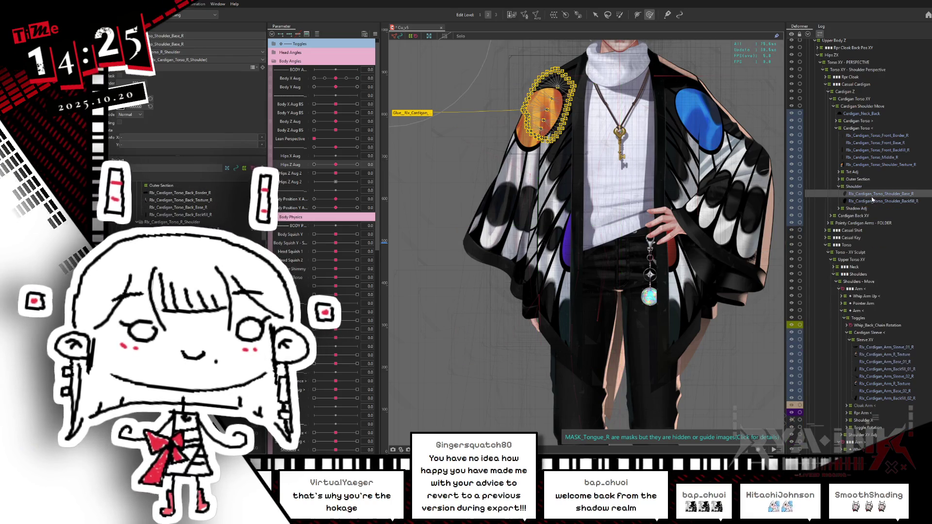
left_click(413, 113)
left_click(412, 113)
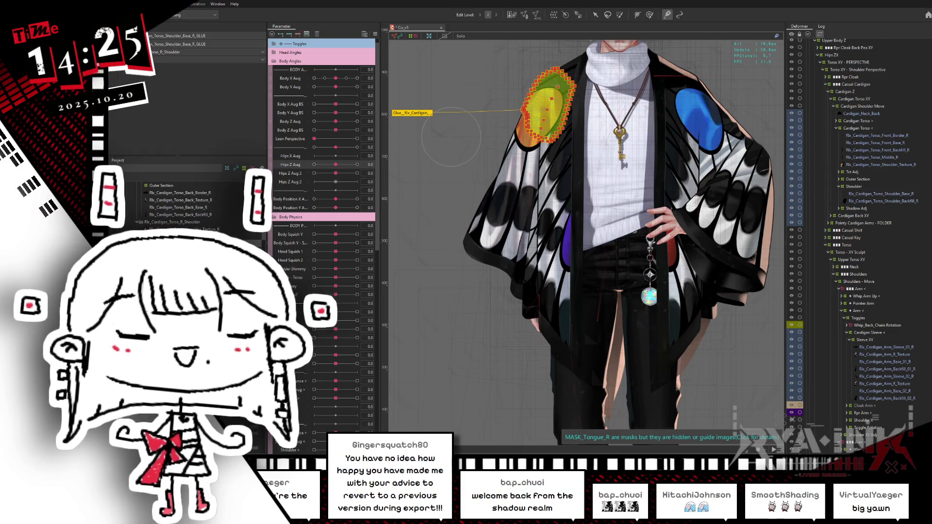
left_click_drag(544, 97, 548, 112)
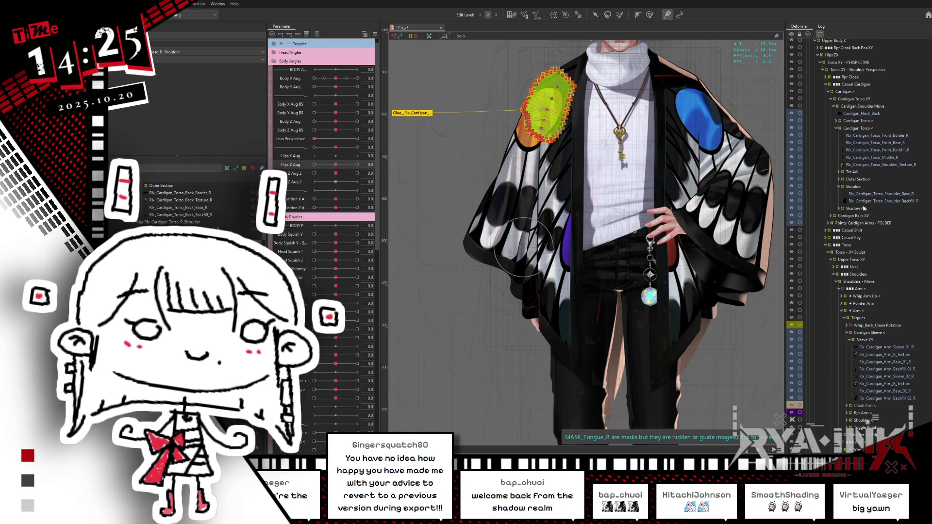
left_click(890, 165)
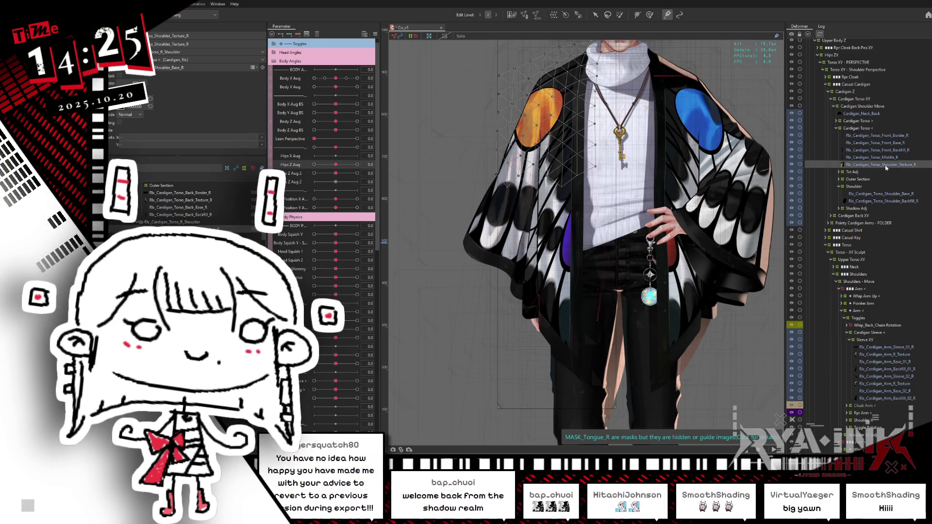
- Rename the copy to Rlx_Cardigan_Torso_Shoulder_Texture_R_GLUE and move it into Sleeve XY
double_click(542, 74)
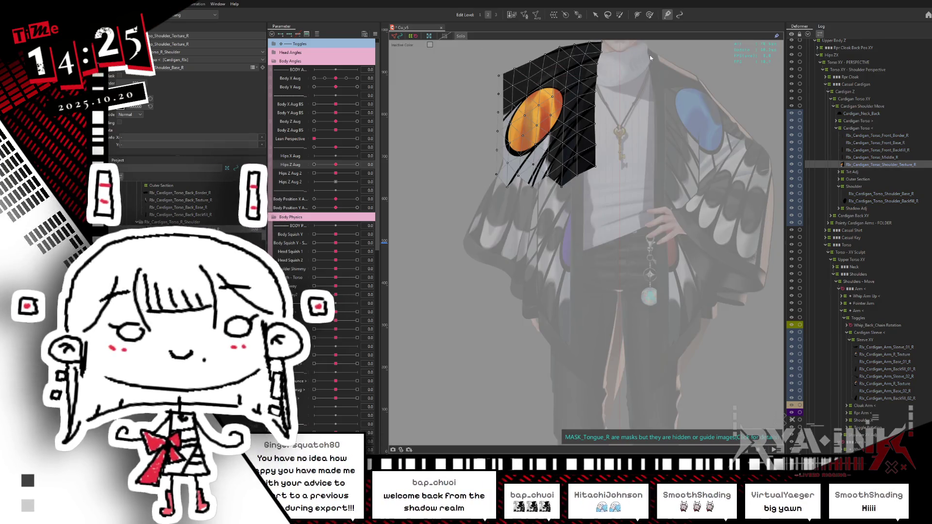
key("b")
key("ctrl+h")
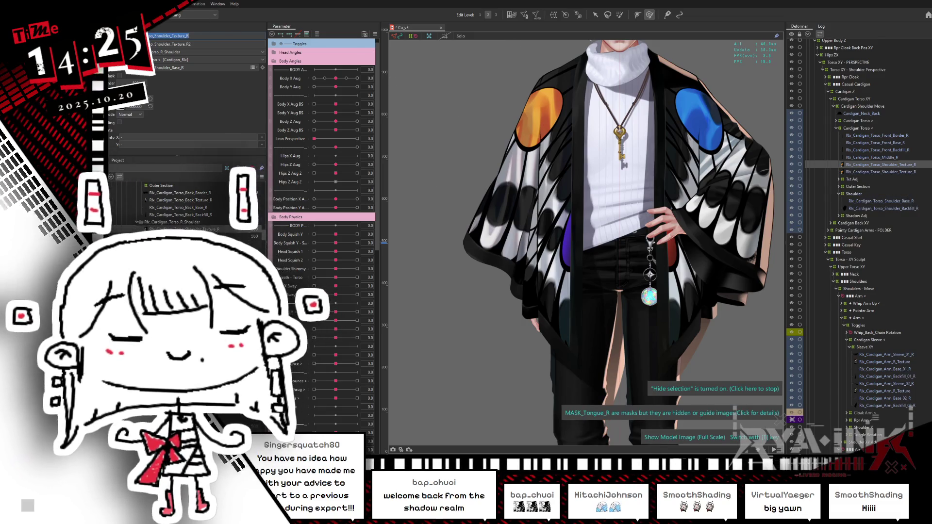
type("_01UE")
key("Tab")
key("ctrl+v")
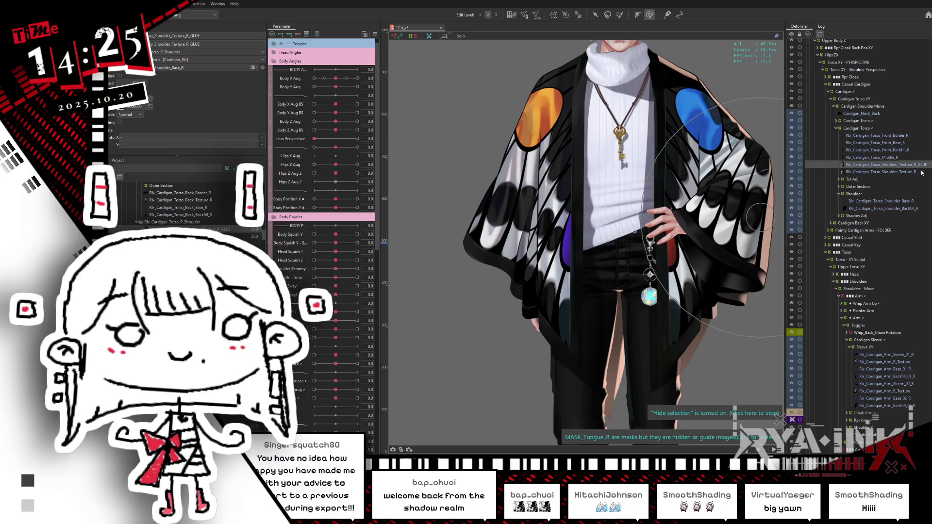
mouse_move(883, 164)
left_mouse_down()
mouse_move(869, 240)
mouse_move(866, 355)
mouse_move(876, 346)
left_mouse_up()
- Re-edit the right shoulder texture mesh with all vertices selected and apply it
left_click(893, 165)
left_click(523, 15)
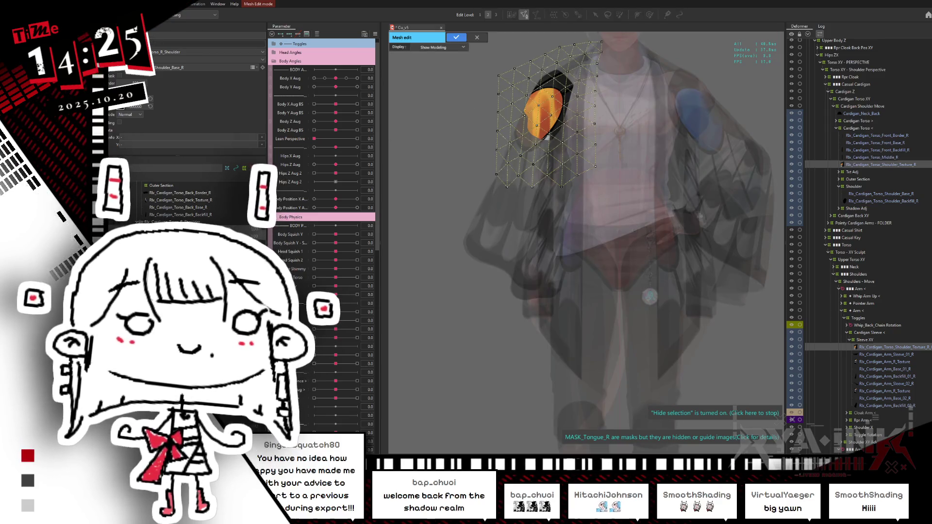
mouse_move(626, 41)
left_mouse_down()
mouse_move(454, 171)
mouse_move(452, 230)
left_mouse_up()
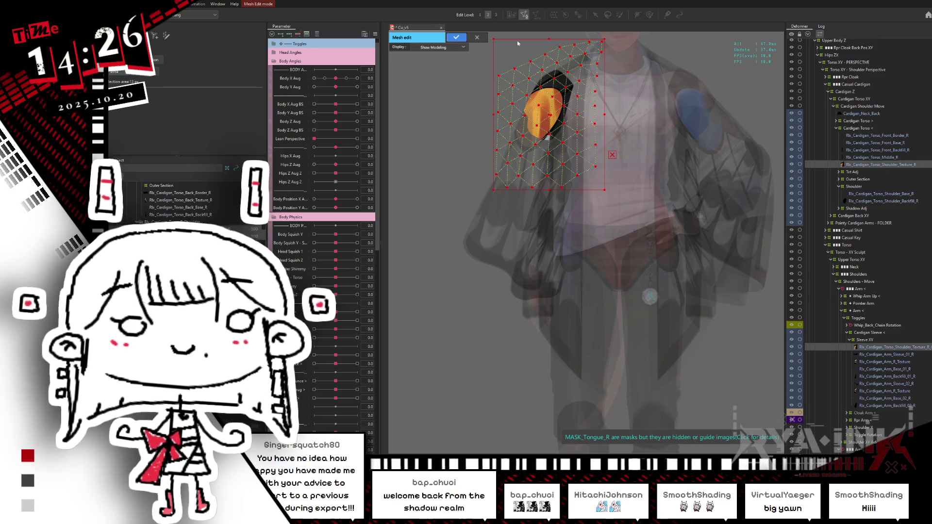
left_click(457, 37)
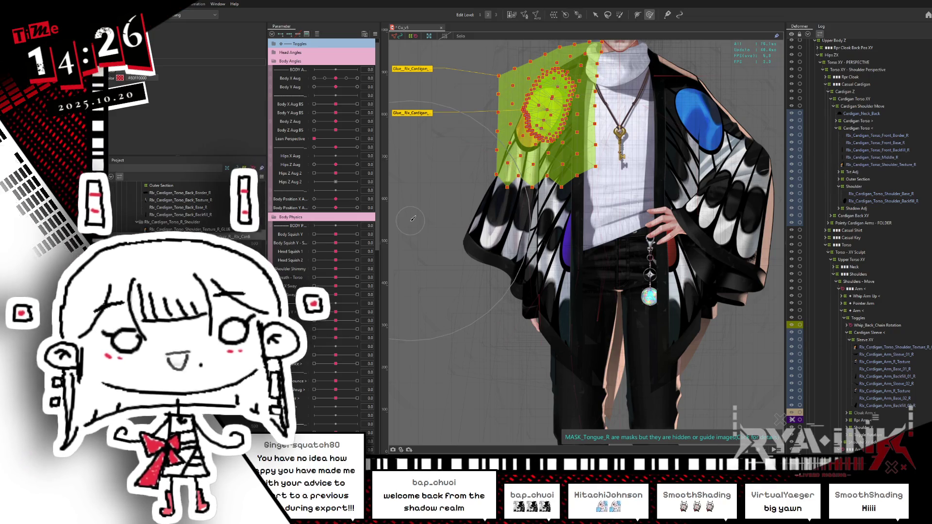
- Zoom onto the shoulder glue mesh and set Body Physics Shoulder Shimmy to 1.0
scroll(532, 150, "up", 5)
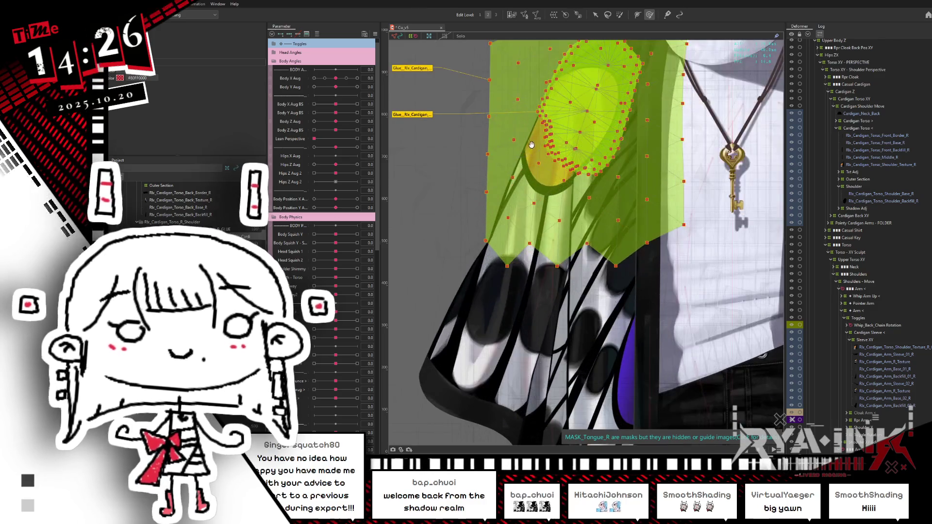
middle_click_drag(534, 156, 558, 192)
key("b")
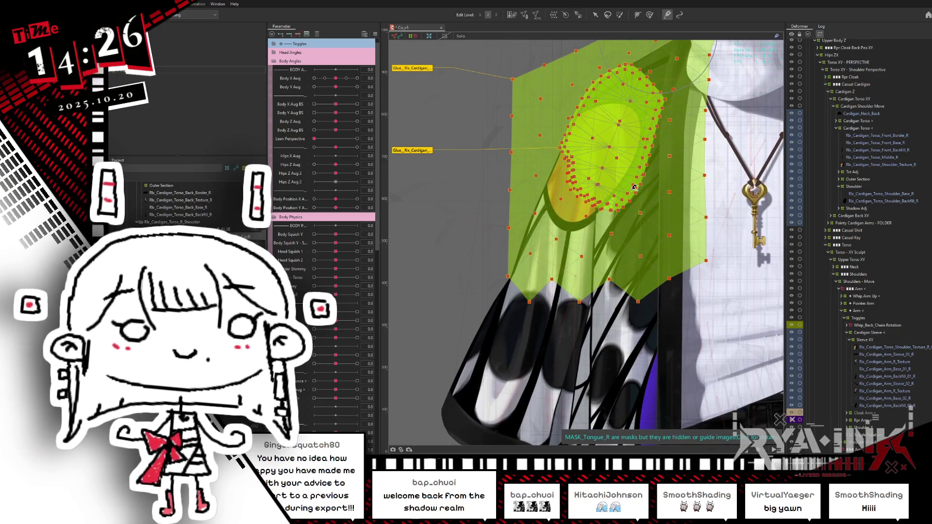
left_click(289, 216)
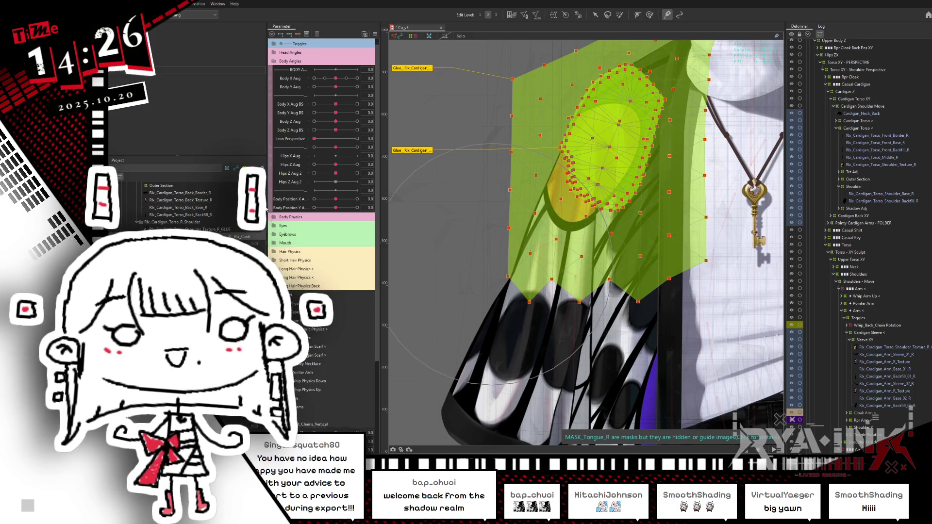
left_click(274, 63)
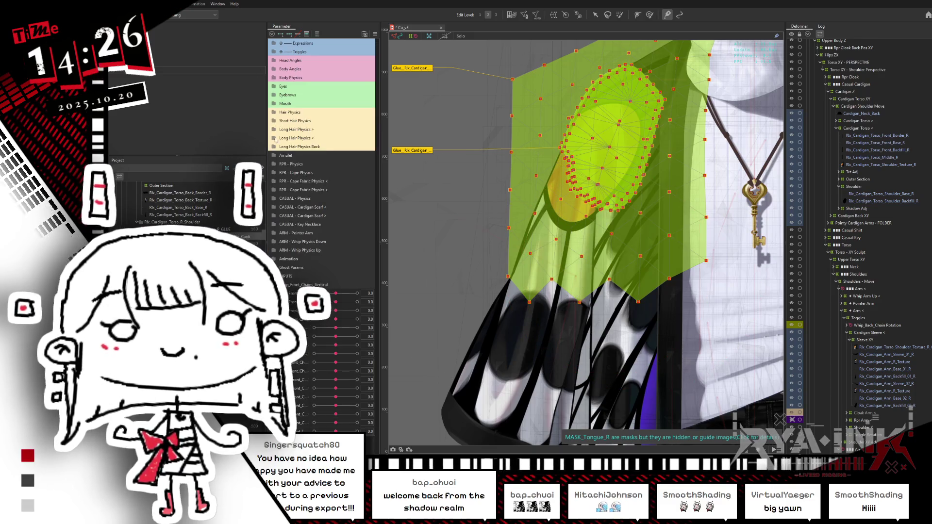
left_click(272, 77)
left_click_drag(340, 129, 396, 120)
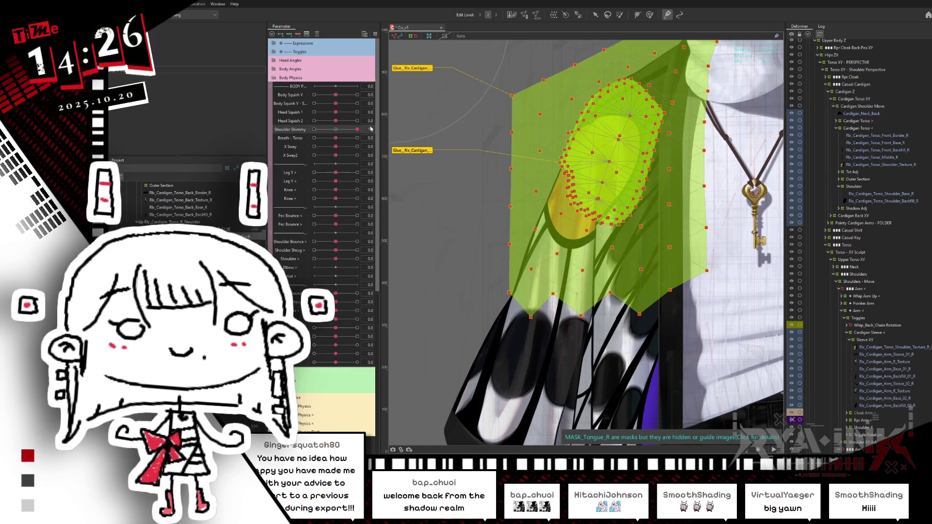
- Compare the shoulder art at Shoulder Shimmy 0 and 1.0, then select only Shoulder_Texture_R
key("ctrl+h")
left_click(336, 129)
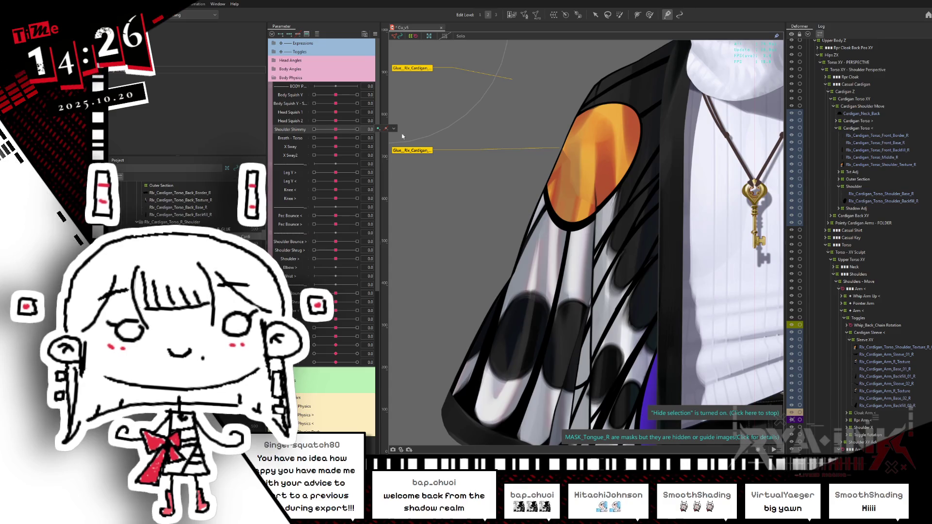
key("ctrl+h")
key("ctrl+z")
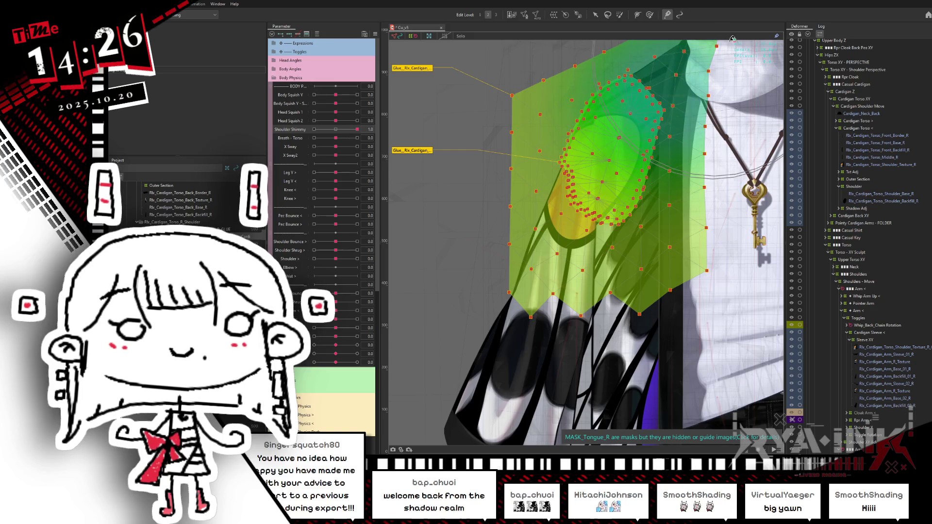
middle_click_drag(676, 57, 664, 95)
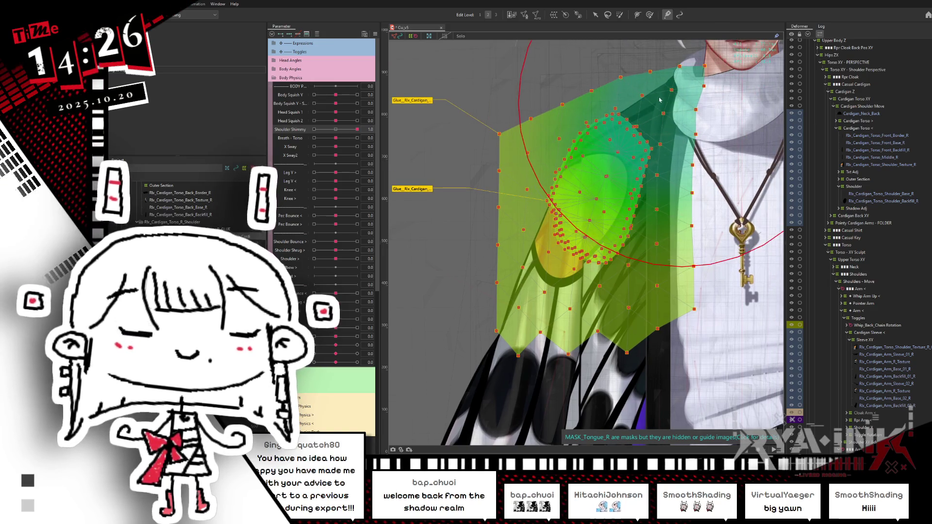
key("ctrl+h")
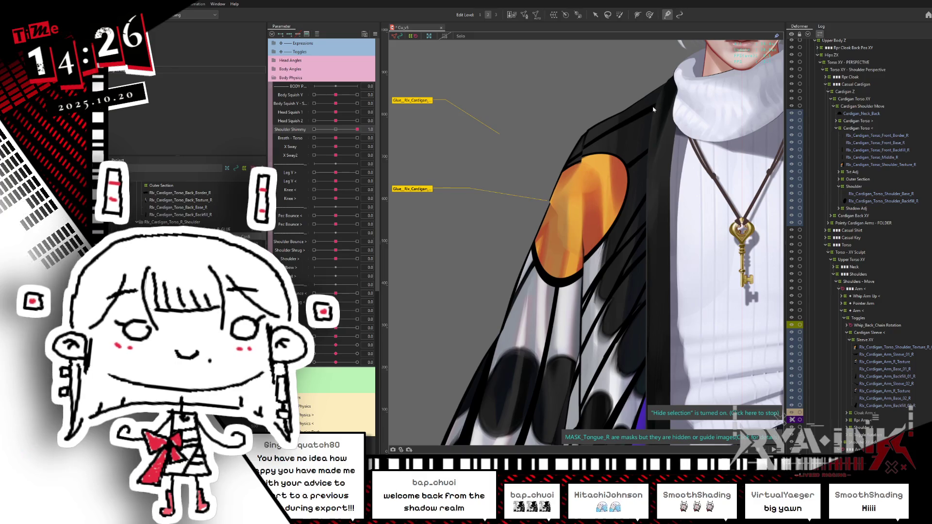
key("ctrl+h")
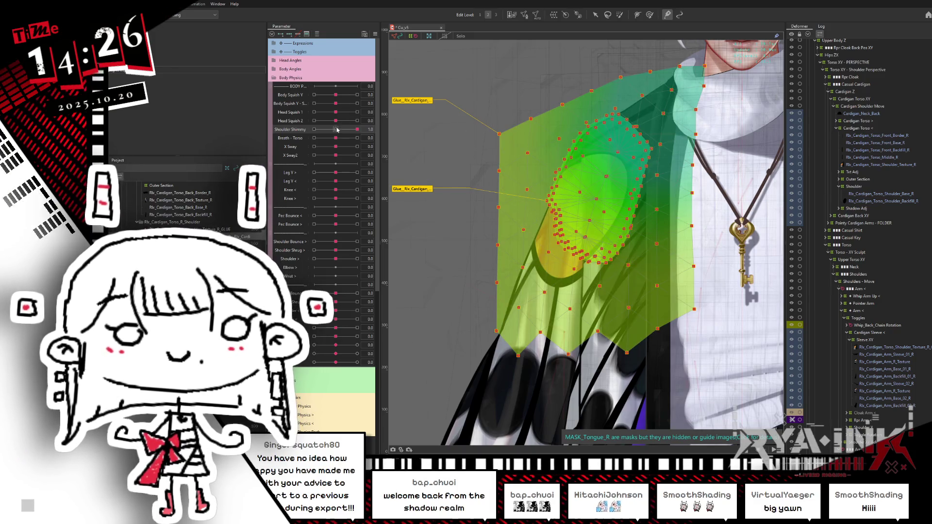
left_click(338, 129)
left_click(331, 131)
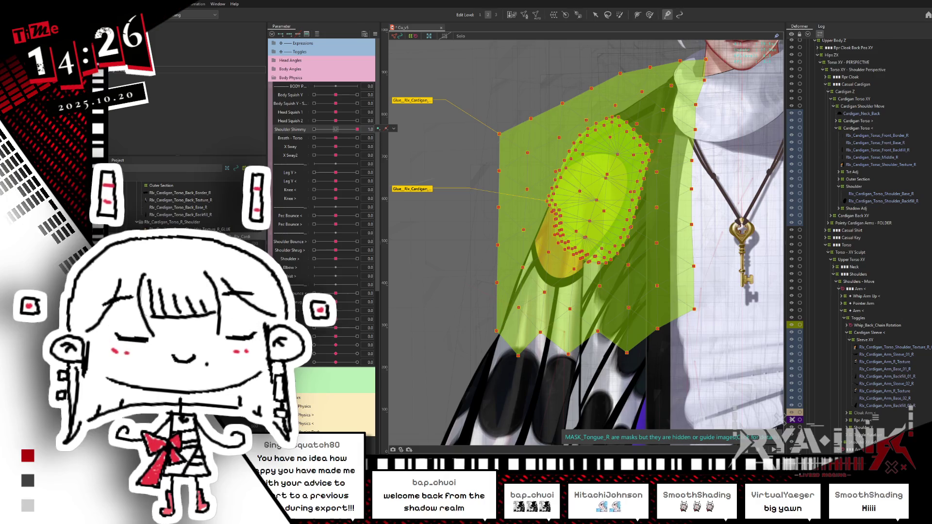
left_click(336, 129)
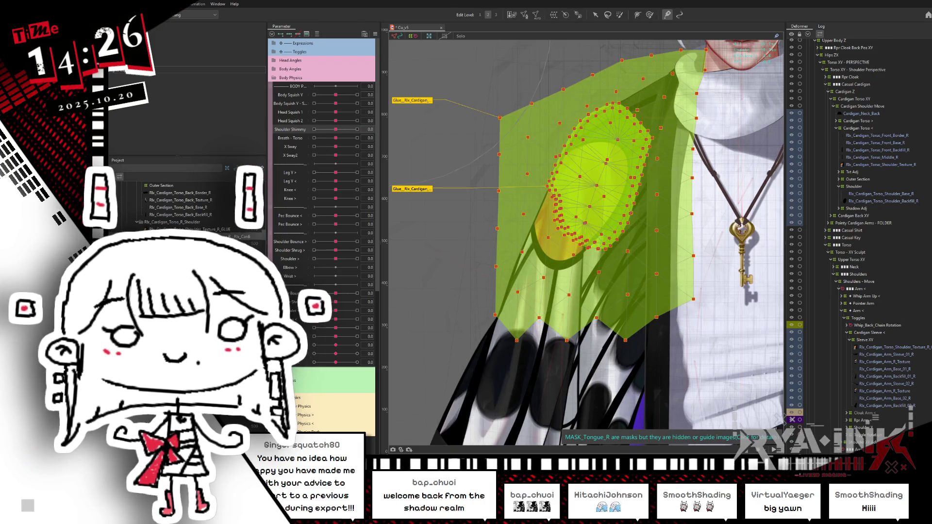
left_click(230, 145)
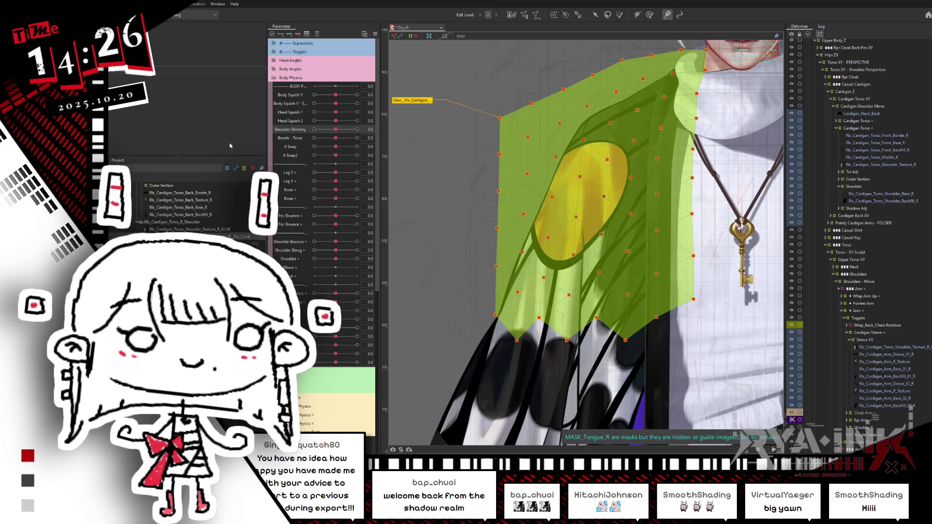
left_click(880, 164)
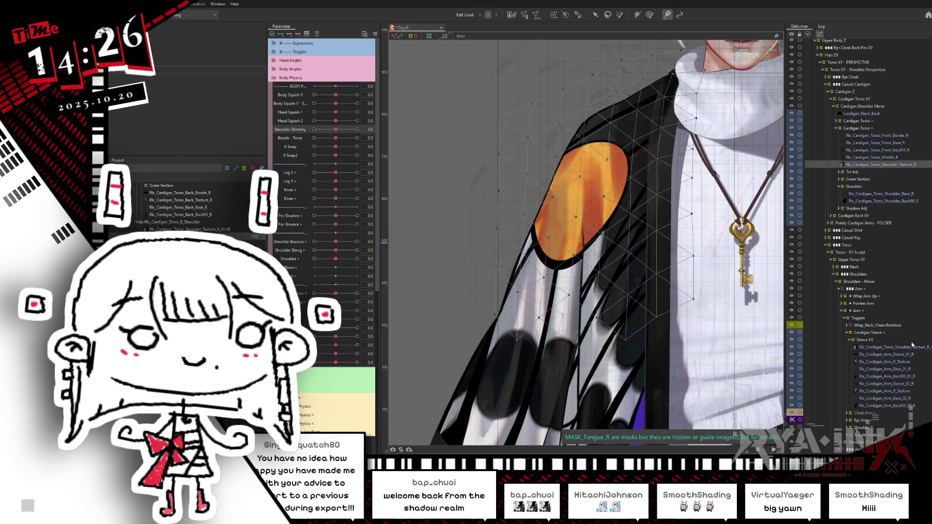
- Open the shoulder texture mesh in Edit Mesh, select all vertices and confirm
left_click(882, 347, "ctrl")
left_click(524, 14)
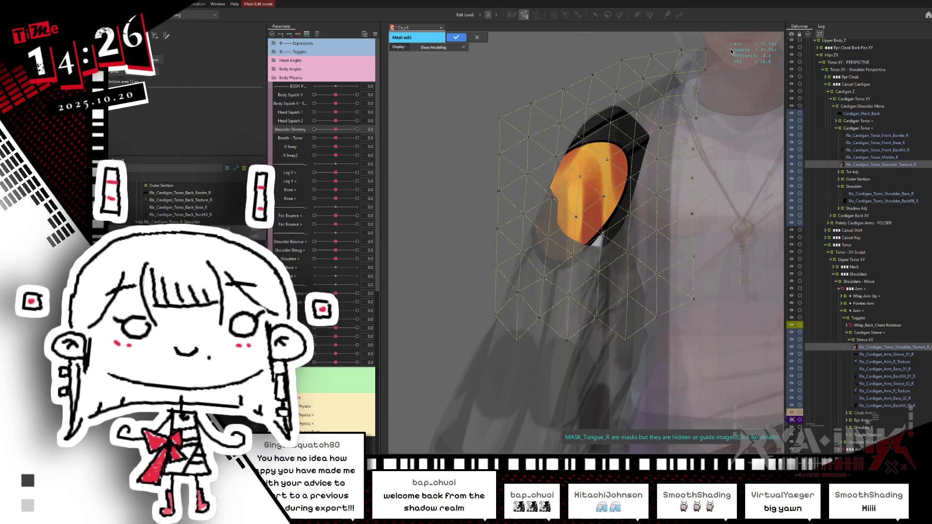
left_click_drag(738, 383, 405, 44)
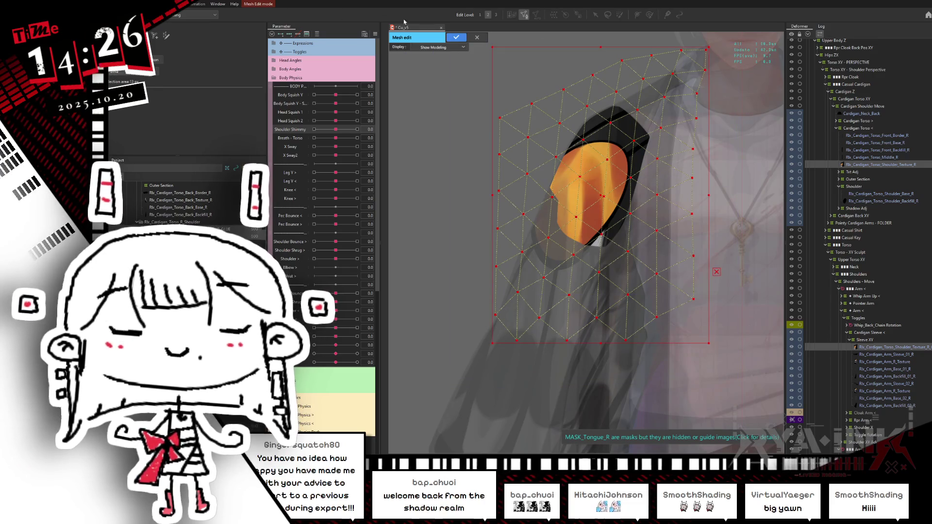
left_click(457, 38)
- Select both glued meshes and test Shoulder Shimmy at 1, -1, 0 and 1 with overlay hidden
left_click(580, 164)
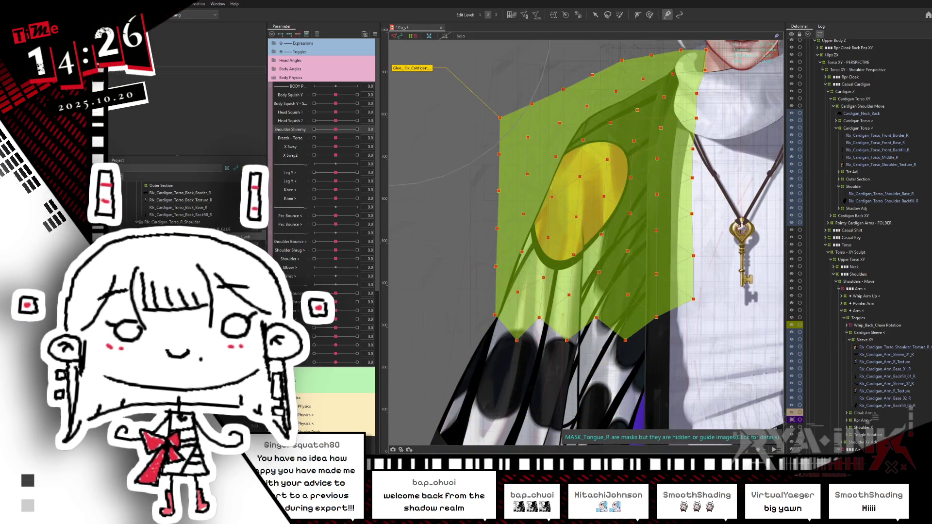
left_click(580, 164, "shift")
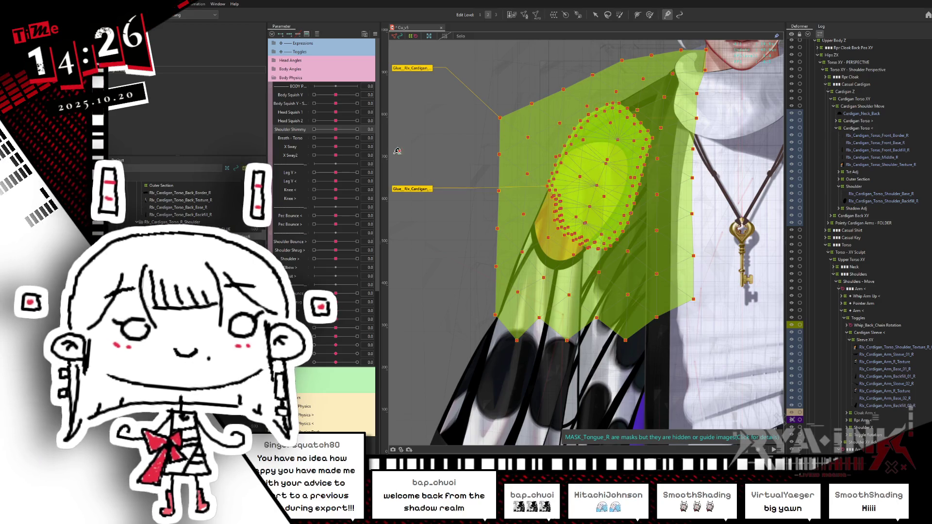
left_click_drag(346, 129, 359, 130)
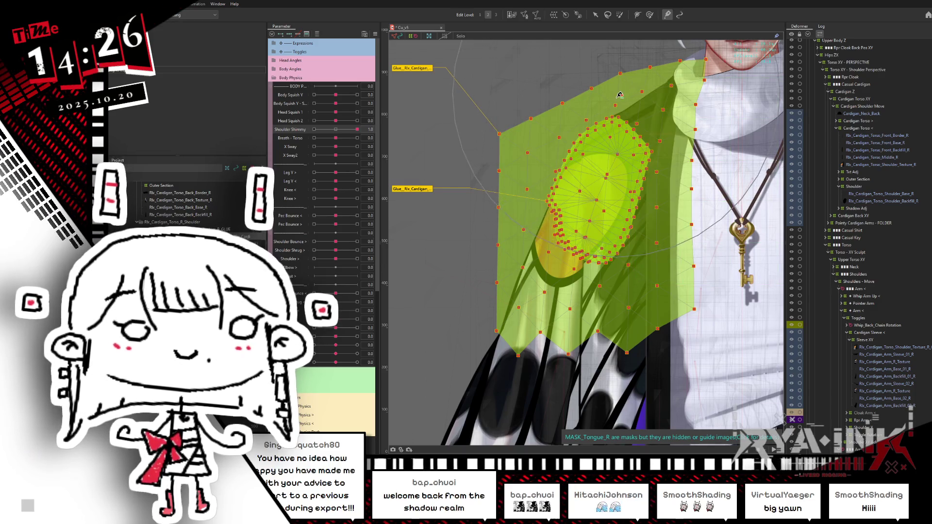
key("ctrl+h")
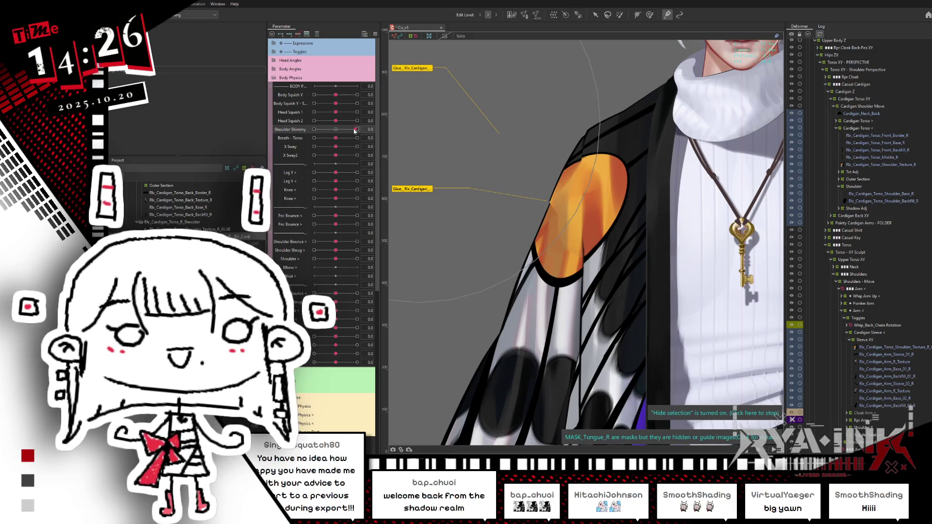
left_click_drag(357, 129, 314, 129)
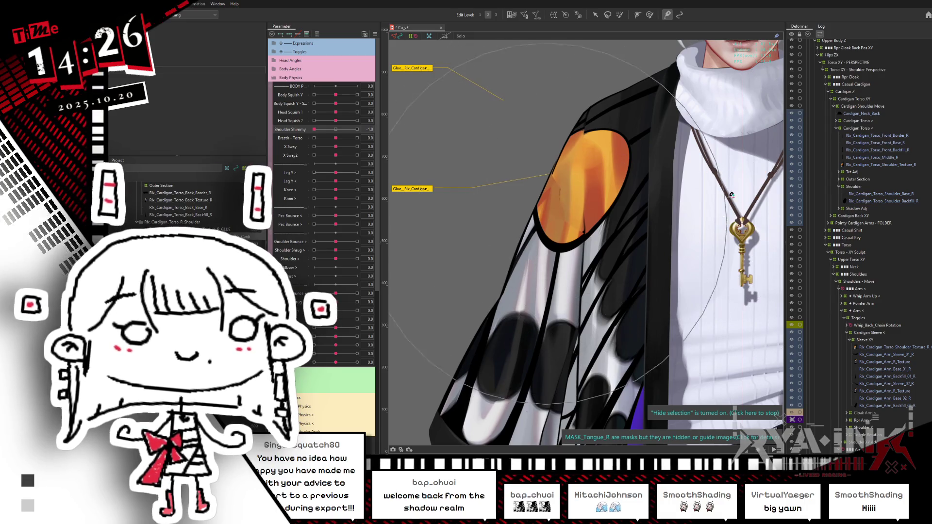
mouse_move(314, 129)
left_mouse_down()
mouse_move(359, 129)
mouse_move(312, 146)
left_mouse_up()
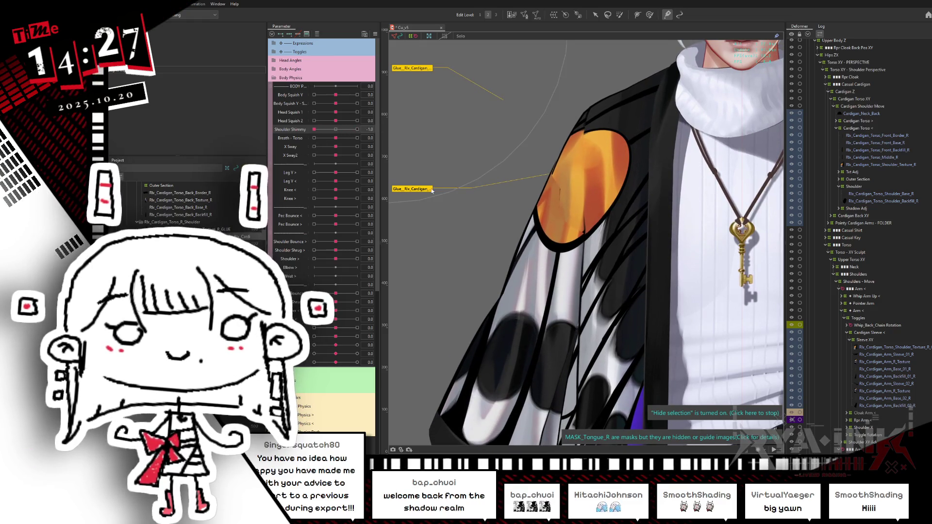
left_click(713, 412)
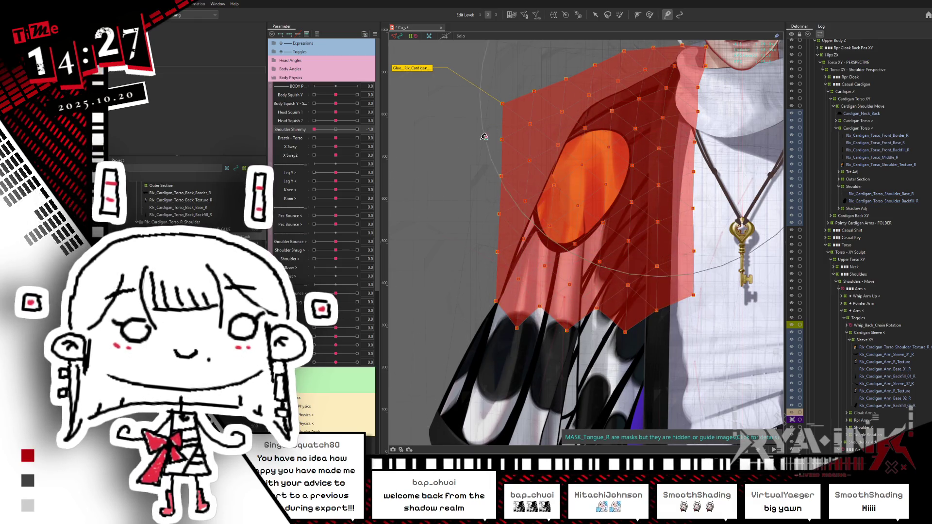
key("ctrl+h")
mouse_move(341, 130)
left_mouse_down()
mouse_move(375, 118)
mouse_move(273, 156)
left_mouse_up()
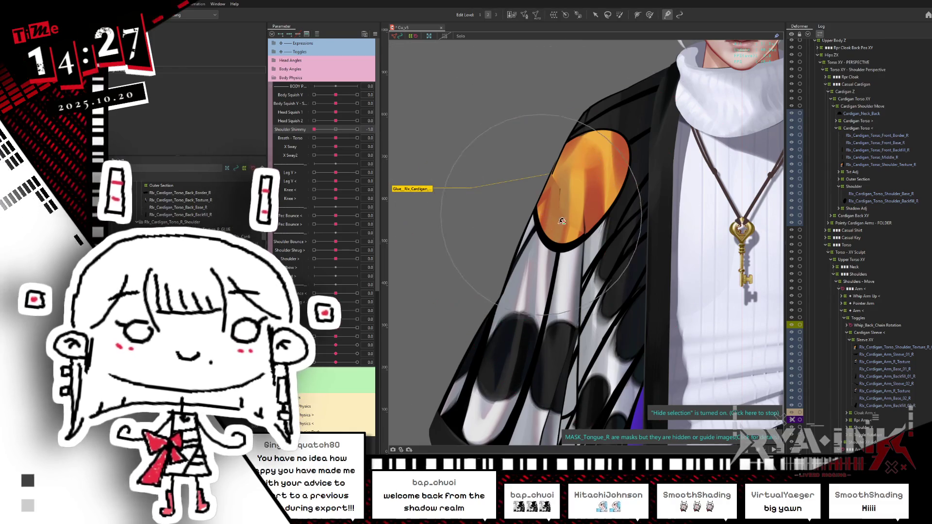
- Test Shoulder Shimmy at 1.0 and back to 0, then raise the lower arm parameter to 1.0
right_click(531, 242)
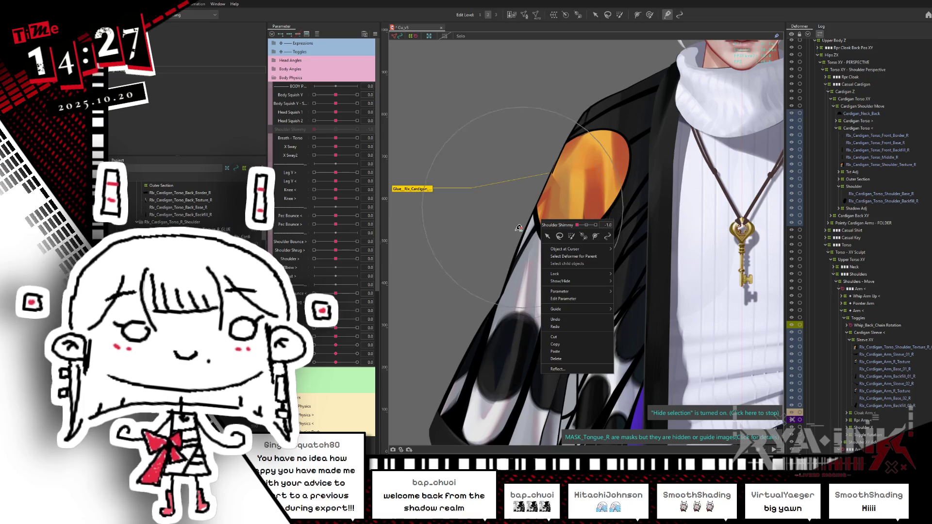
key("Escape")
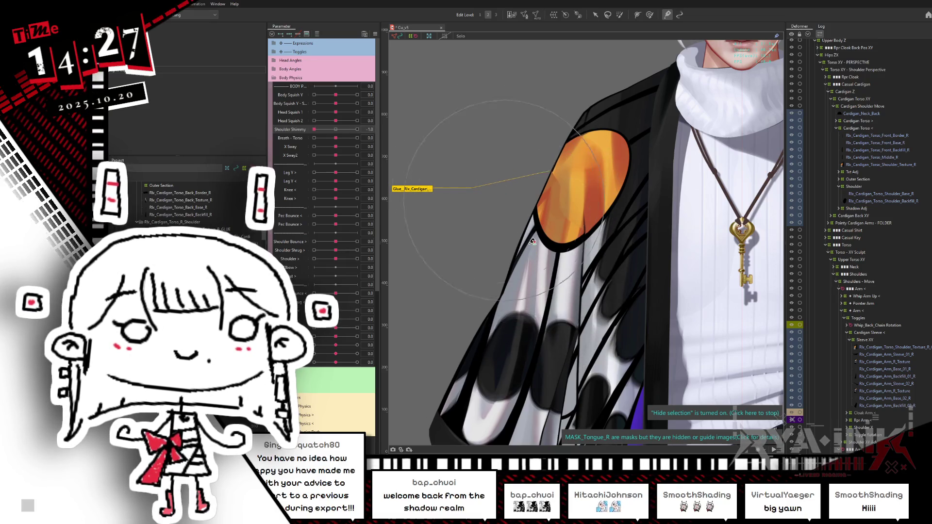
left_click(336, 130)
left_click_drag(336, 129, 358, 130)
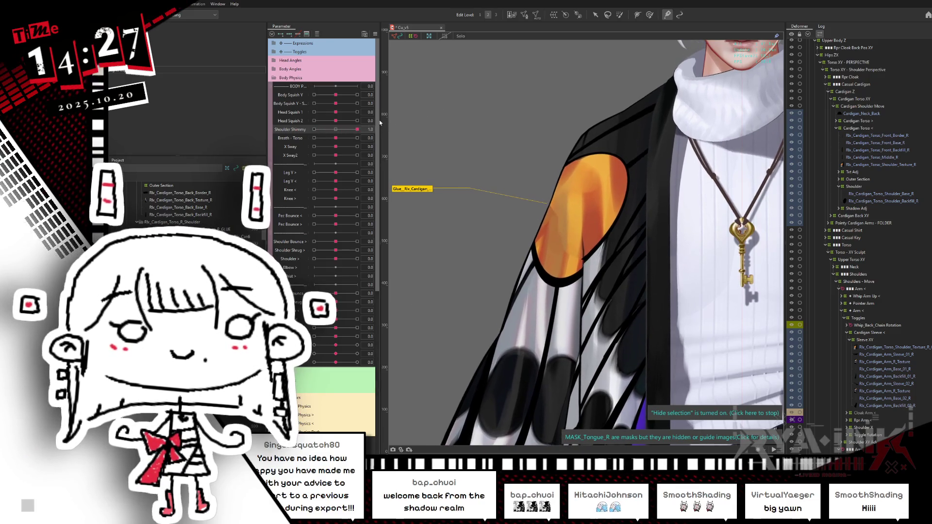
left_click(337, 130)
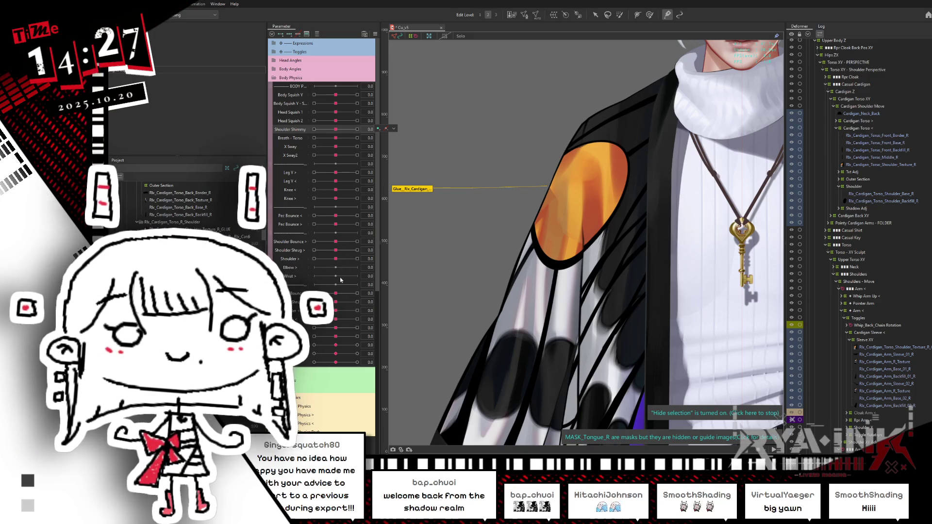
mouse_move(348, 314)
left_mouse_down()
mouse_move(340, 313)
mouse_move(369, 306)
mouse_move(552, 185)
left_mouse_up()
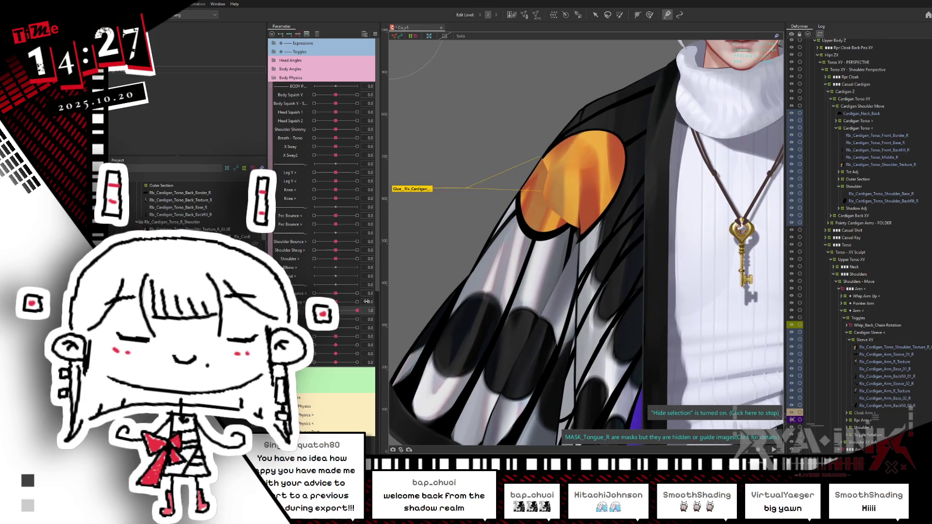
- Swing the arm parameter to -1.0 and back to 0.2 to check the patch
left_click_drag(366, 301, 340, 302)
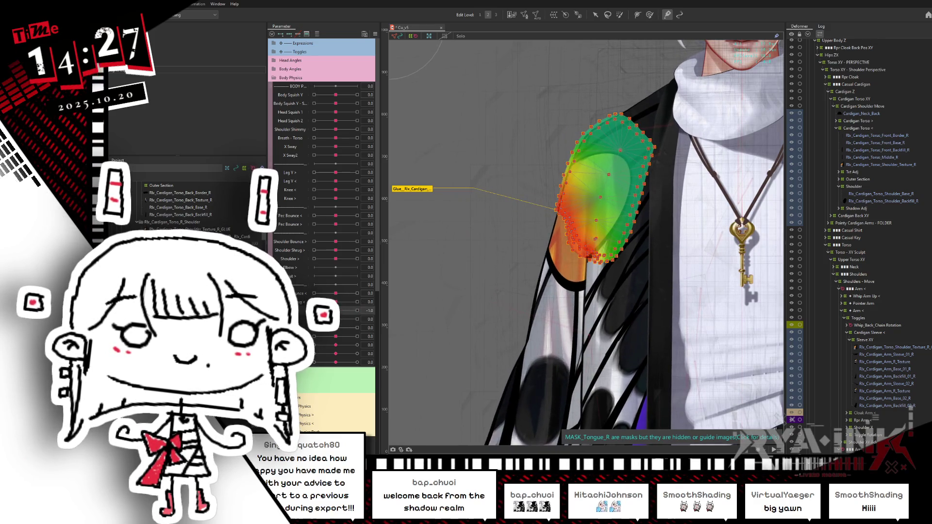
mouse_move(315, 311)
left_mouse_down()
mouse_move(388, 311)
mouse_move(344, 316)
mouse_move(360, 313)
left_mouse_up()
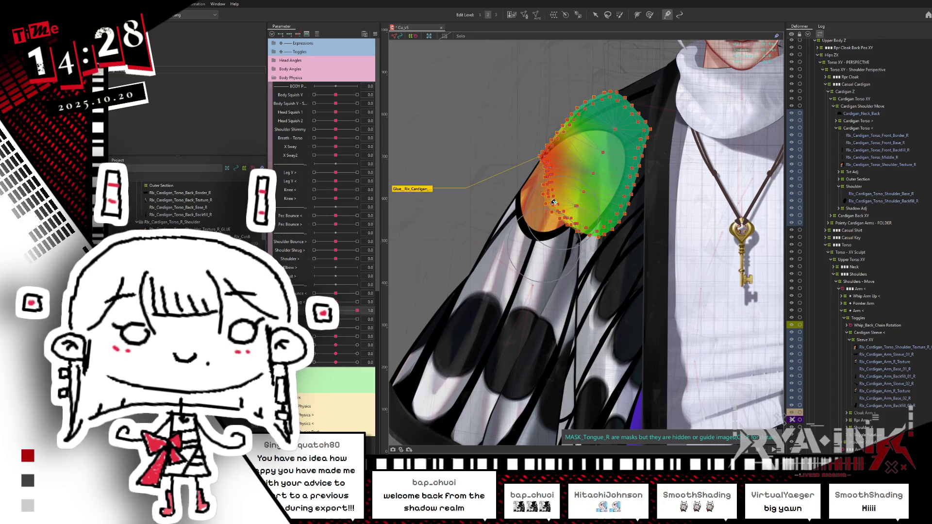
key("ctrl+h")
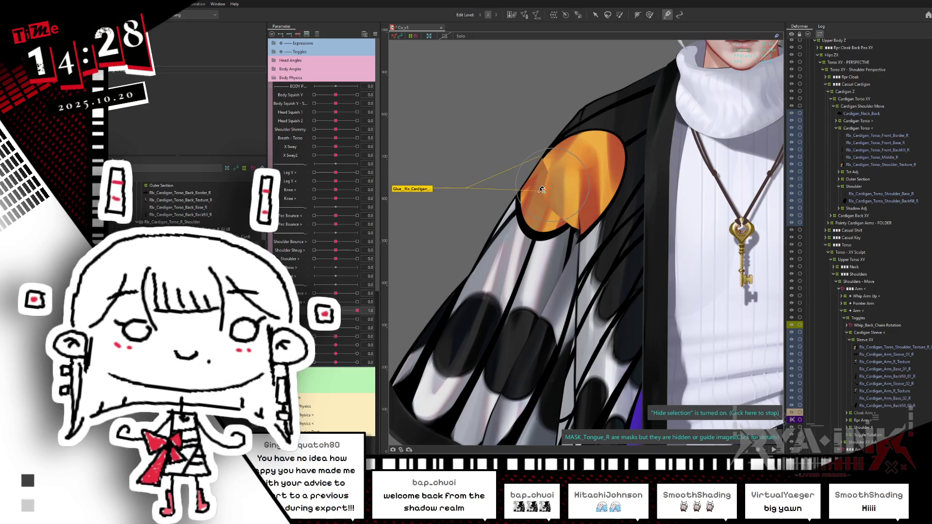
- Repaint glue weights along the orange shoulder patch edge and retest the arm at -1.0
left_click(556, 234)
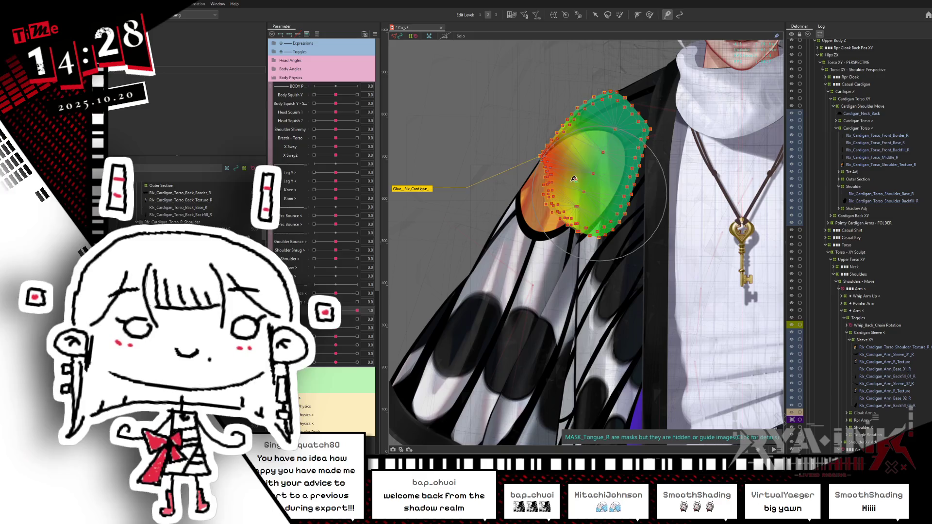
mouse_move(589, 185)
left_mouse_down()
mouse_move(594, 175)
mouse_move(583, 196)
left_mouse_up()
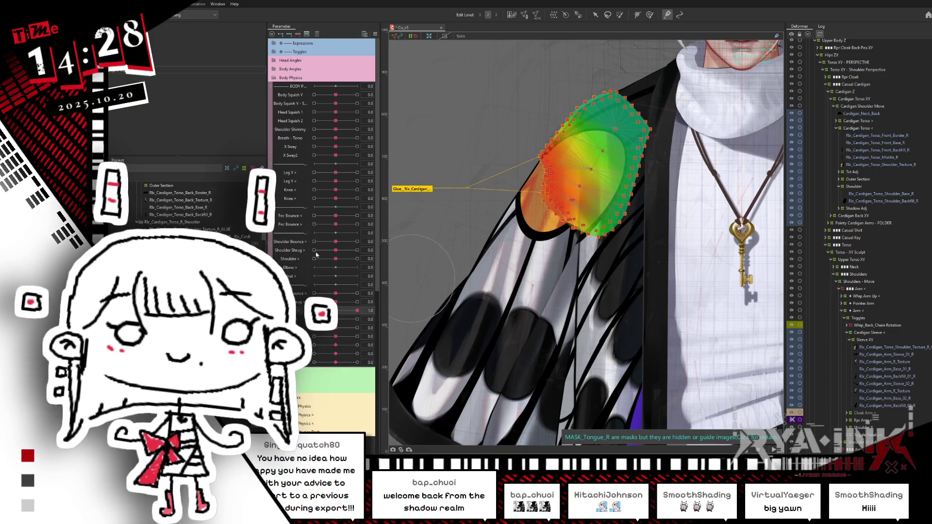
key("Escape")
left_click_drag(357, 310, 314, 310)
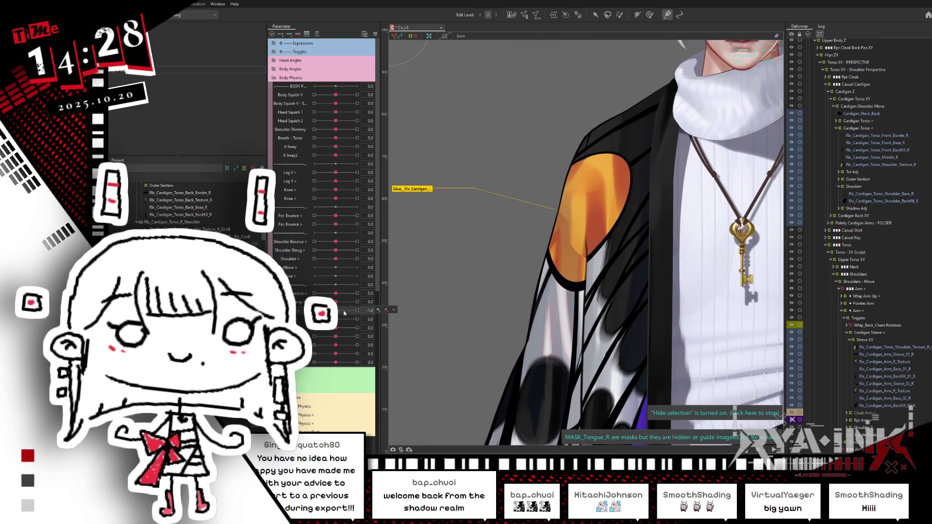
- Move the arm parameter from 0 to 1.0, make the glue brush smaller, and retest the slider
left_click(345, 313)
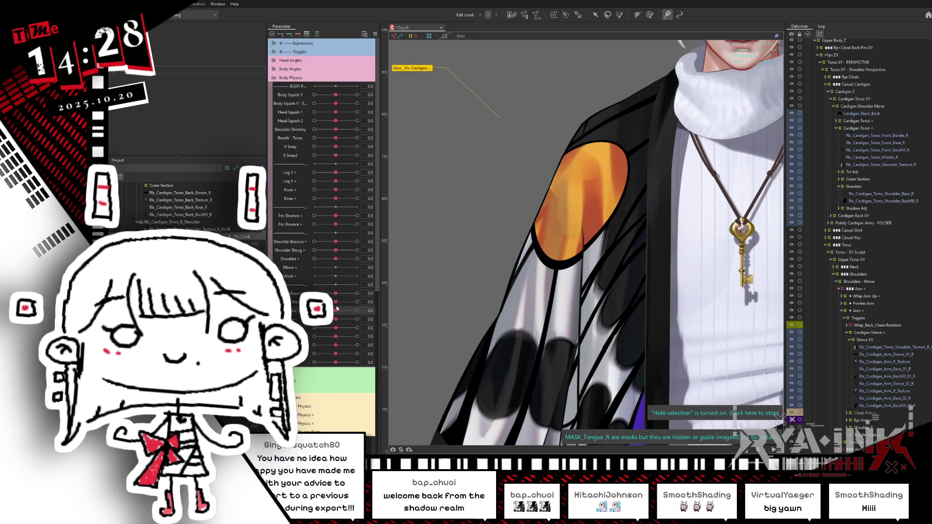
left_click_drag(338, 312, 420, 281)
left_click_drag(529, 186, 507, 191, "ctrl")
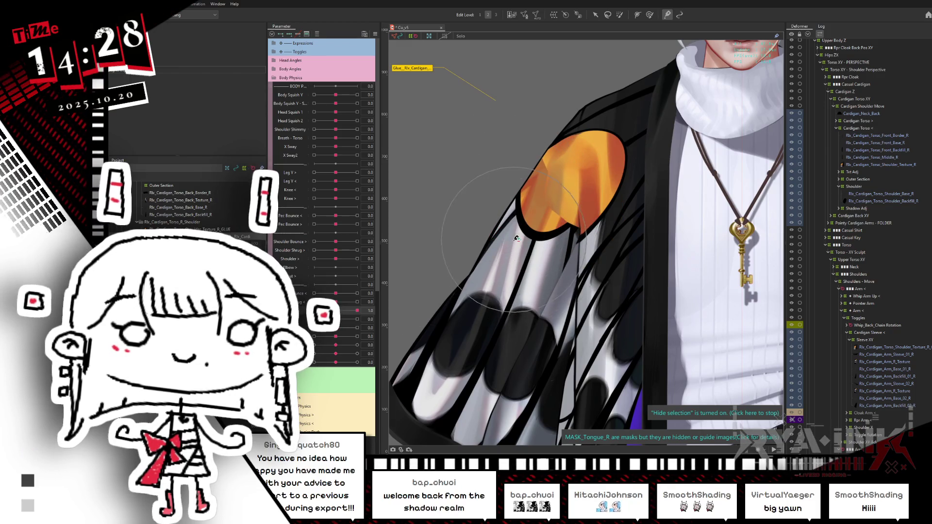
left_click_drag(521, 253, 572, 214, "ctrl")
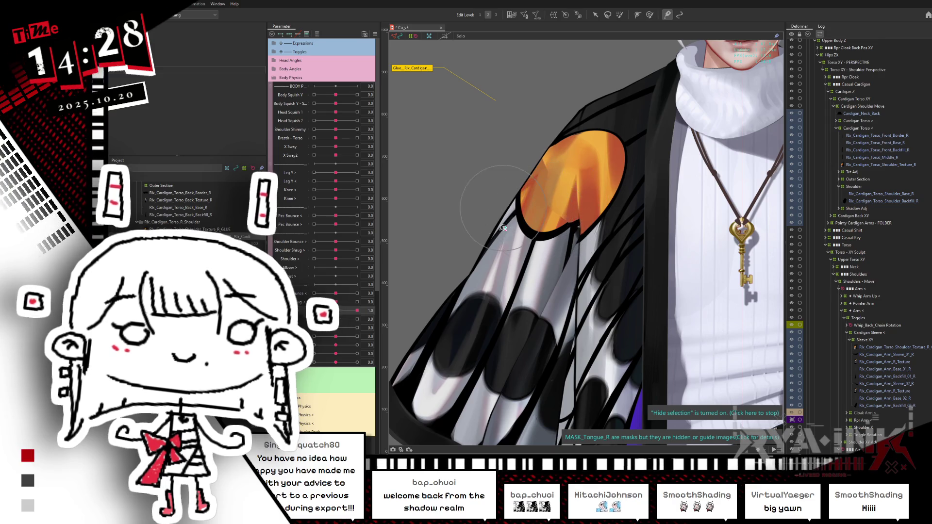
mouse_move(357, 310)
left_mouse_down()
mouse_move(338, 315)
mouse_move(358, 311)
left_mouse_up()
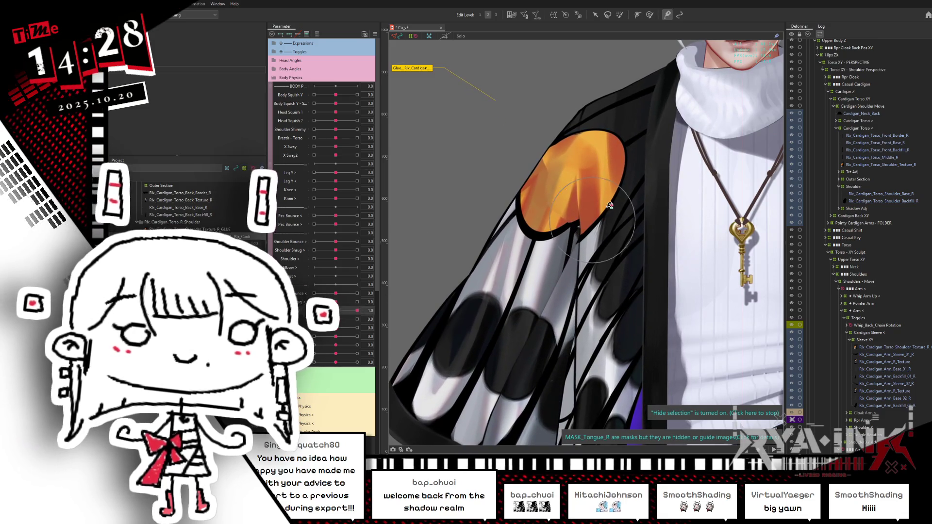
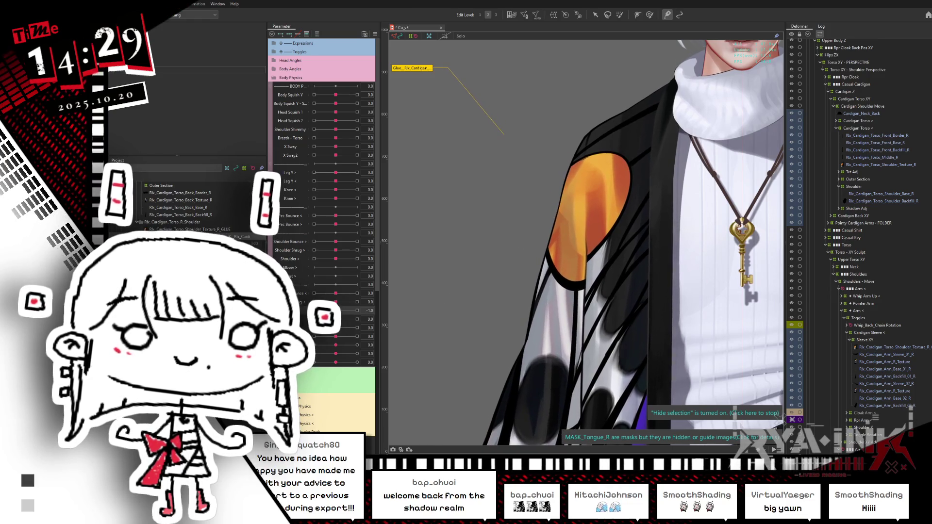
- With the body parameter at 1.0, pull the right shoulder glue's lower sleeve mesh up-left, then reset to 0
left_click(436, 282)
left_click_drag(315, 311, 366, 301)
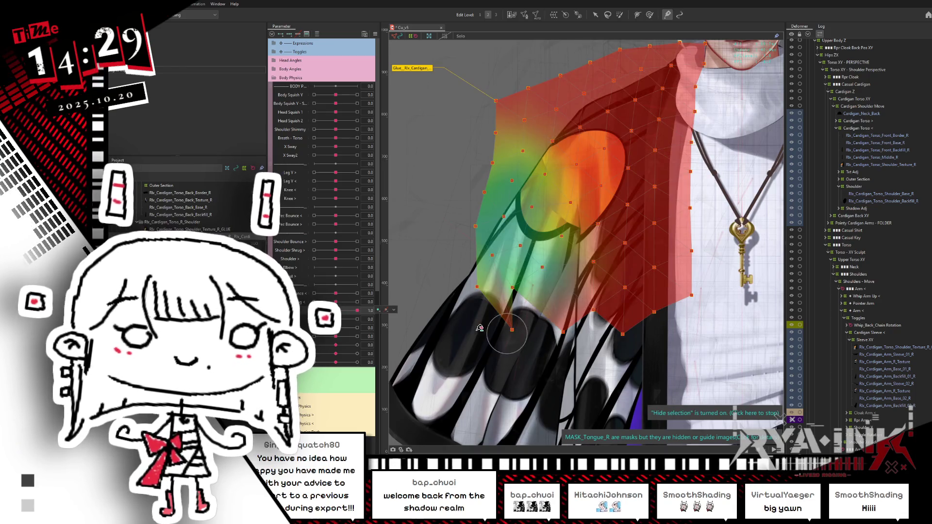
mouse_move(516, 341)
left_mouse_down()
mouse_move(506, 319)
mouse_move(481, 306)
mouse_move(459, 255)
left_mouse_up()
key("ctrl+h")
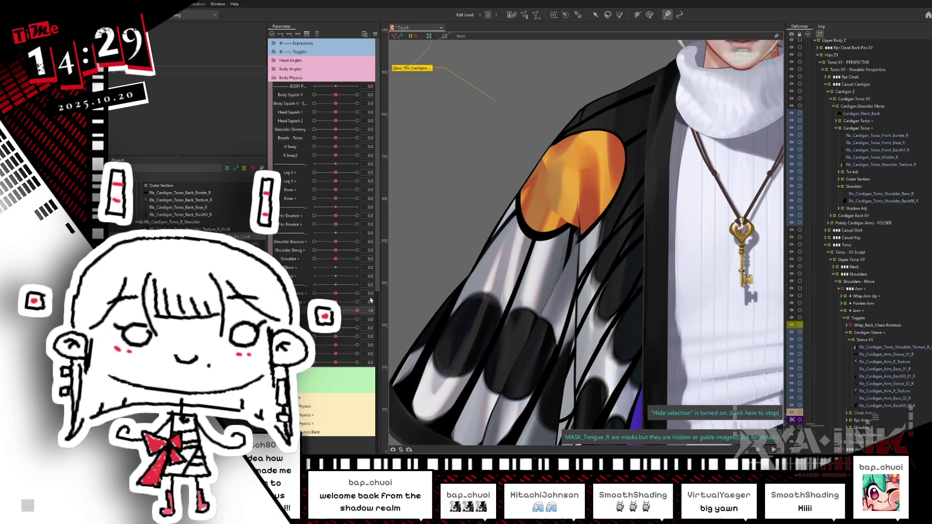
left_click(560, 138)
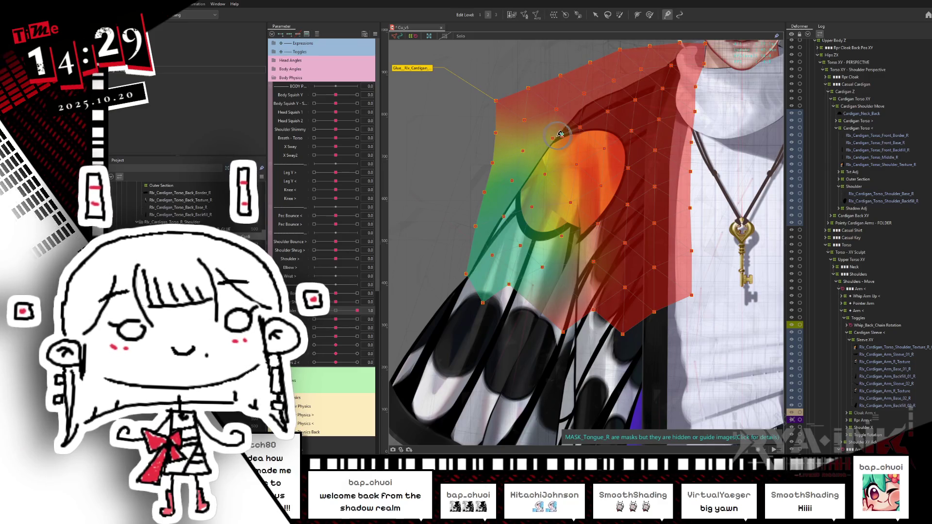
key("ctrl+h")
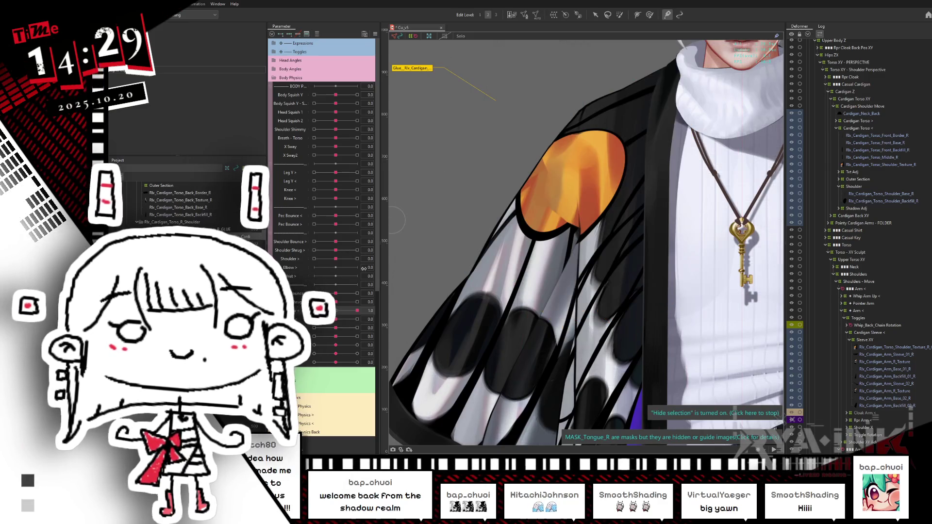
left_click_drag(345, 313, 335, 313)
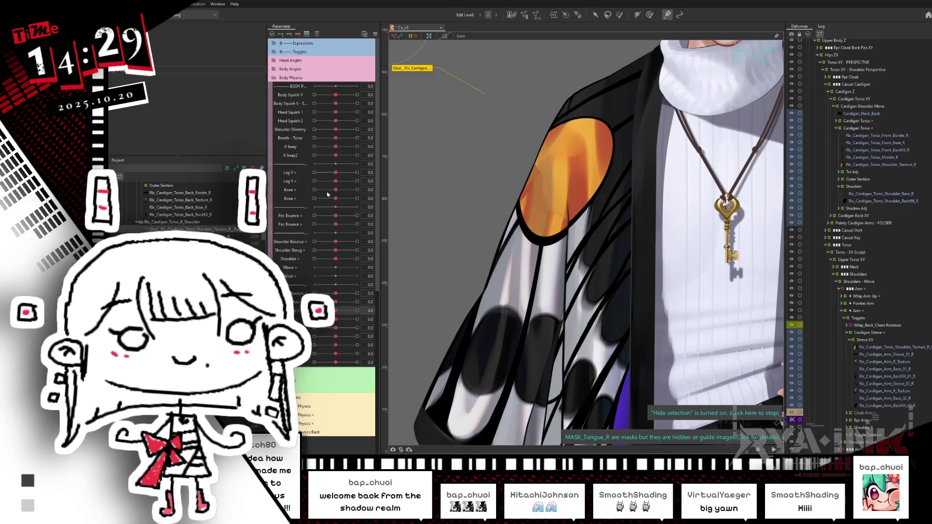
scroll(607, 185, "down", 2)
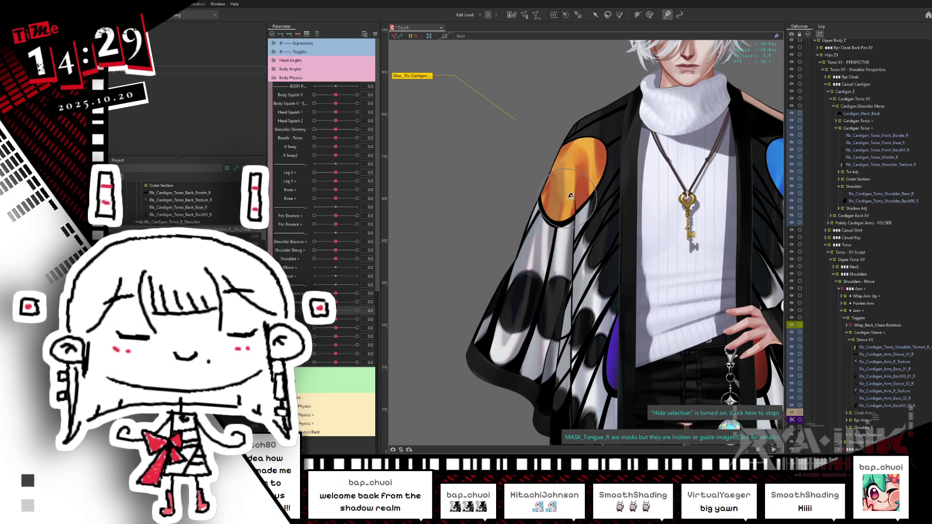
- Inspect the shoulder and both Rlx_Cardigan_Arm_R_Texture meshes, painting weight over the lower sleeve
left_click(891, 347)
left_click(881, 363)
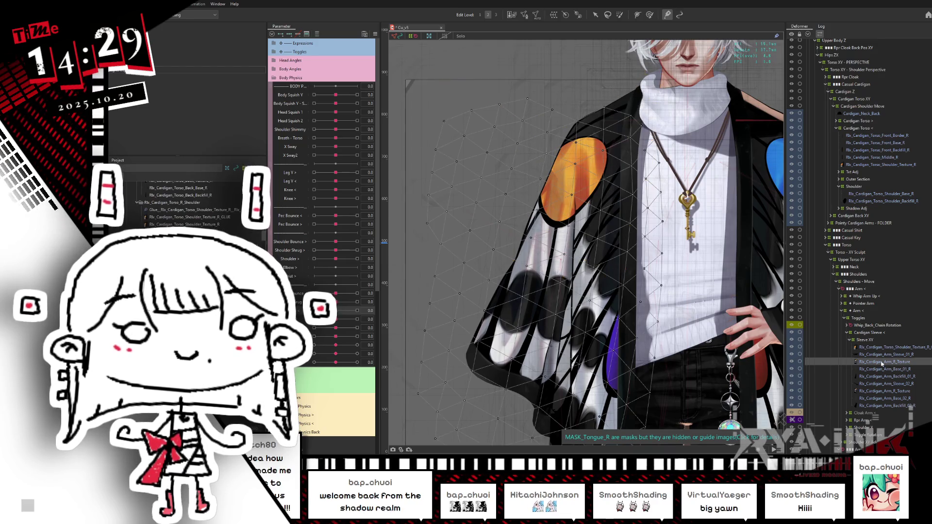
left_click(879, 392)
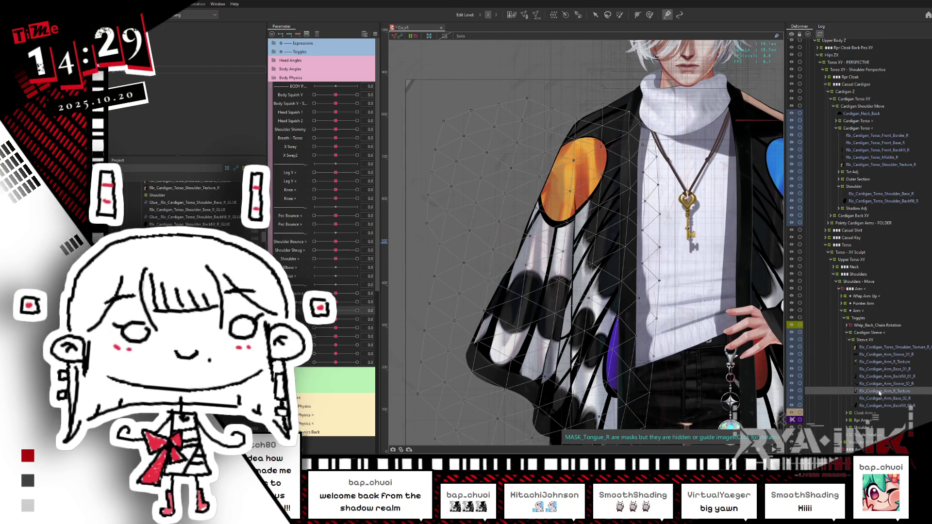
middle_click_drag(679, 291, 630, 218)
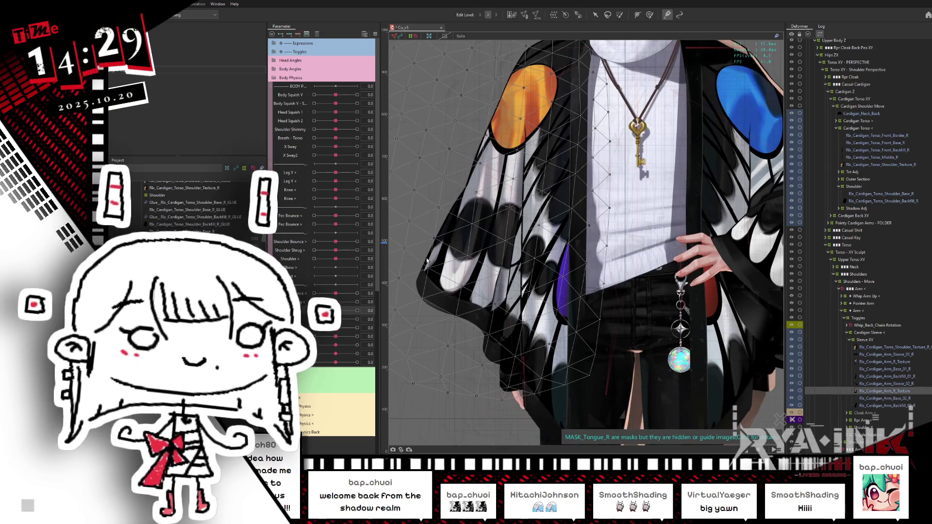
left_click(649, 14)
left_click_drag(446, 339, 482, 329)
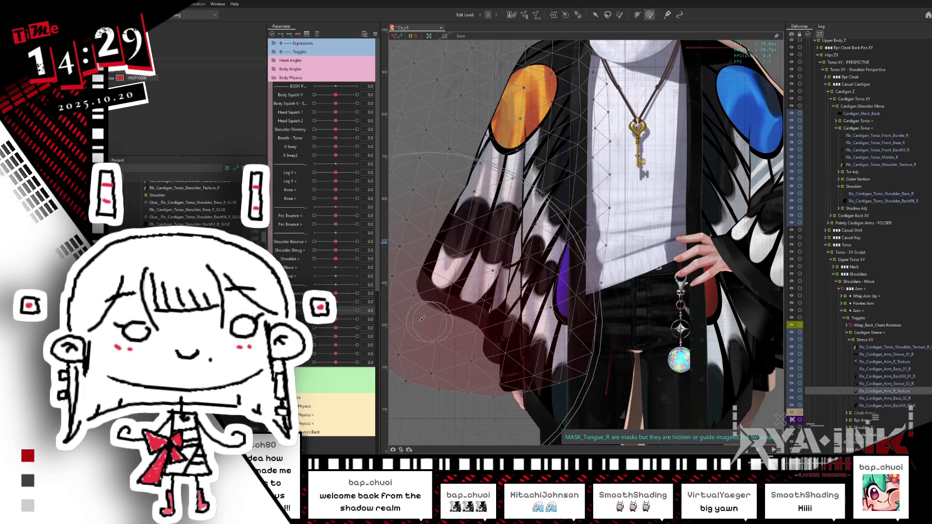
- Review the arm, shoulder and Rlx_Cardigan_Torso_Front_Texture_R meshes on the canvas
left_click(867, 362)
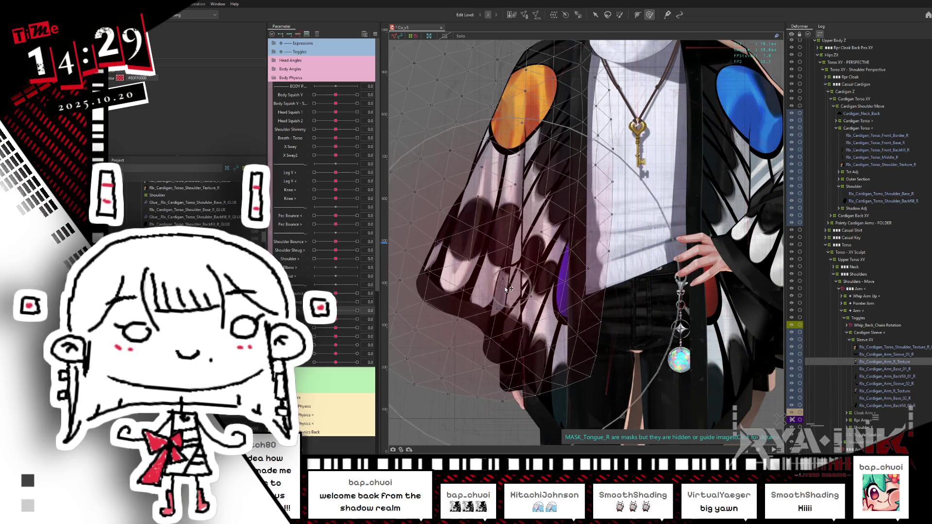
left_click(541, 260)
scroll(573, 256, "down", 3)
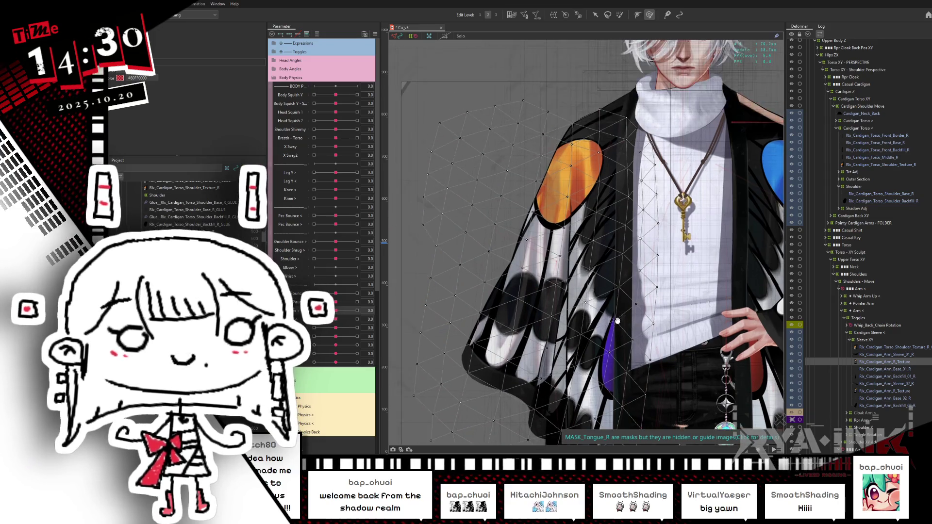
left_click(880, 391)
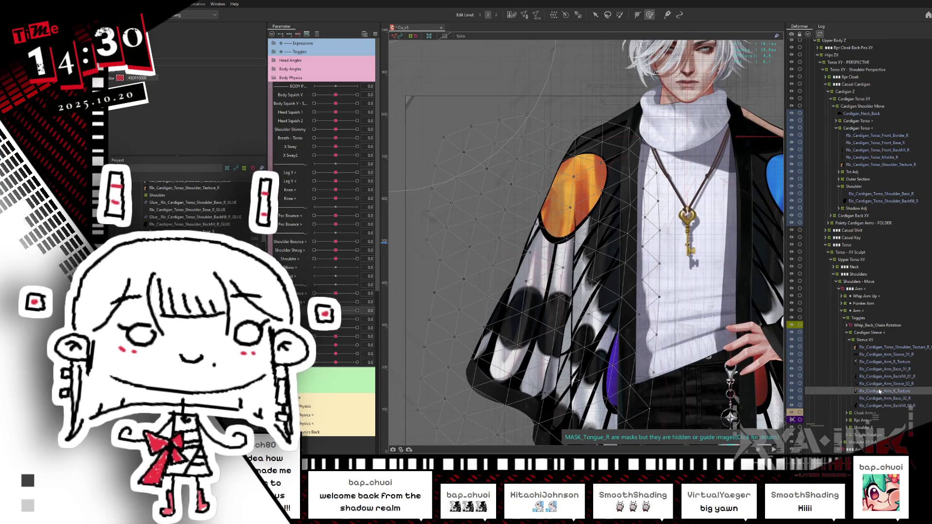
left_click(860, 165)
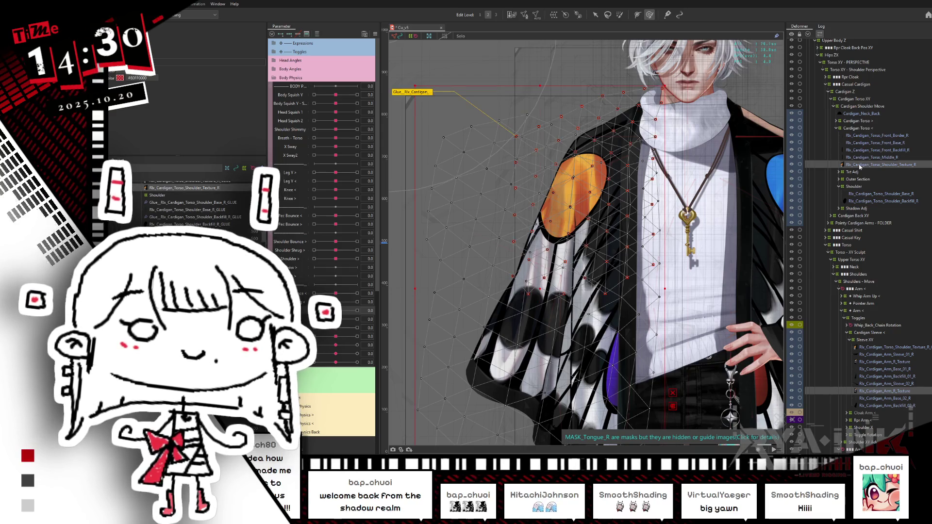
left_click(860, 165)
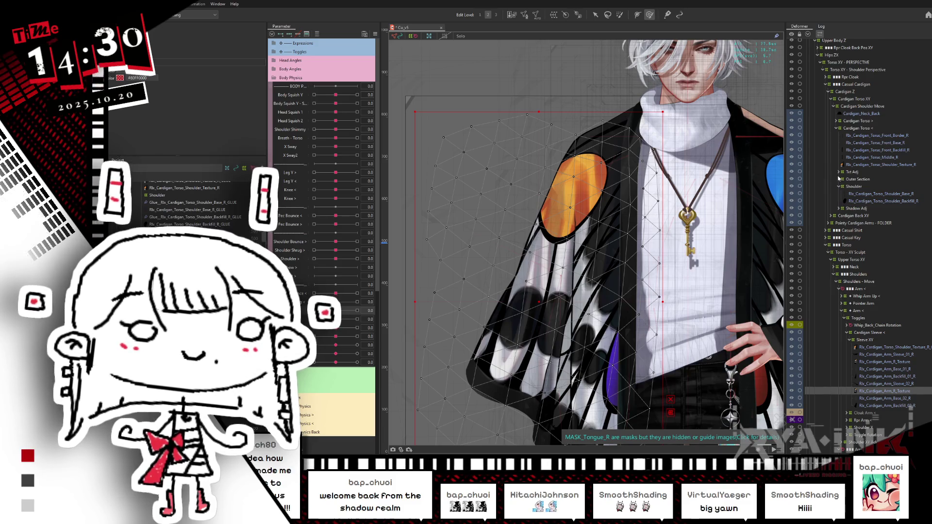
left_click(839, 171)
left_click(849, 180)
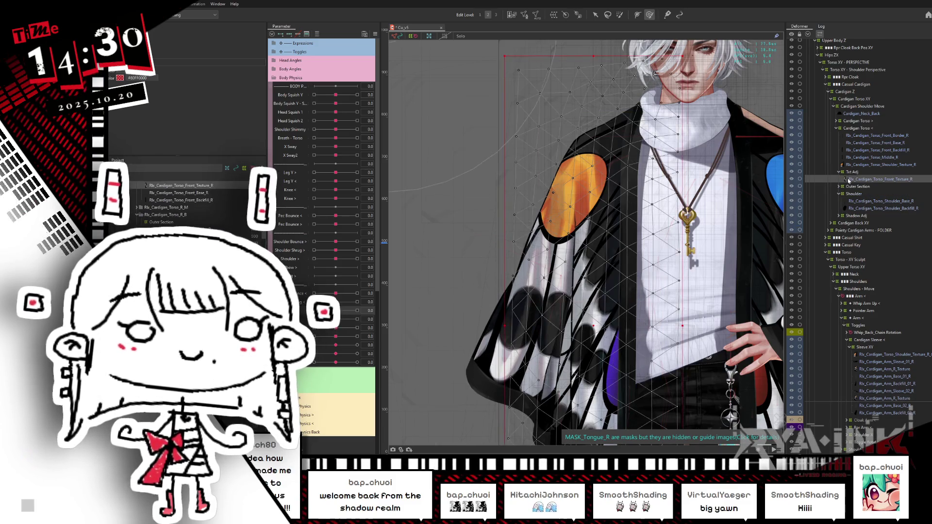
middle_click_drag(711, 366, 672, 303)
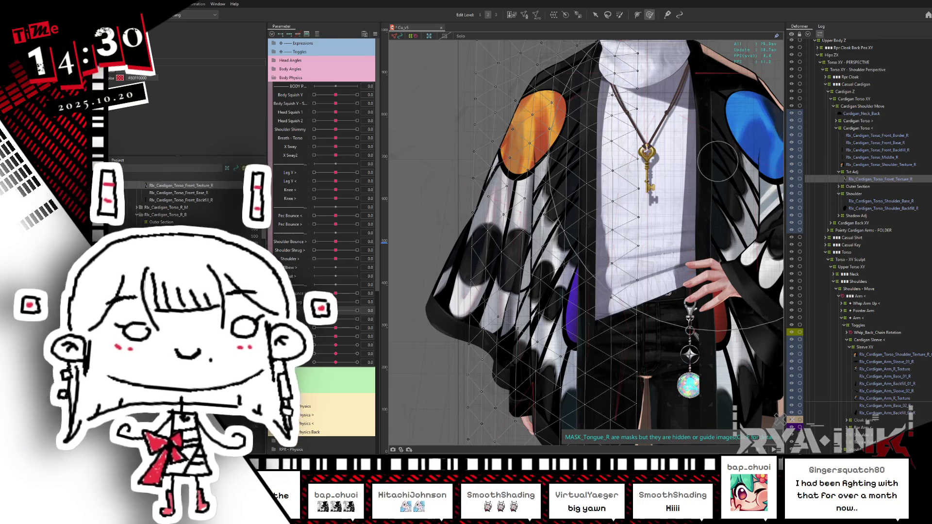
- Rename one right-arm texture to Rlx_Cardigan_Arm_R_Texture_GLUE
left_click(871, 399)
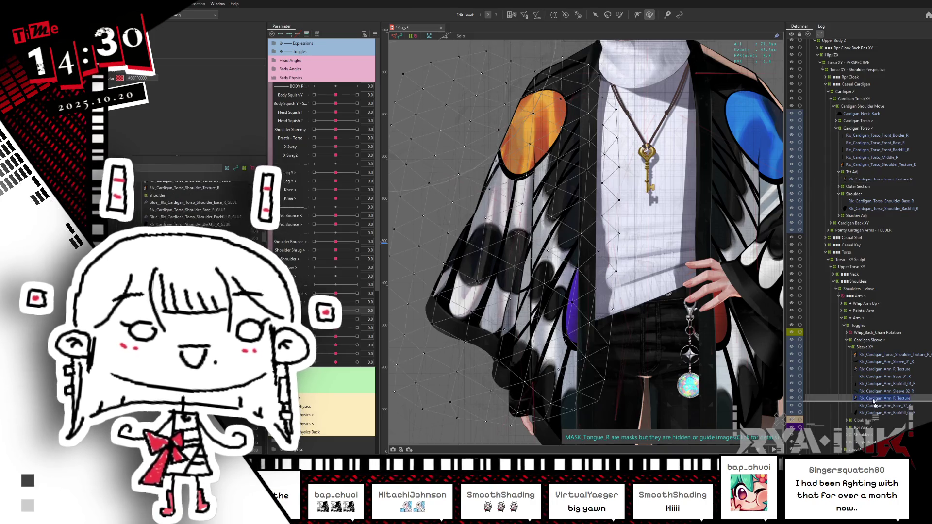
left_click(887, 370)
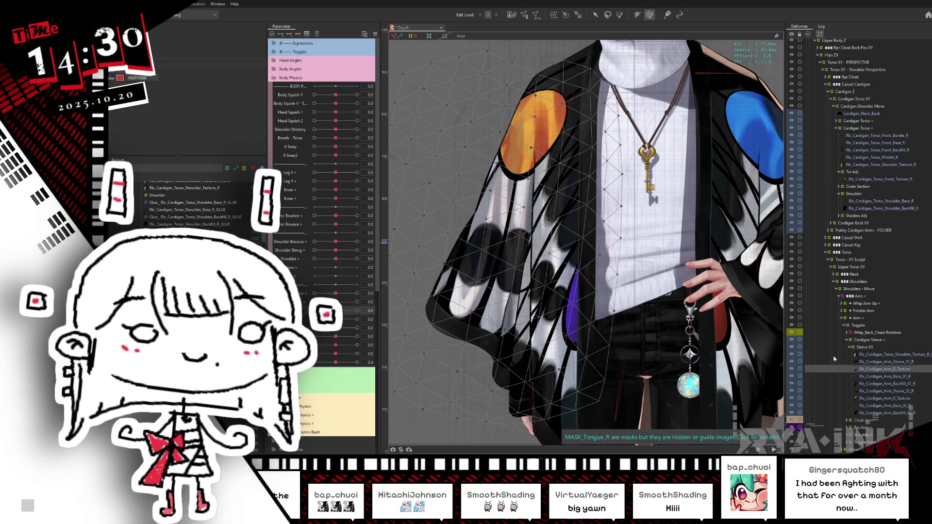
left_click(791, 370)
left_click(811, 370)
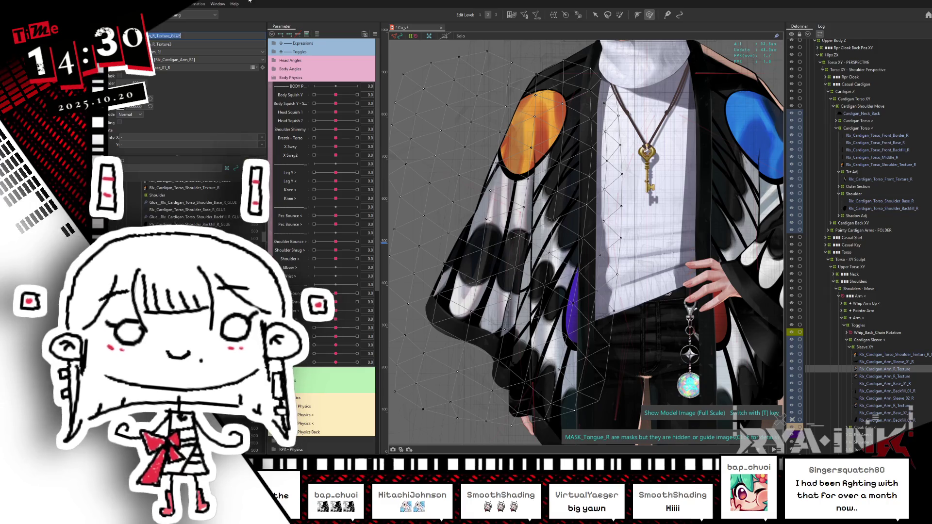
key("Tab")
type("_GLUE")
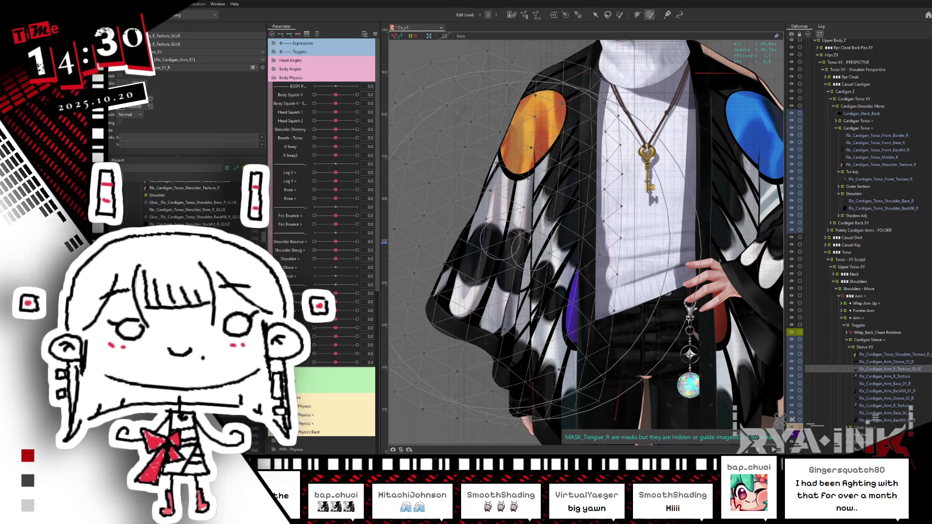
- Open the other Rlx_Cardigan_Arm_R_Texture in Mesh Edit mode
left_click(903, 376)
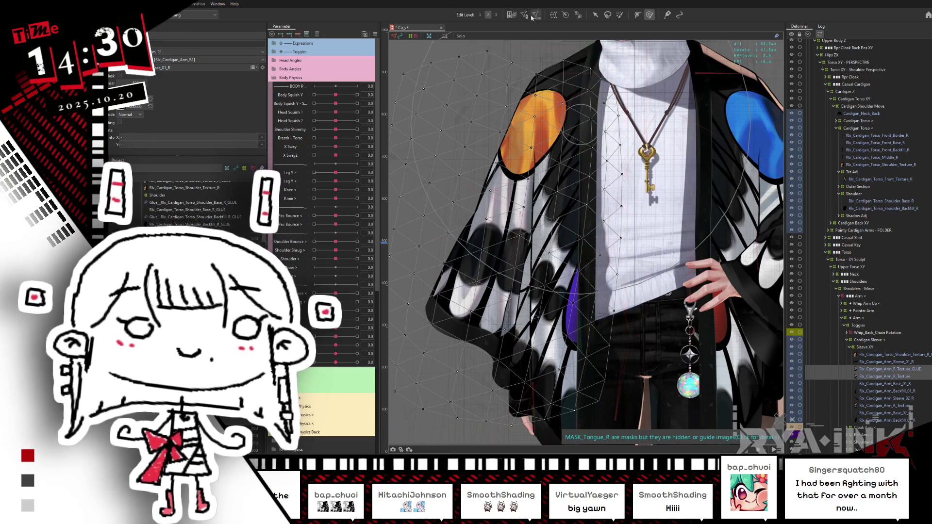
double_click(512, 156)
scroll(509, 151, "down", 2)
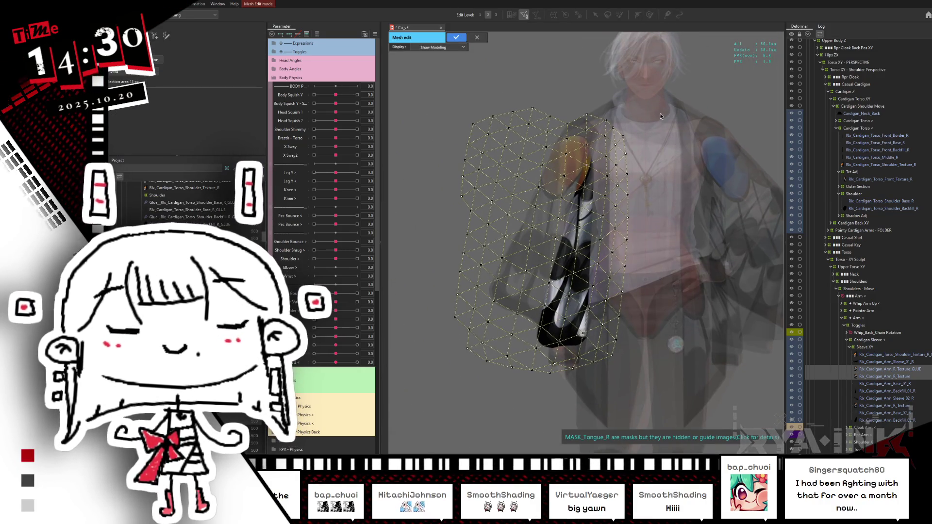
- Confirm the sleeve mesh with all vertices selected, then delete the Rlx_Cardigan_Arm_R_Texture_GLUE layer
key("ctrl+a")
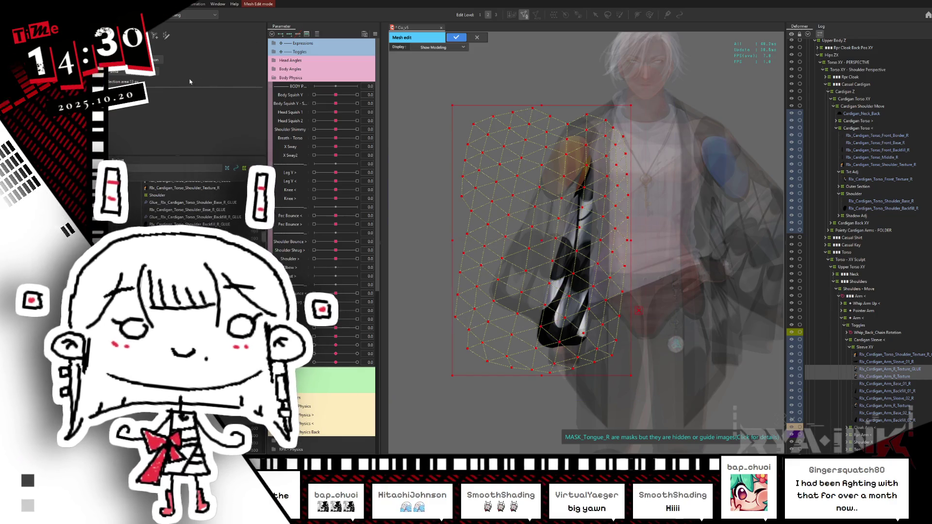
left_click(456, 39)
left_click(892, 376)
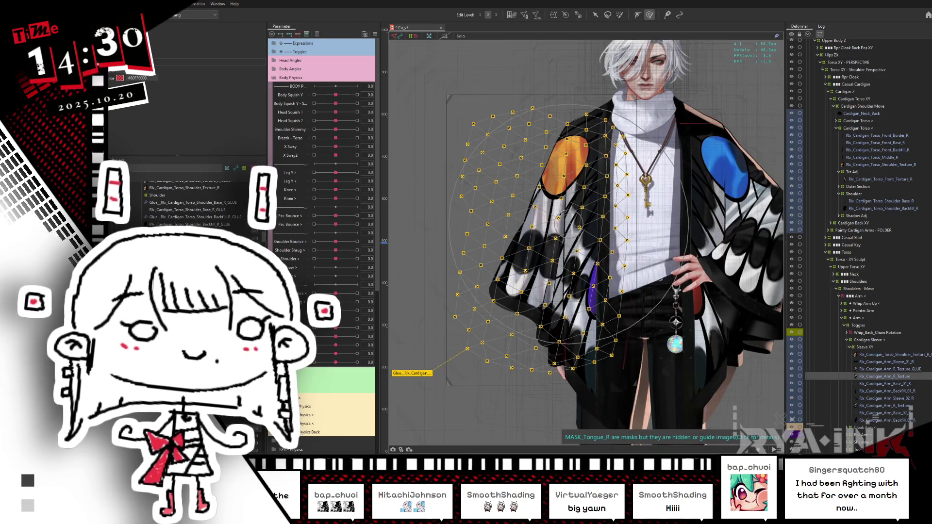
left_click(903, 370)
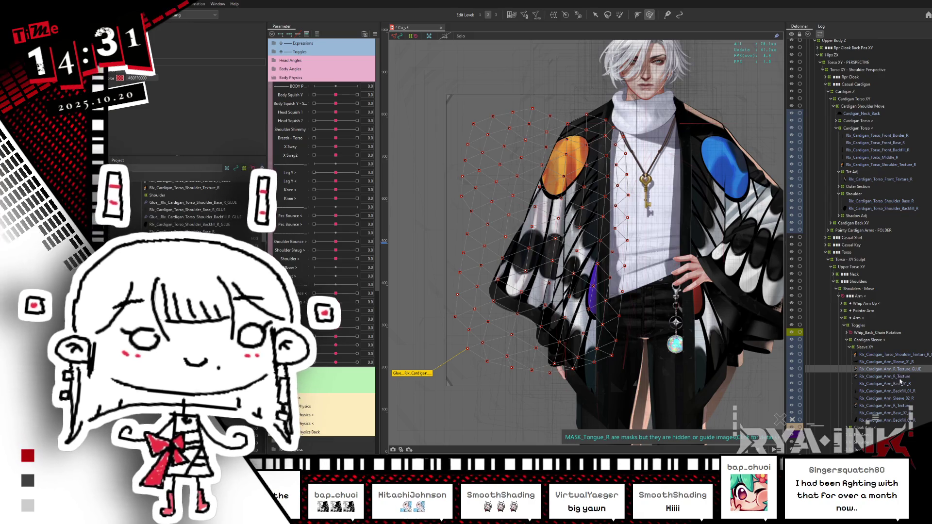
key("Delete")
- Give the remaining arm texture the _GLUE name and matching ID
left_click(890, 399)
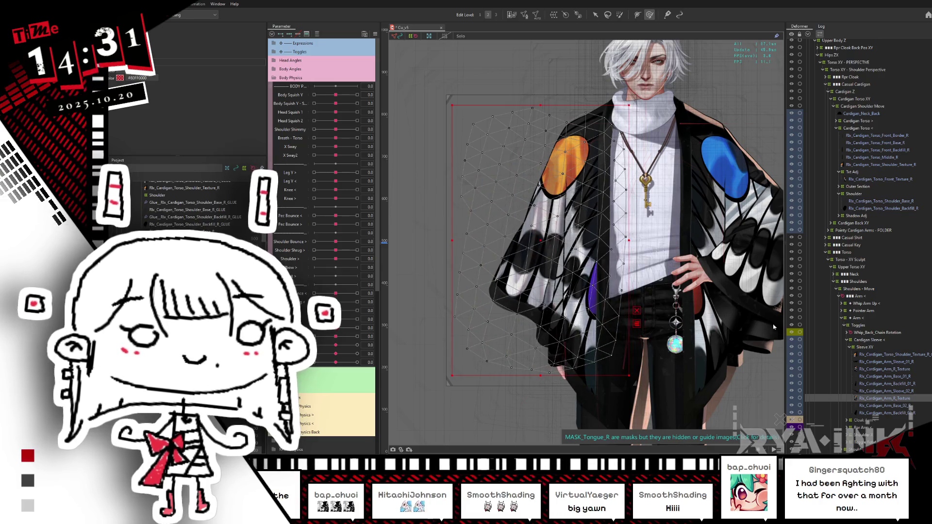
left_click(884, 397)
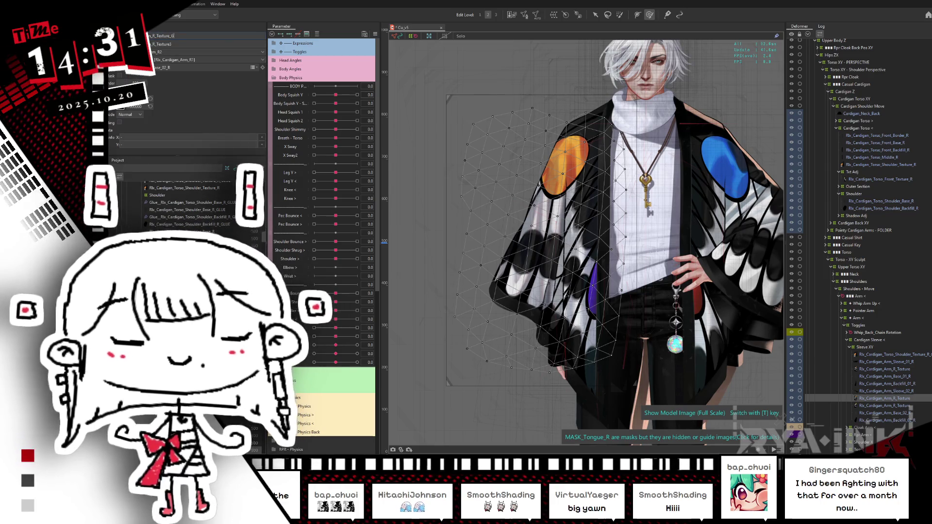
key("Tab")
key("ctrl+v")
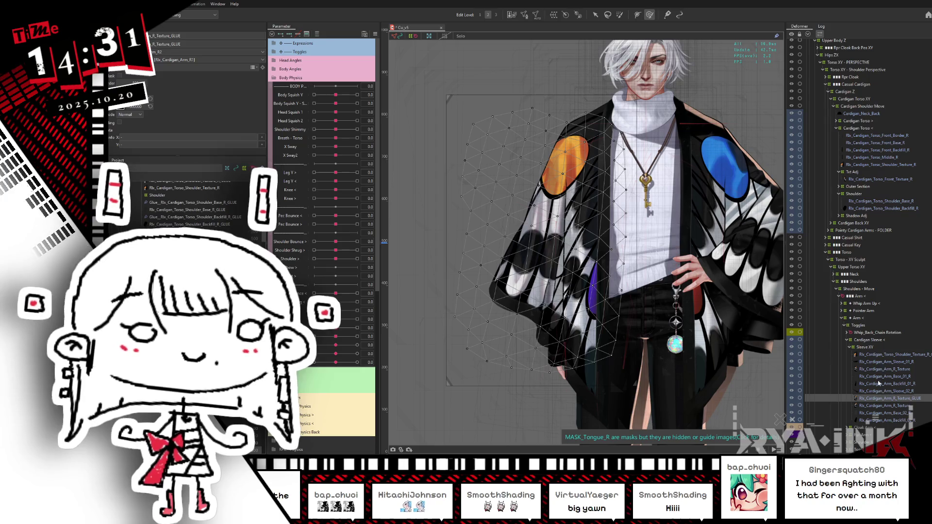
- Re-edit the right sleeve texture's mesh with all vertices selected, then select its glue with the texture
left_click(881, 407, "ctrl")
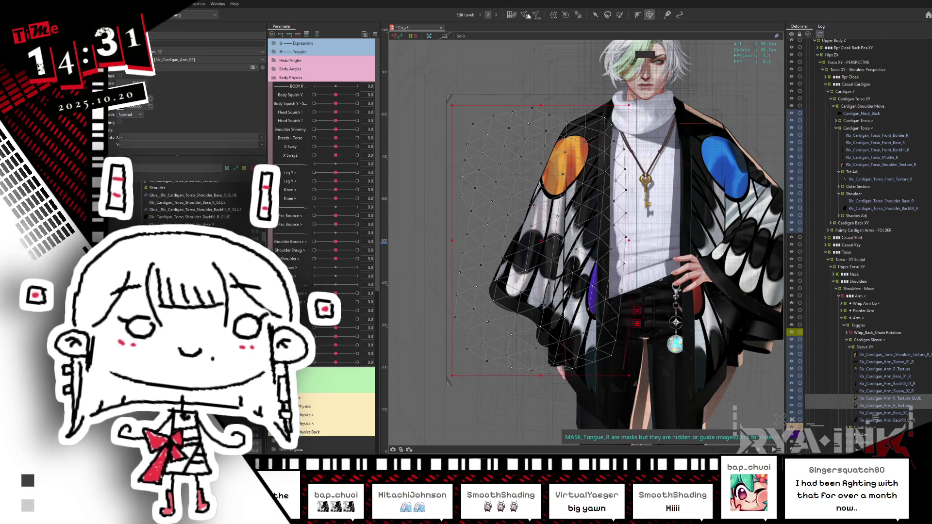
key("ctrl+e")
left_click_drag(677, 92, 390, 398)
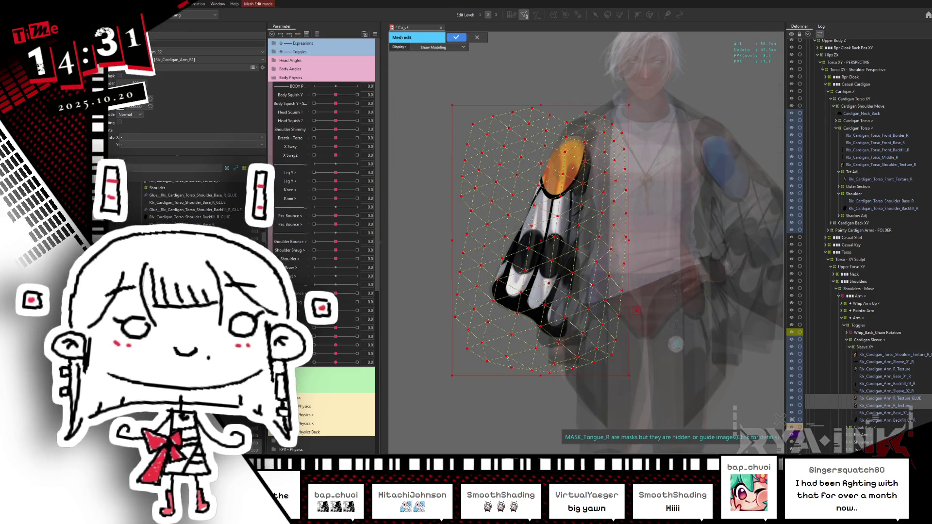
left_click(456, 38)
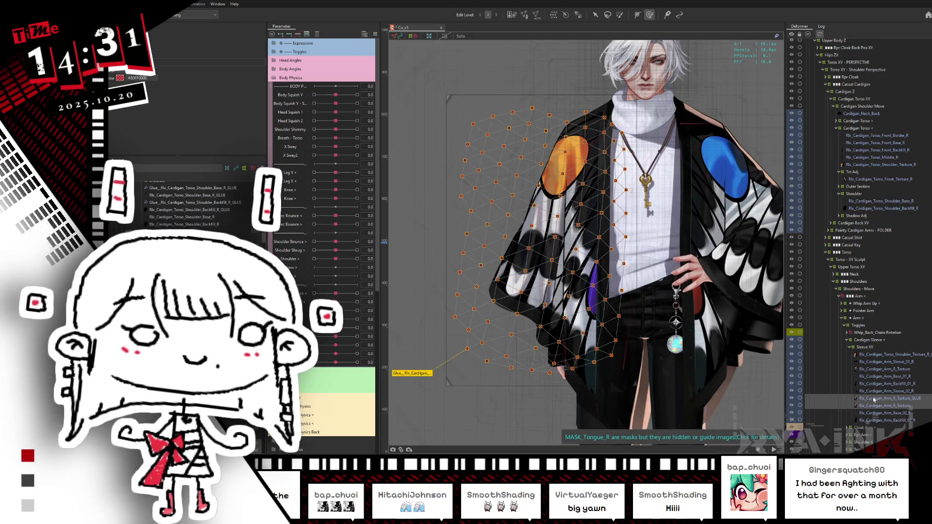
left_click(873, 398)
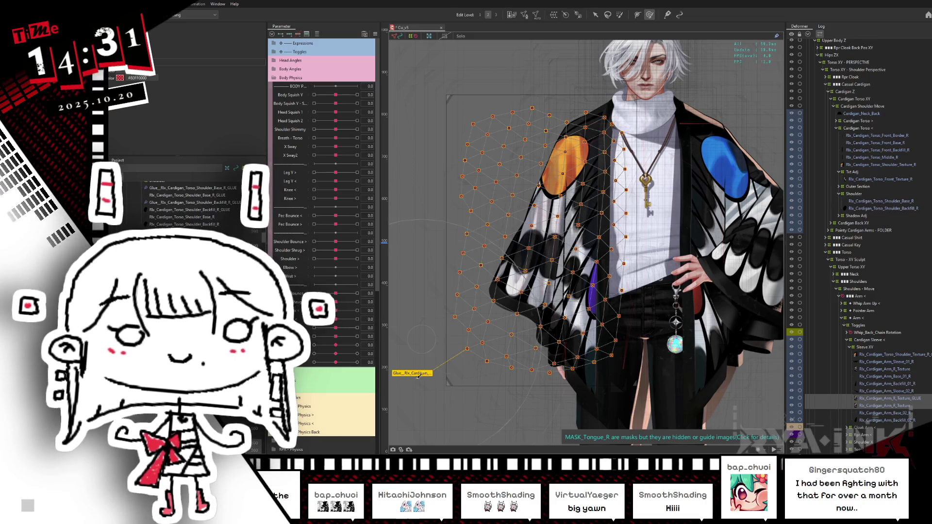
- Switch to the glue weight brush and reposition the right shoulder texture in the deformer hierarchy
key("b")
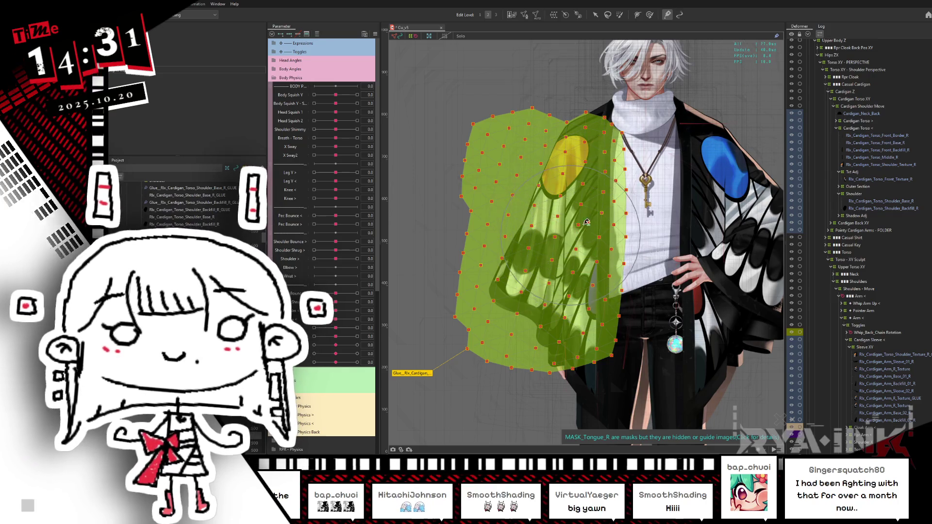
mouse_move(586, 224)
middle_mouse_down()
mouse_move(578, 249)
mouse_move(621, 210)
middle_mouse_up()
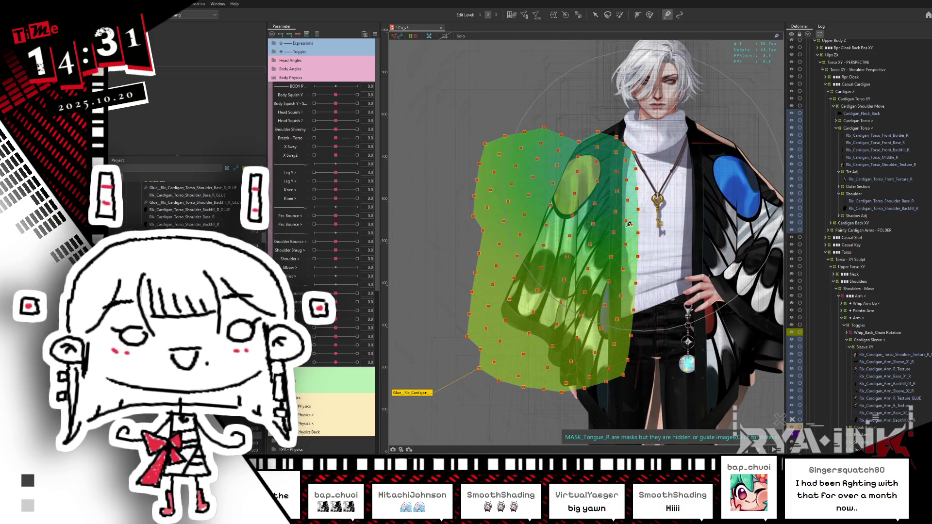
left_click(909, 357)
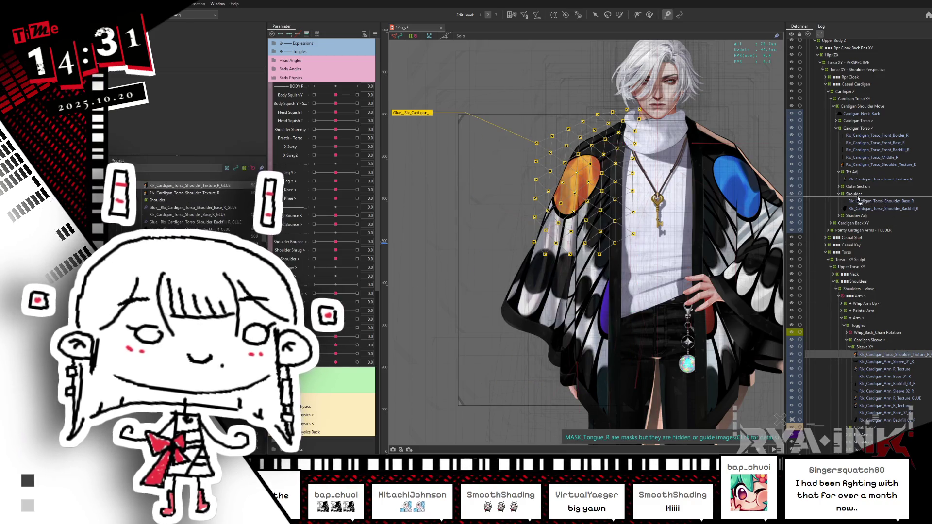
mouse_move(851, 196)
left_mouse_down()
mouse_move(860, 129)
mouse_move(856, 200)
left_mouse_up()
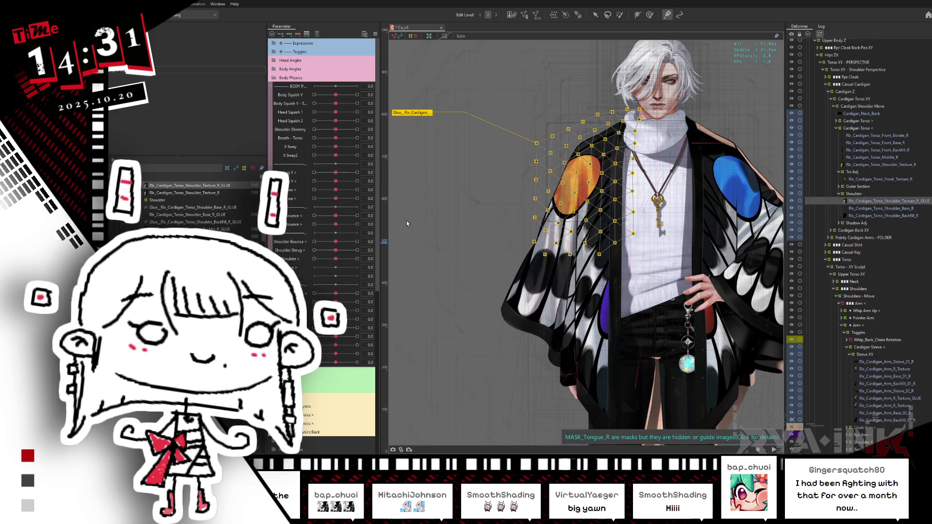
- Select the shoulder base, backfill and orange-spotted sleeve glues to show the shoulder weight map
left_click(211, 208)
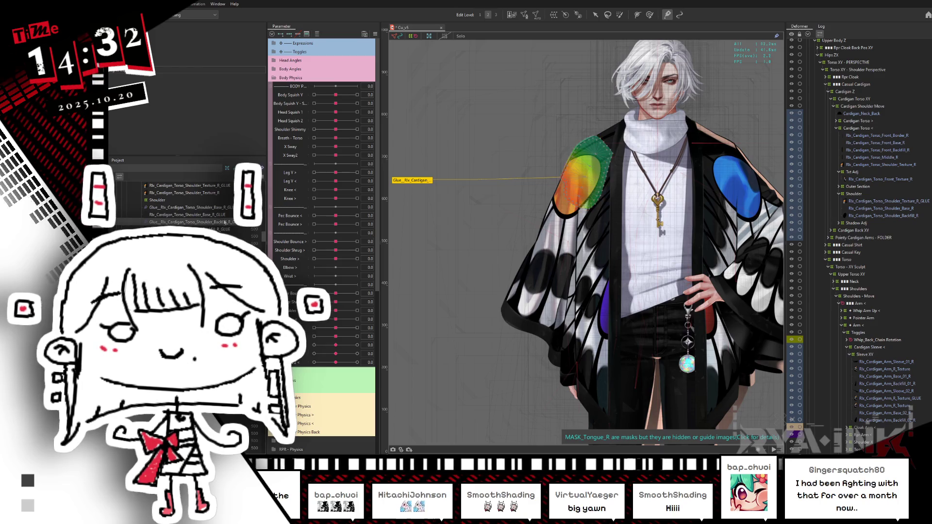
left_click(190, 221)
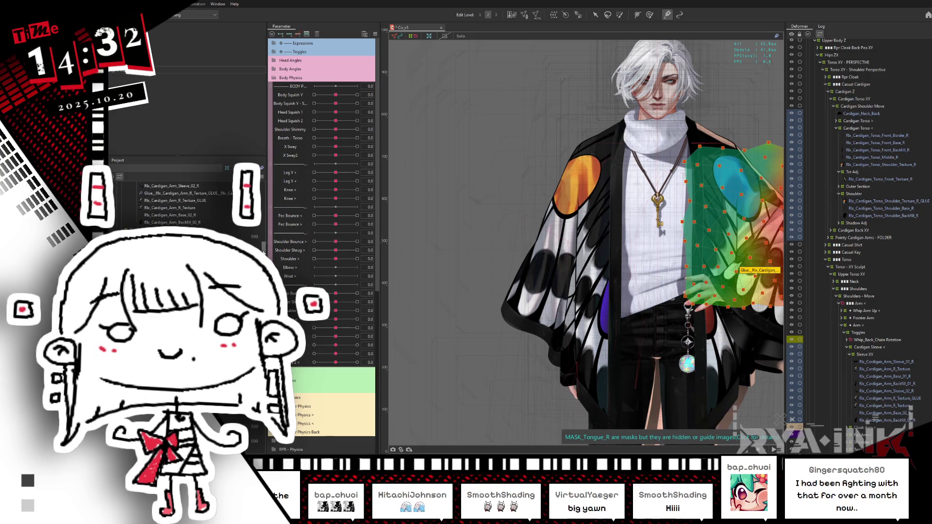
left_click(264, 244)
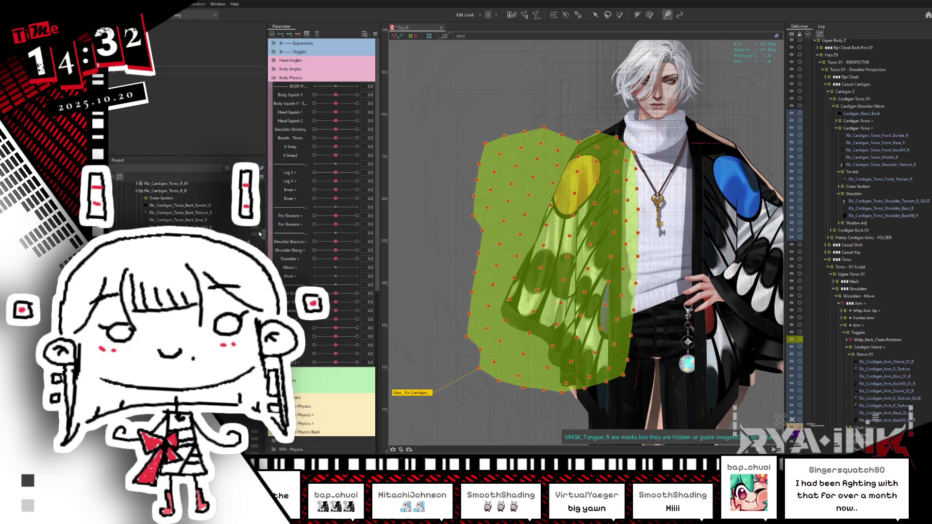
left_click(265, 244, "ctrl")
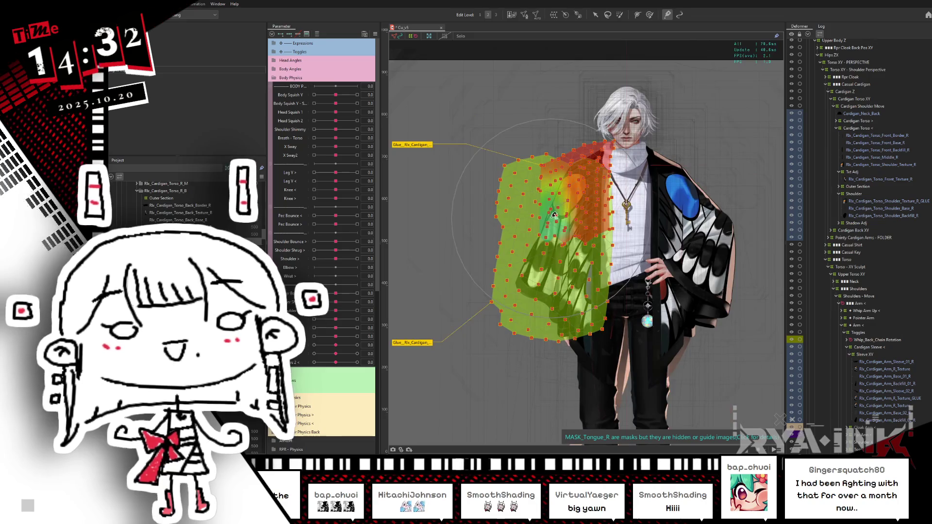
- Test the body parameter at -1.0 and 1.0 with mesh overlays hidden
scroll(554, 215, "up", 5)
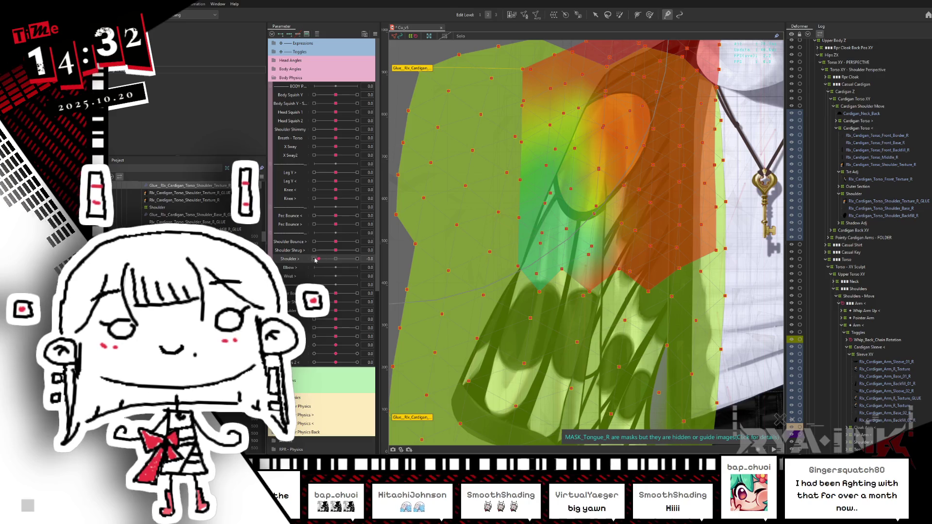
mouse_move(335, 306)
left_mouse_down()
mouse_move(315, 311)
mouse_move(350, 311)
mouse_move(622, 232)
mouse_move(679, 204)
mouse_move(704, 169)
mouse_move(607, 63)
mouse_move(665, 76)
mouse_move(613, 84)
left_mouse_up()
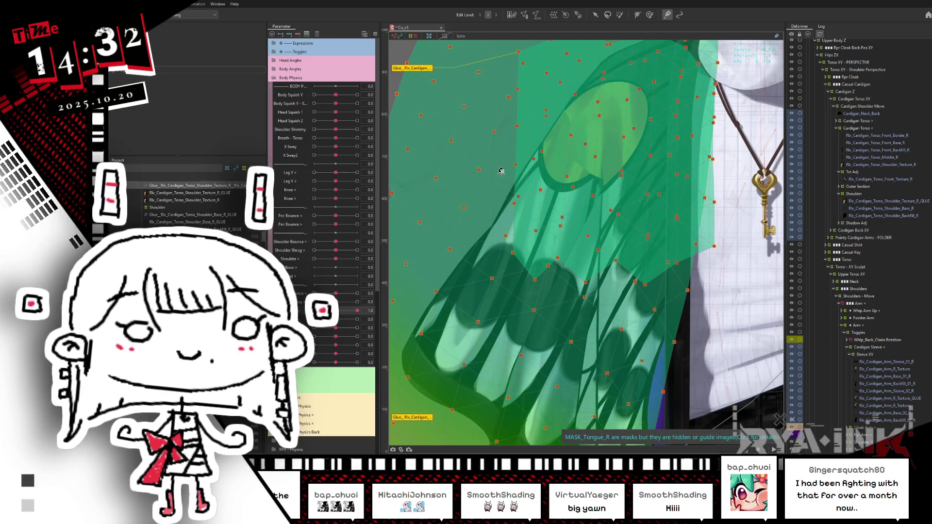
scroll(636, 308, "down", 5)
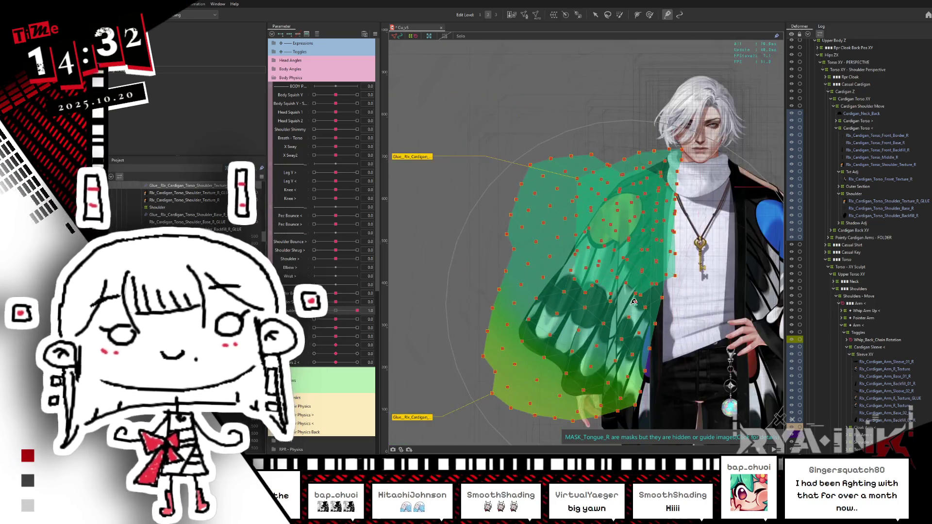
middle_click_drag(563, 272, 544, 210)
key("ctrl+h")
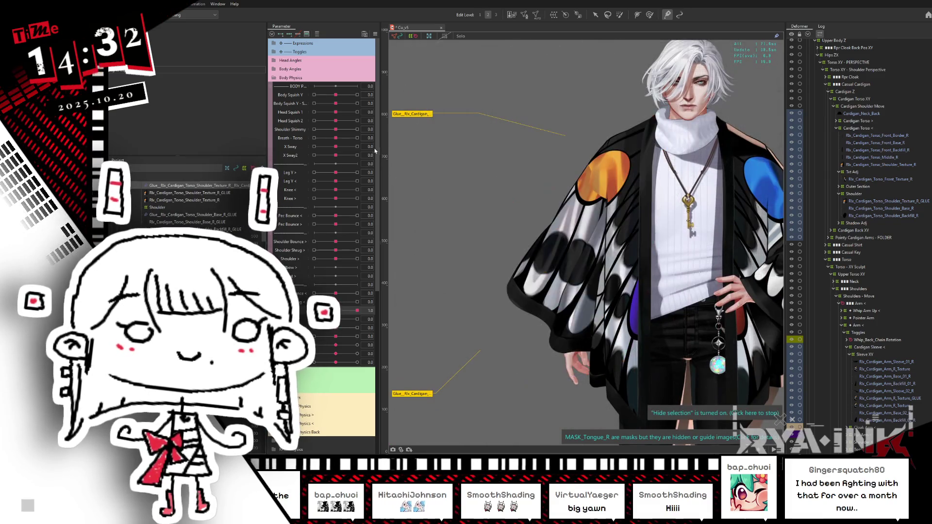
mouse_move(357, 311)
left_mouse_down()
mouse_move(314, 310)
mouse_move(386, 293)
left_mouse_up()
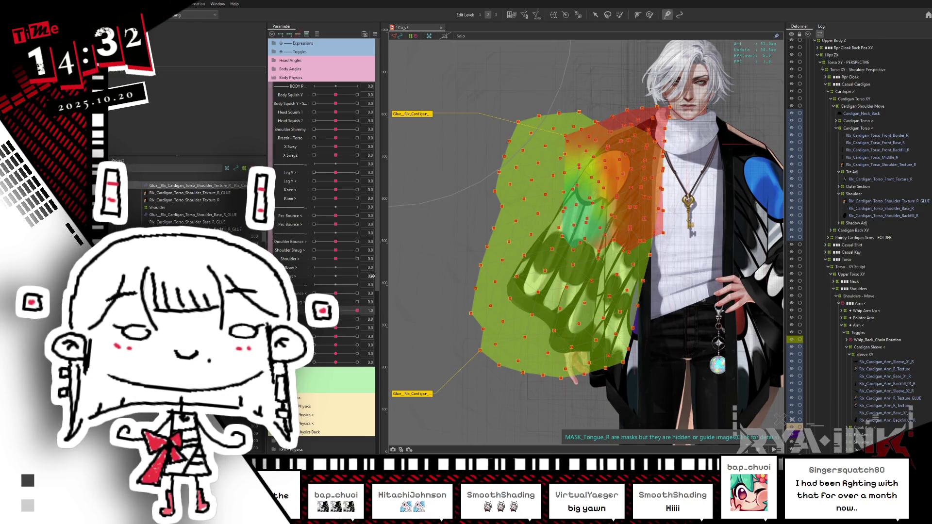
- Paint stronger shoulder glue weight, check it at 1.0, and reset the parameter to 0.0
left_click(220, 186)
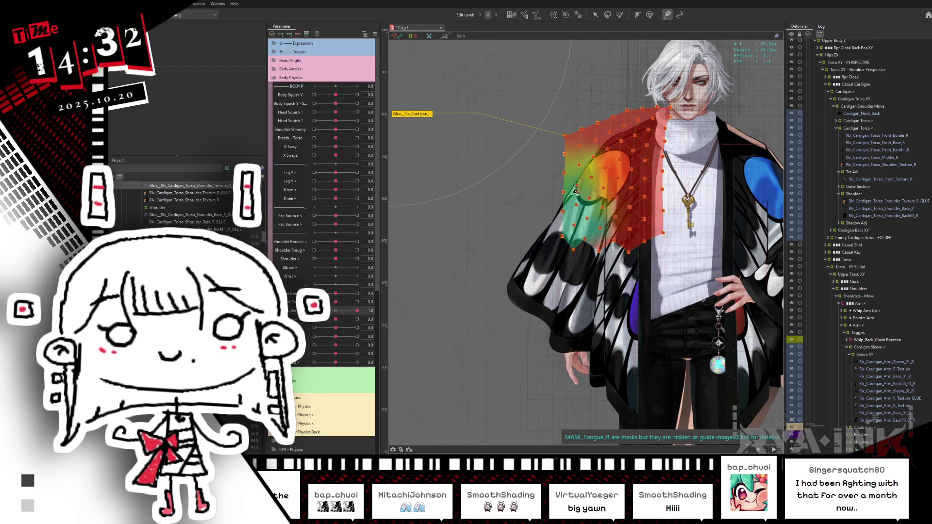
left_click_drag(644, 225, 610, 181)
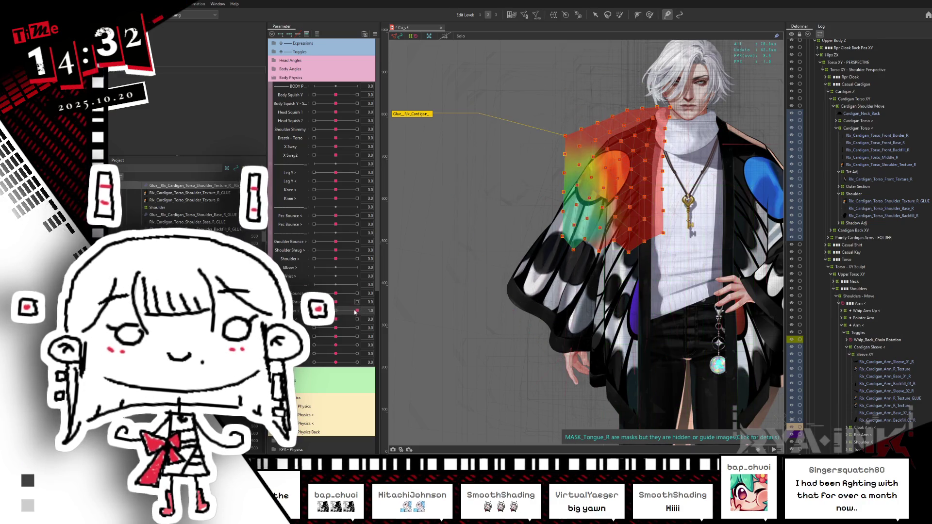
key("ctrl+h")
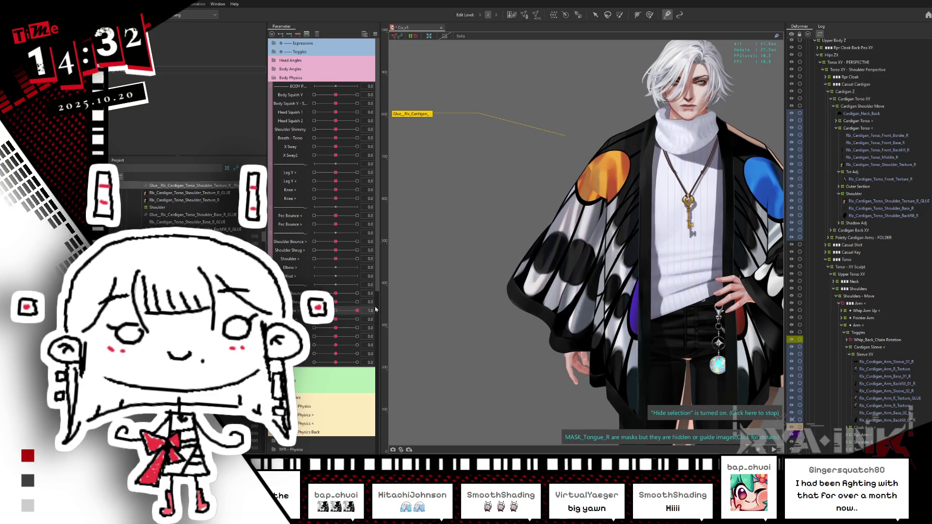
left_click(357, 311)
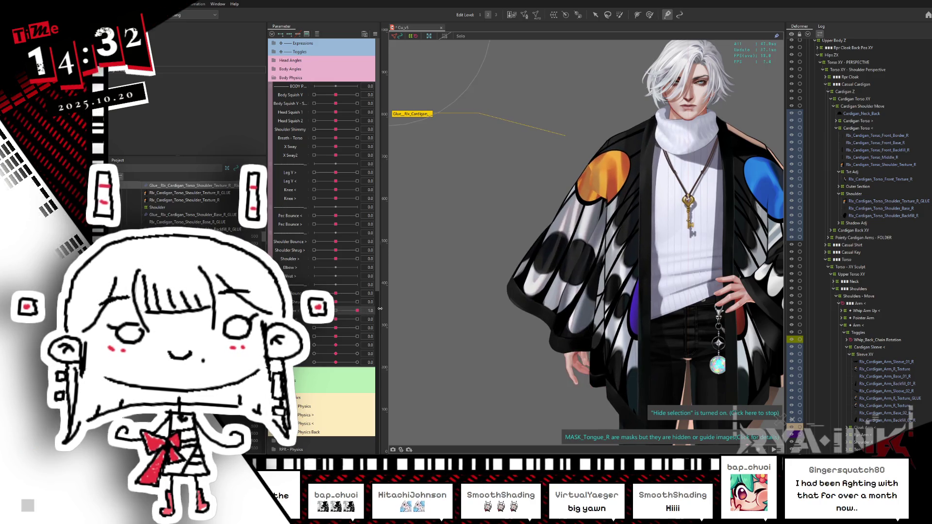
scroll(261, 241, "down", 3)
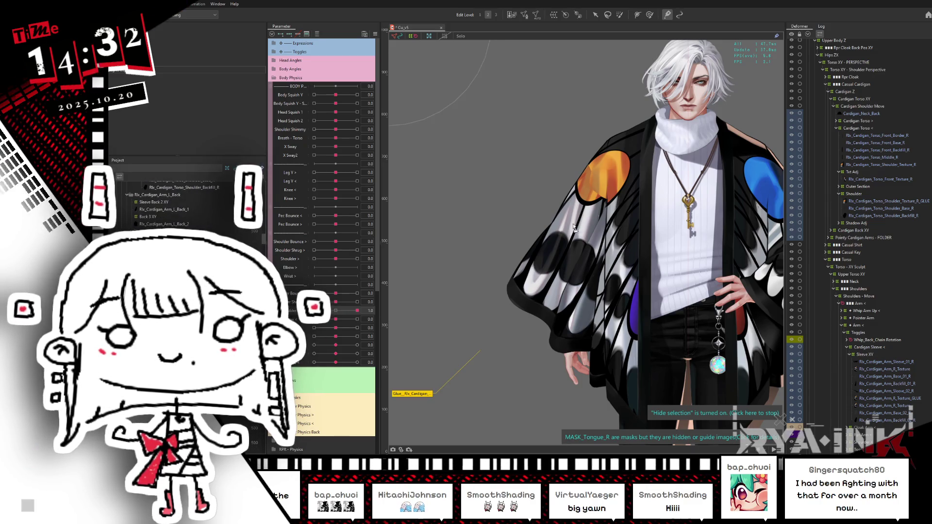
left_click(612, 161)
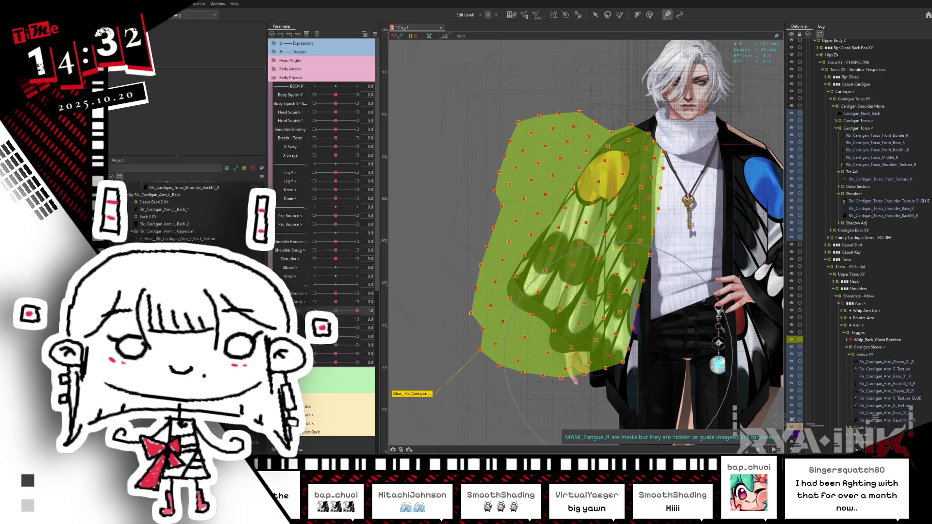
left_click(336, 310)
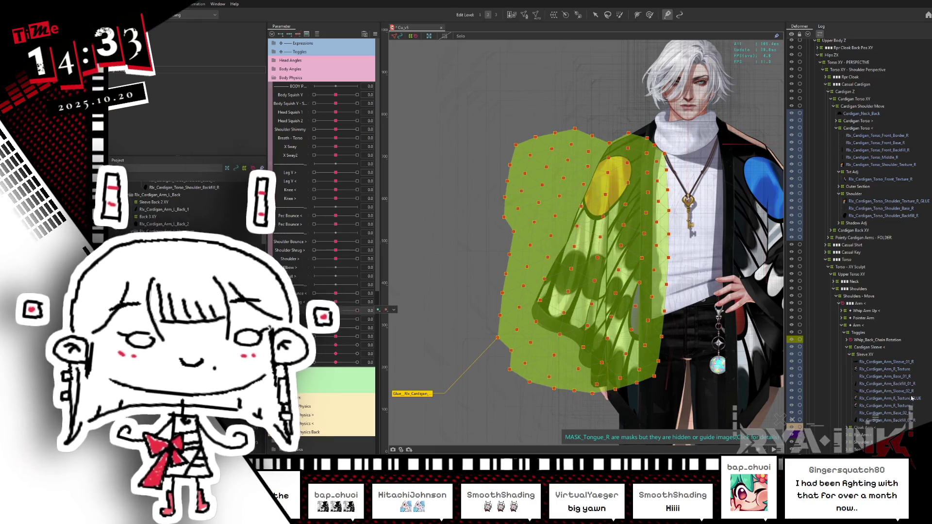
- Move the sleeve texture glue under Cardigan Torso and the shoulder texture glue lower in the hierarchy
left_click(909, 398)
left_click_drag(909, 398, 868, 170)
left_click(858, 209)
mouse_move(858, 212)
left_mouse_down()
mouse_move(859, 396)
mouse_move(857, 364)
left_mouse_up()
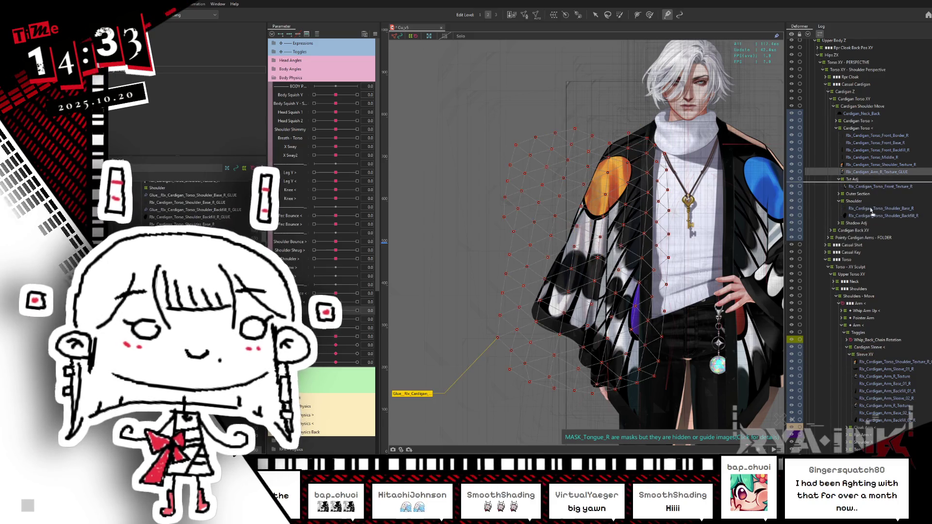
- Drop the sleeve texture glue into the Shoulder group and show the shoulder glue's weights
left_click_drag(853, 205, 853, 206)
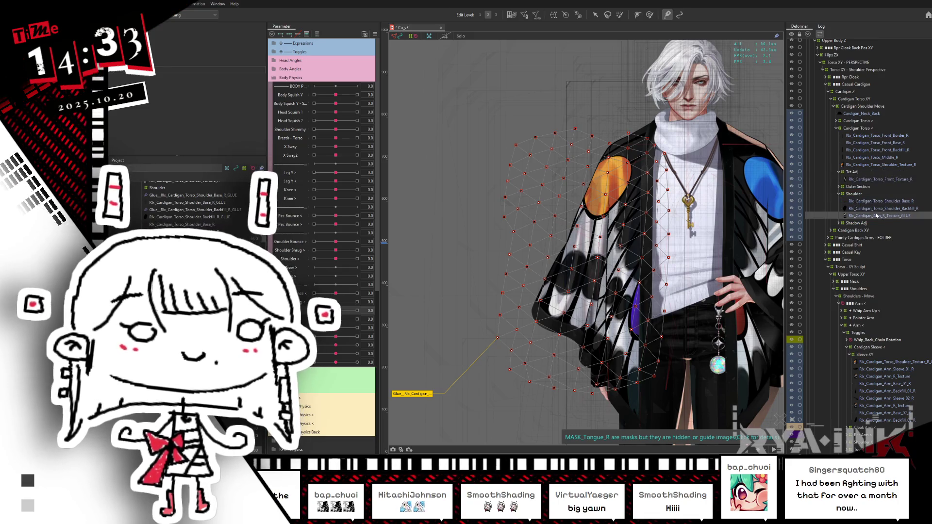
left_click(903, 363)
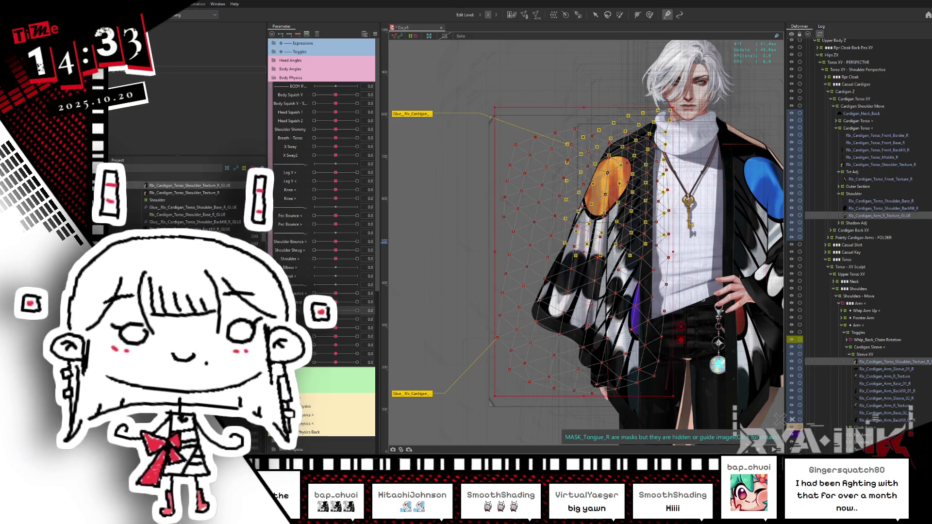
left_click(180, 215)
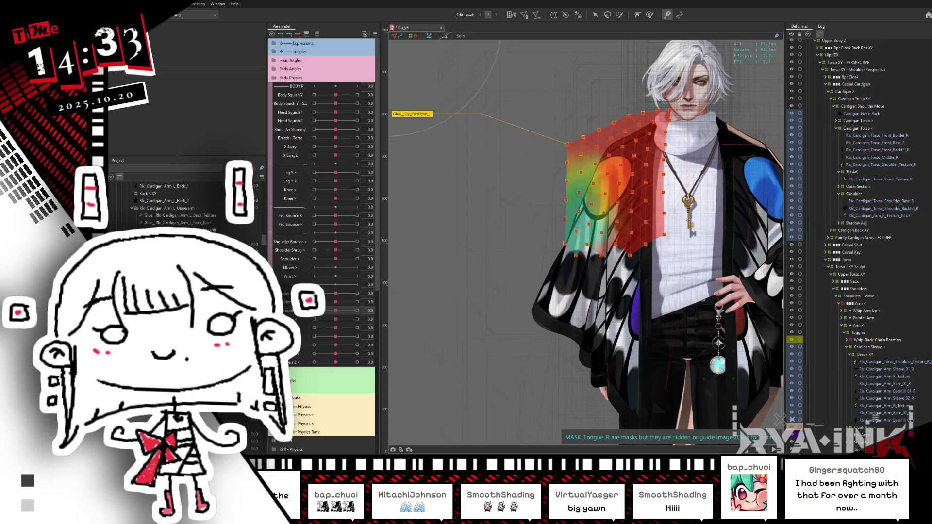
- Repaint the shoulder glue weights, undoing stray strokes, until the mesh is evenly green, then preview the art
scroll(631, 160, "up", 5)
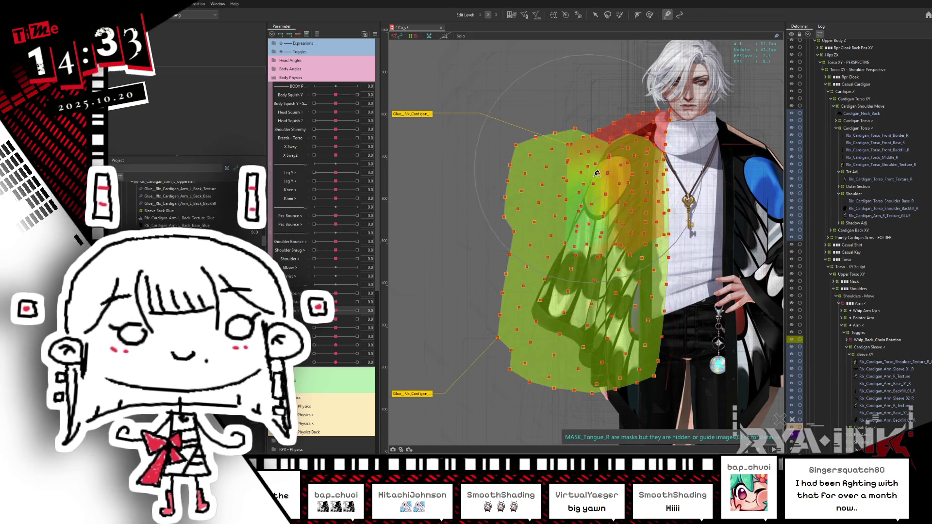
left_click_drag(666, 168, 682, 148)
left_click_drag(606, 184, 671, 254)
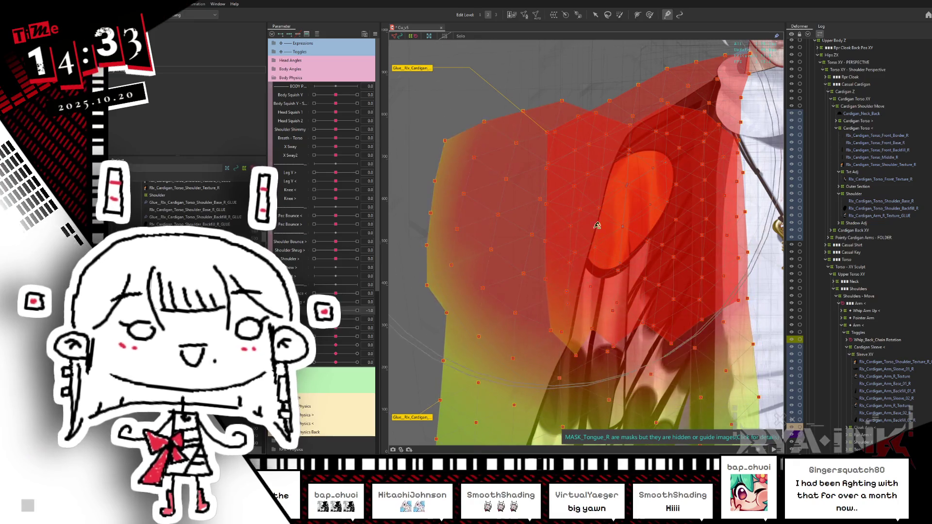
key("ctrl+z")
key("ctrl+z")
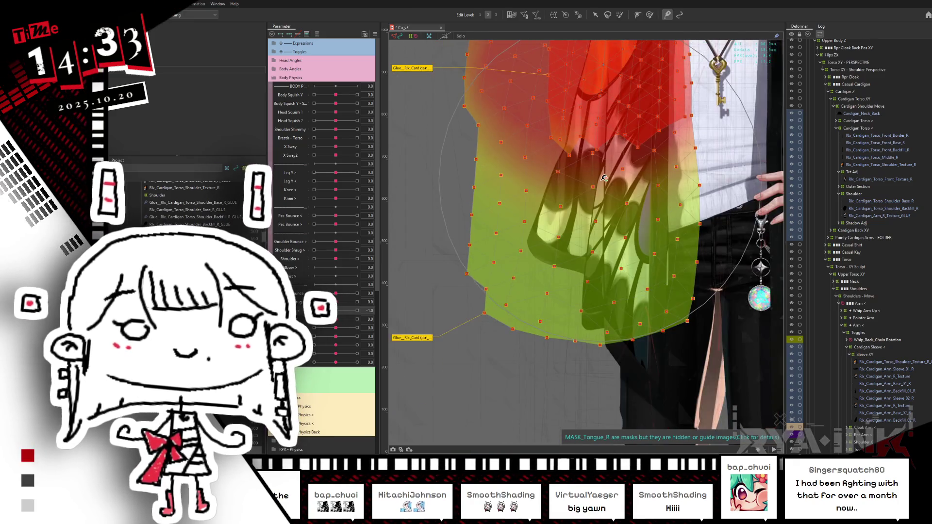
key("ctrl+z")
mouse_move(610, 302)
left_mouse_down()
mouse_move(567, 278)
mouse_move(658, 278)
left_mouse_up()
key("ctrl+z")
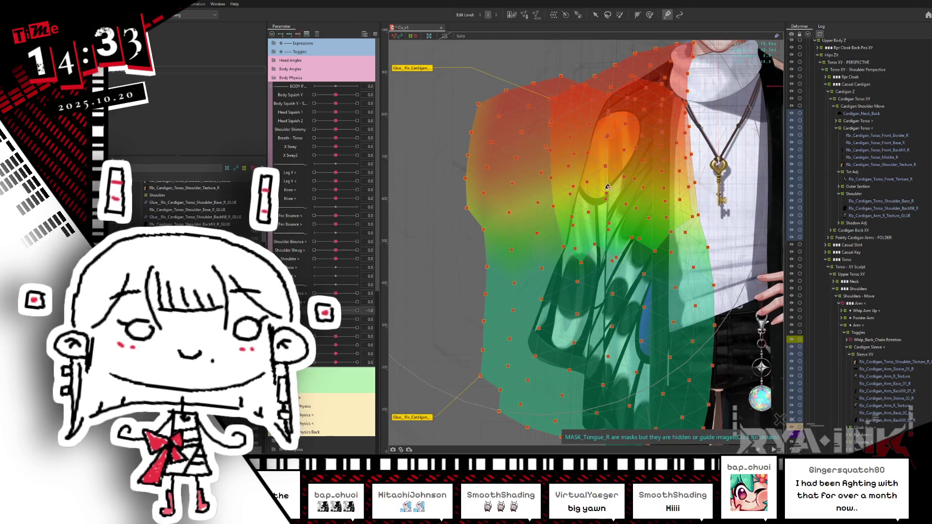
mouse_move(646, 175)
left_mouse_down()
mouse_move(606, 145)
mouse_move(573, 137)
left_mouse_up()
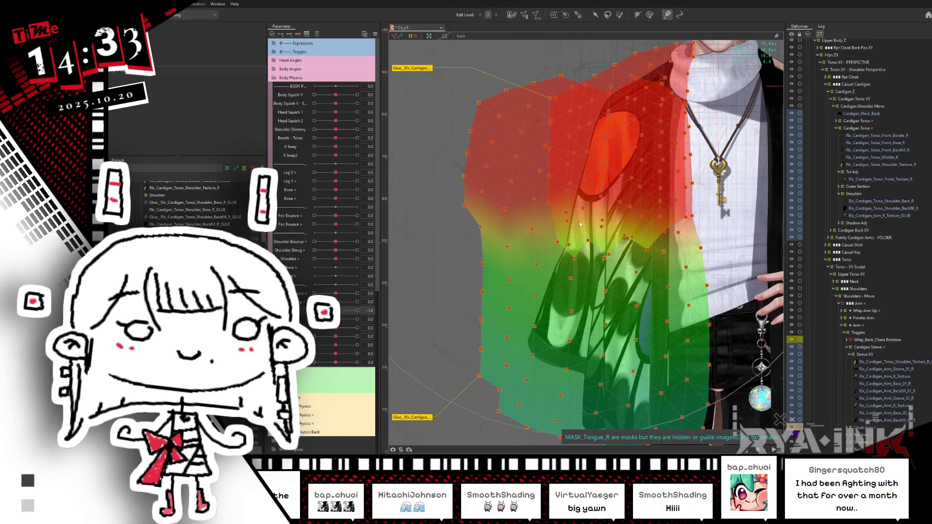
key("ctrl+z")
left_click_drag(667, 100, 656, 72)
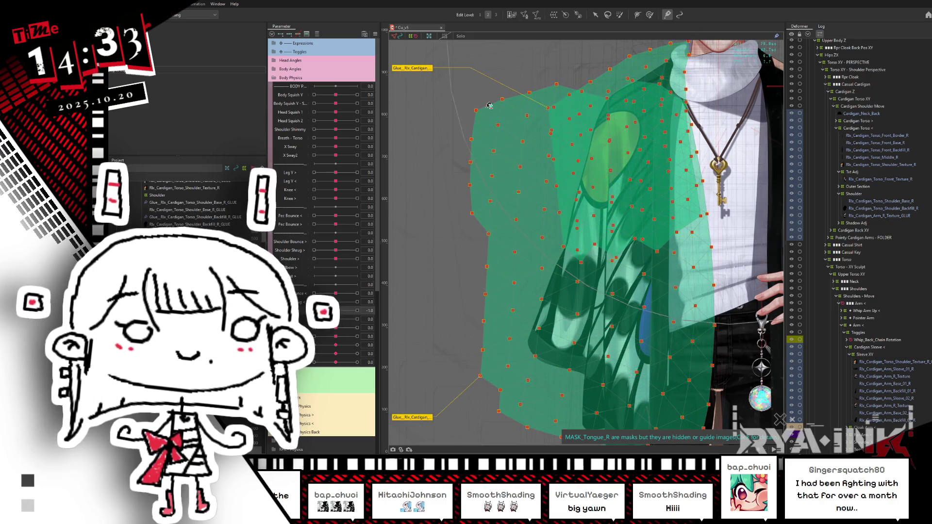
key("ctrl+h")
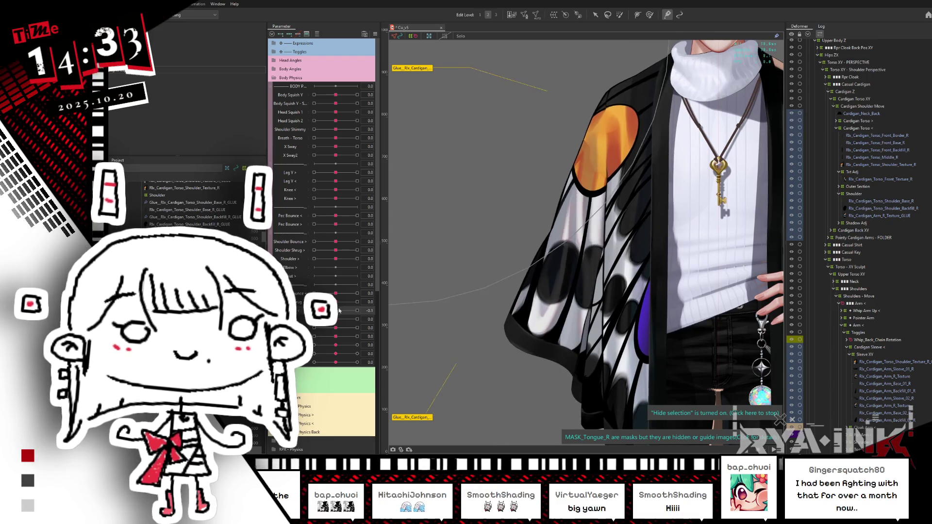
- Paint additional weight down the cardigan shoulder glue and preview the art
key("ctrl+h")
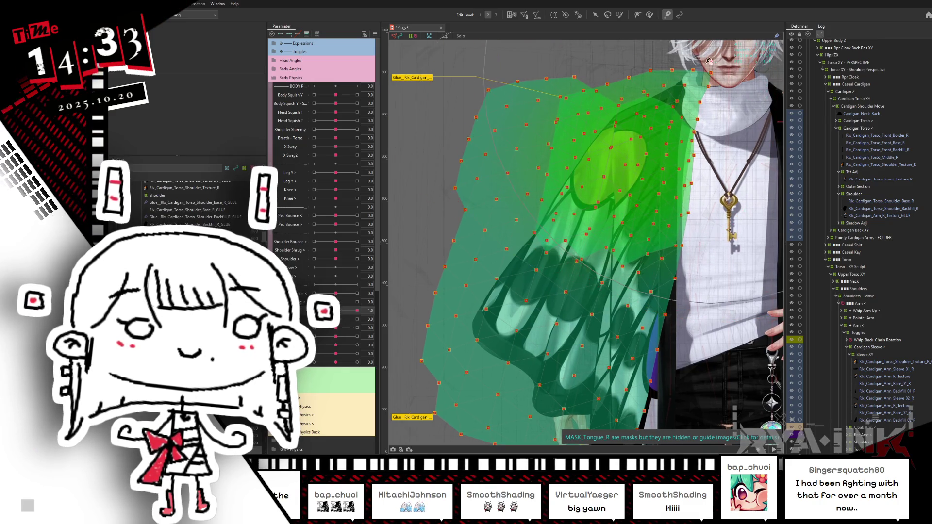
mouse_move(710, 63)
left_mouse_down()
mouse_move(753, 65)
mouse_move(595, 102)
mouse_move(583, 121)
mouse_move(622, 111)
mouse_move(650, 224)
mouse_move(624, 211)
mouse_move(631, 295)
mouse_move(699, 339)
mouse_move(723, 208)
mouse_move(705, 218)
left_mouse_up()
key("ctrl+h")
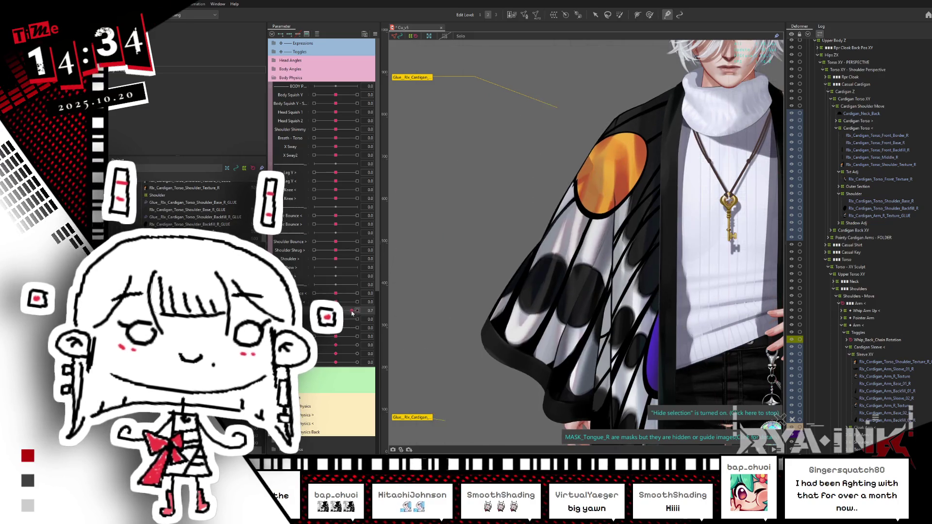
- Pose the sleeve parameter through 1.0, 0.2 and -1.0 to test the shoulder deformation
left_click_drag(340, 311, 357, 310)
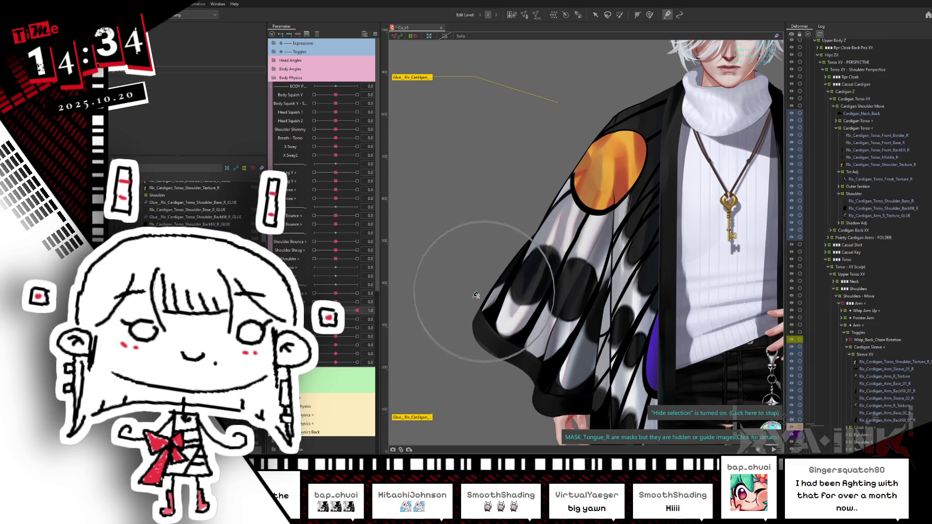
left_click(522, 292)
mouse_move(358, 311)
left_mouse_down()
mouse_move(343, 309)
mouse_move(369, 295)
mouse_move(337, 300)
mouse_move(363, 290)
left_mouse_up()
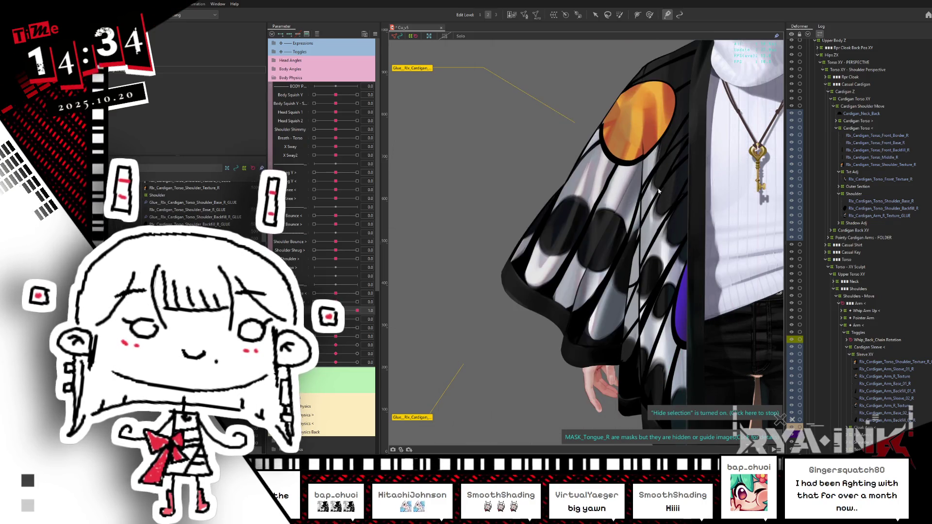
mouse_move(356, 310)
left_mouse_down()
mouse_move(303, 322)
mouse_move(369, 309)
left_mouse_up()
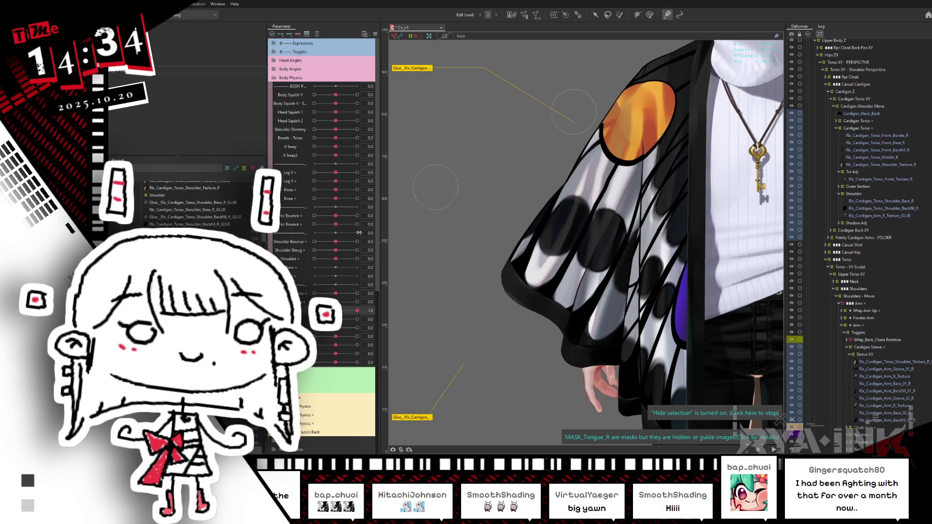
left_click_drag(349, 307, 314, 310)
left_click(647, 149)
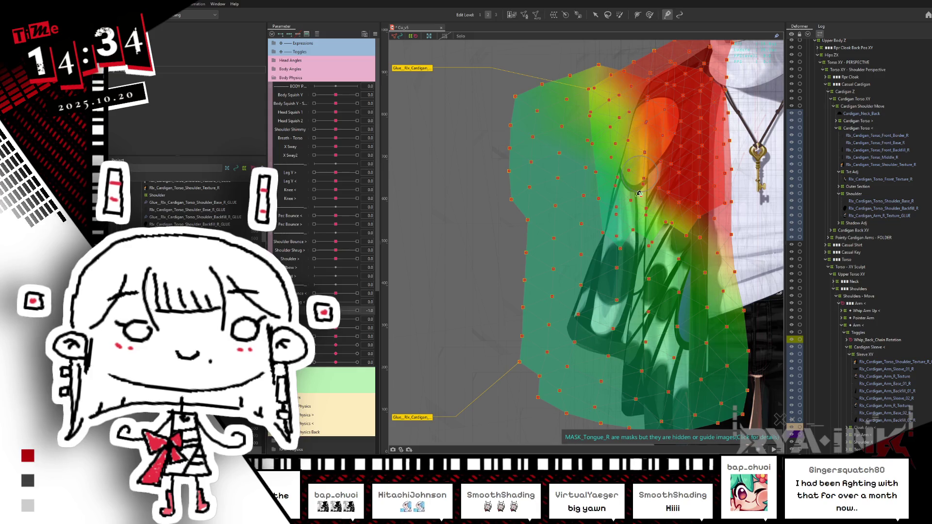
- Sweep the sleeve parameter from -1.0 to 1.0 to confirm the sleeve widens without seams
left_click_drag(339, 311, 357, 311)
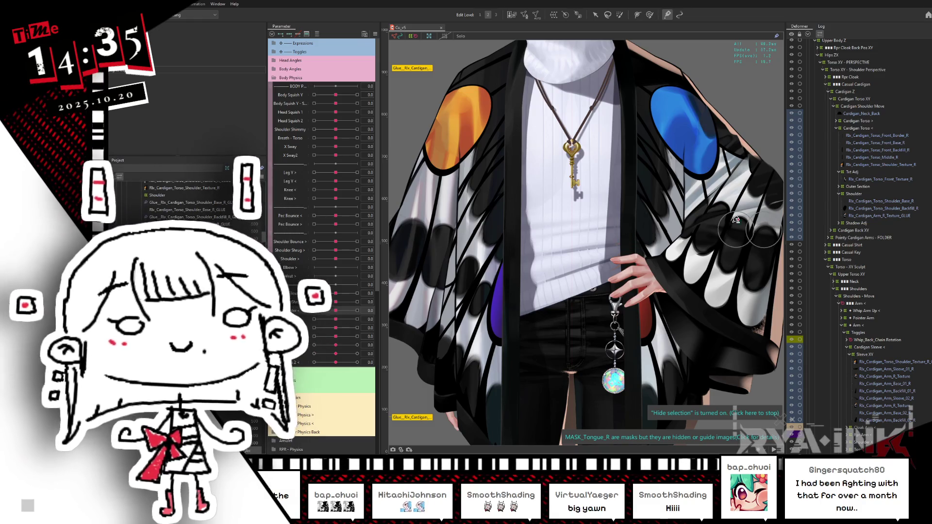
- Swing the left sleeve parameter to -1.0, ease it to -0.2, and sweep it again to check deformation
left_click_drag(352, 320, 314, 319)
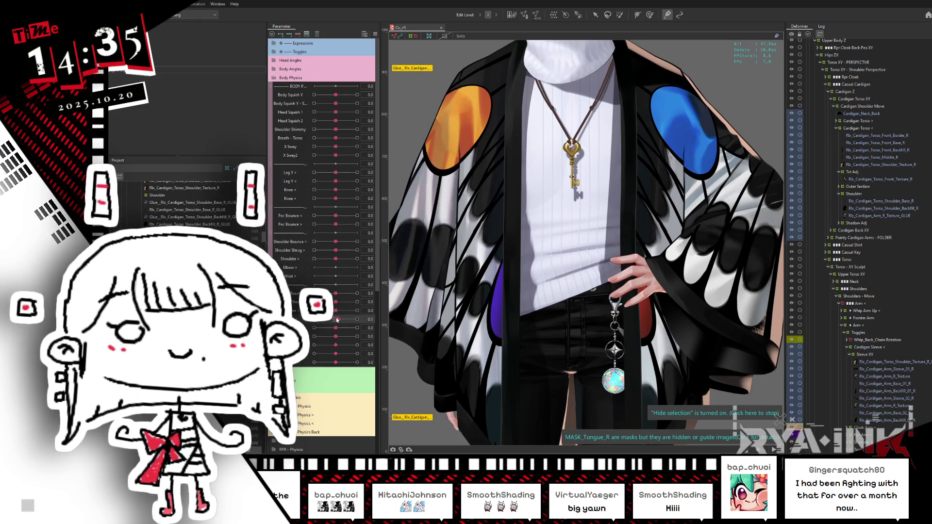
middle_click_drag(439, 247, 502, 264)
mouse_move(314, 319)
left_mouse_down()
mouse_move(332, 328)
mouse_move(314, 320)
left_mouse_up()
scroll(425, 323, "down", 3)
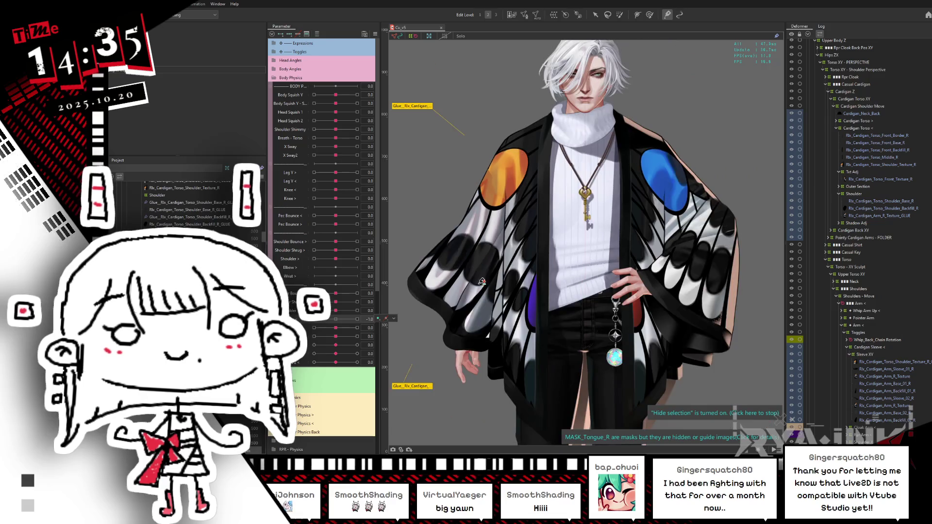
scroll(519, 295, "up", 4)
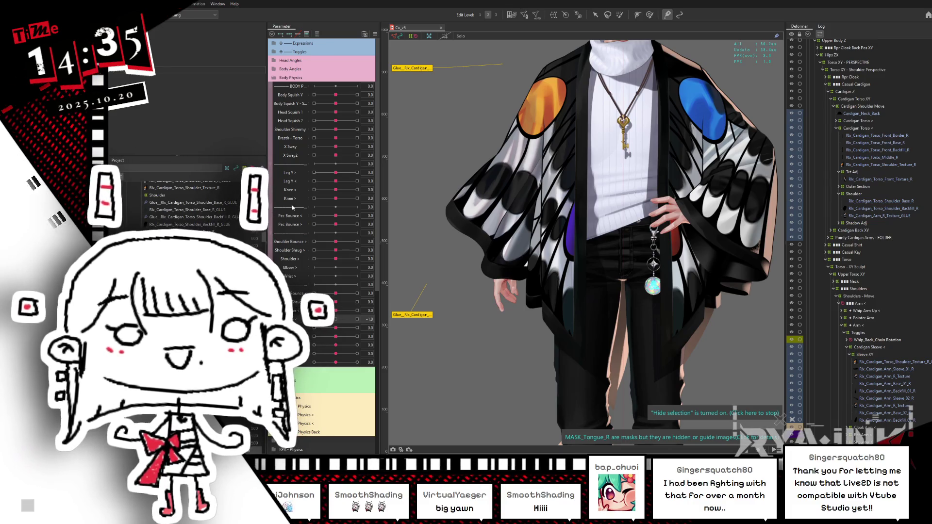
mouse_move(341, 319)
left_mouse_down()
mouse_move(313, 334)
mouse_move(335, 320)
left_mouse_up()
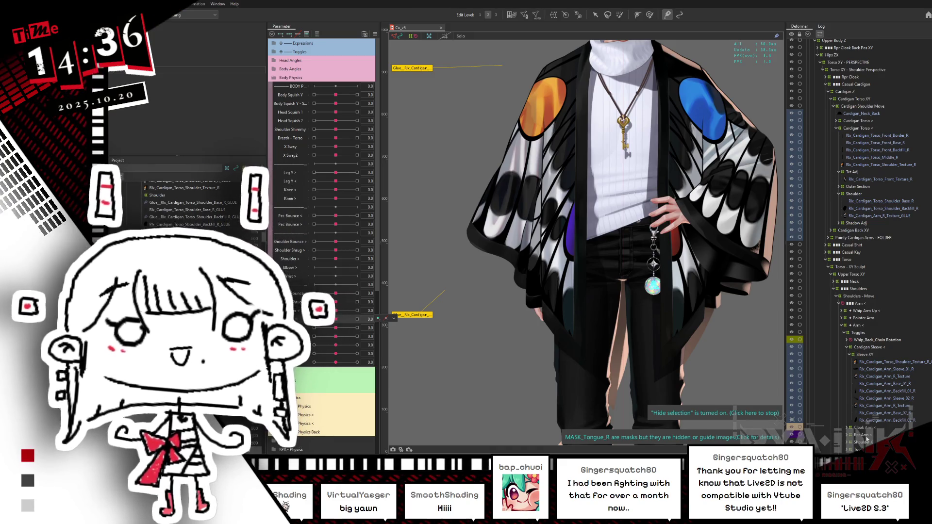
- Select Rpr Arm, Sleeve XY, then the Cardigan Sleeve < deformer, and hide the glue labels
left_click(861, 439)
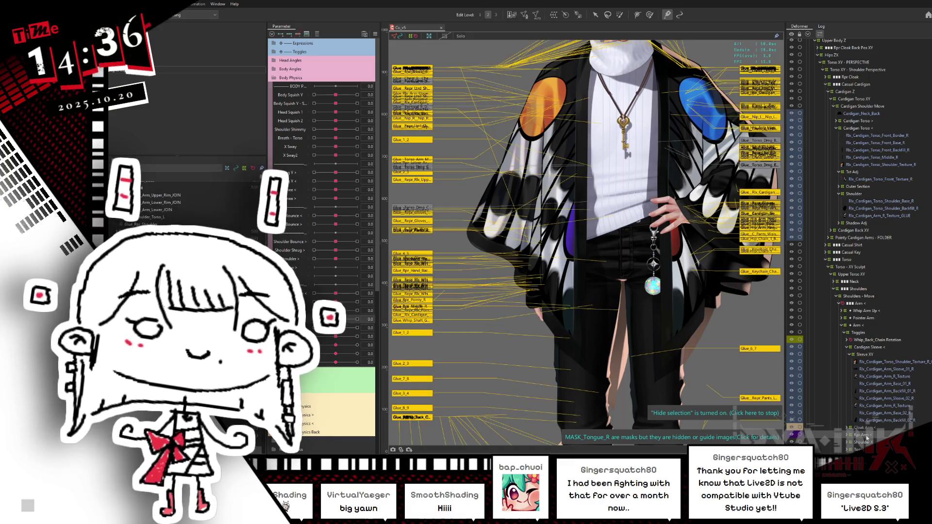
left_click(856, 354)
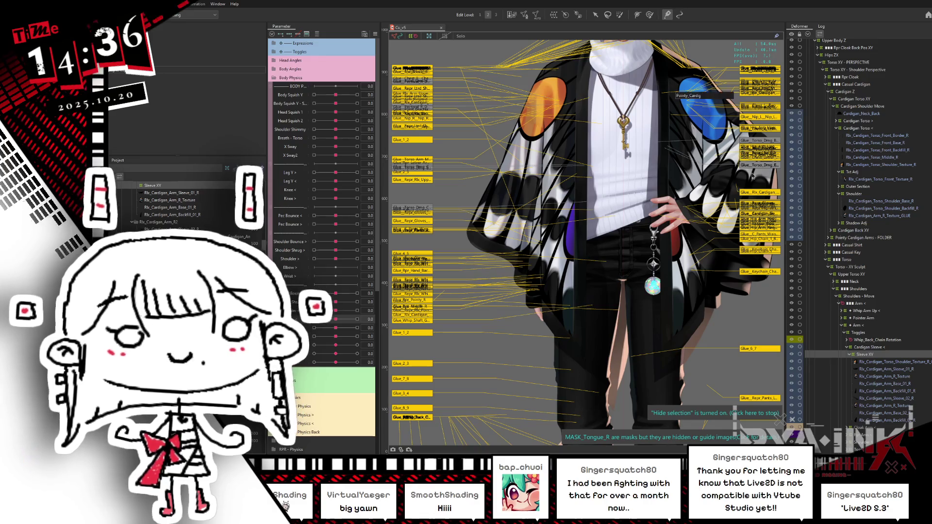
left_click(868, 347)
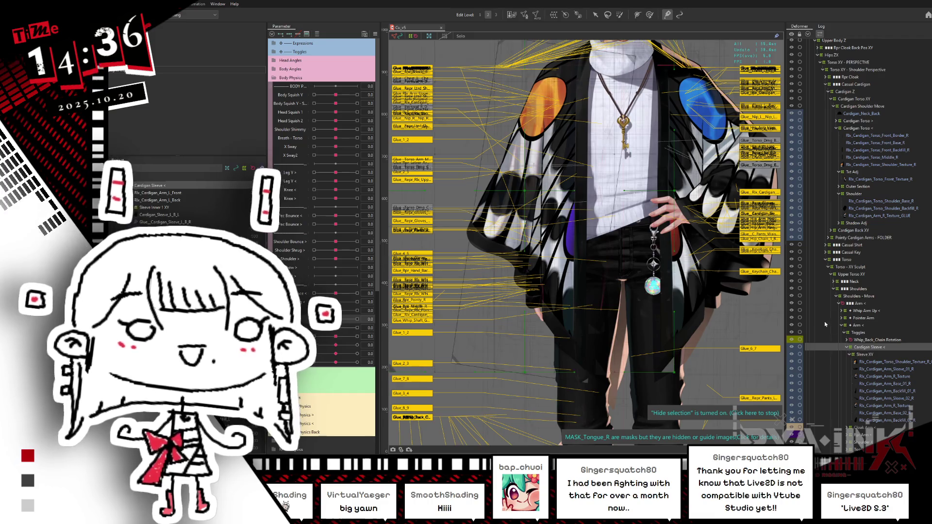
left_click(667, 15)
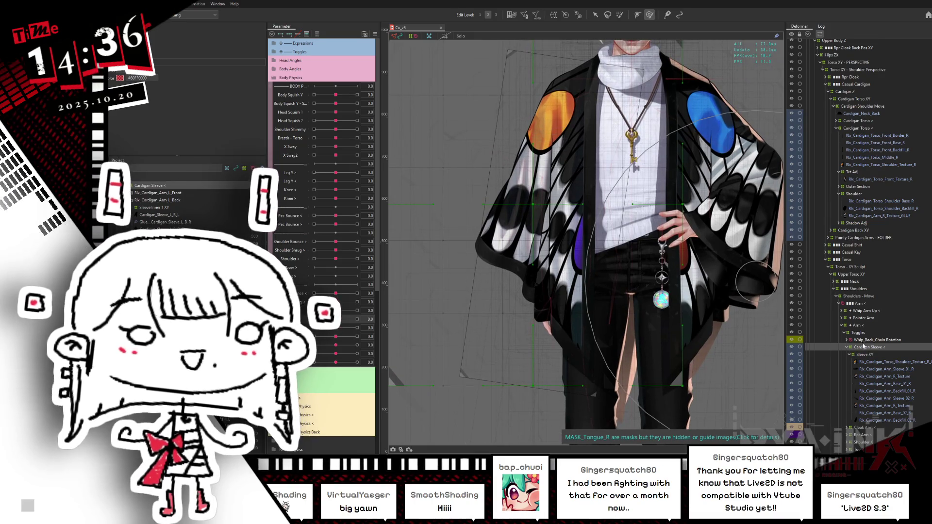
- Select the Cardigan Sleeve < deformer and preview the sleeve with its parameter at -1.0 and 0.4
left_click(862, 334)
left_click(862, 348)
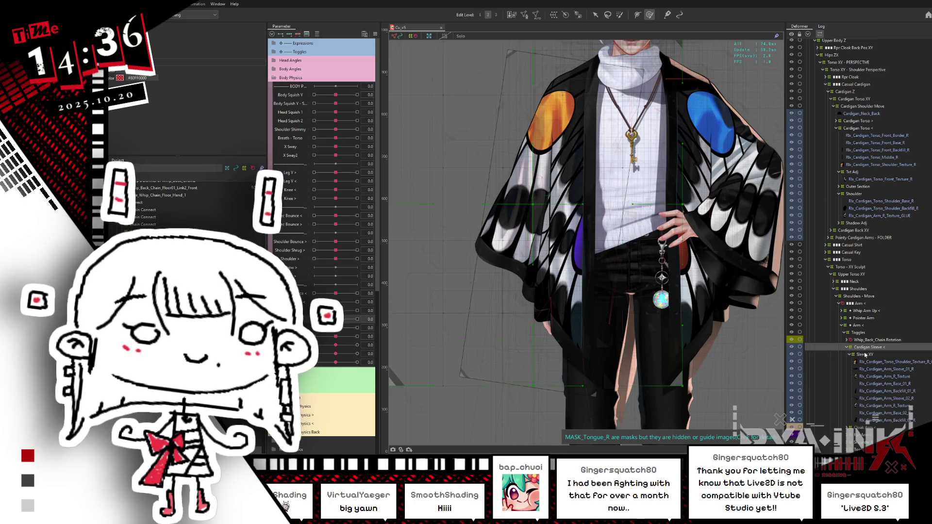
left_click(865, 347)
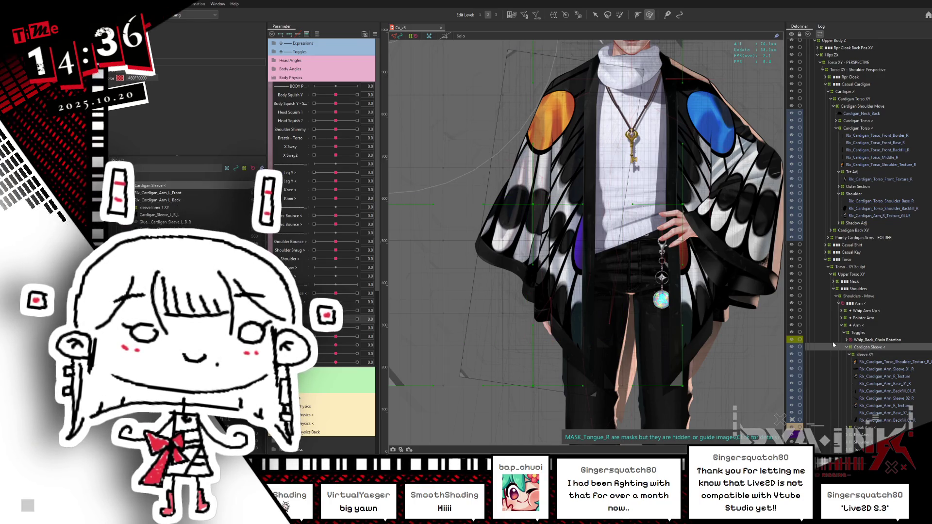
left_click_drag(335, 319, 314, 319)
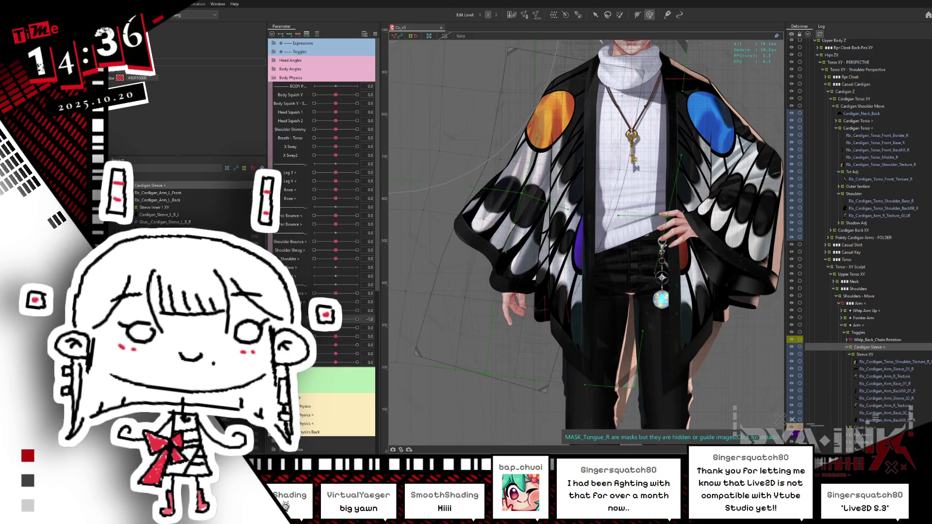
left_click(346, 320)
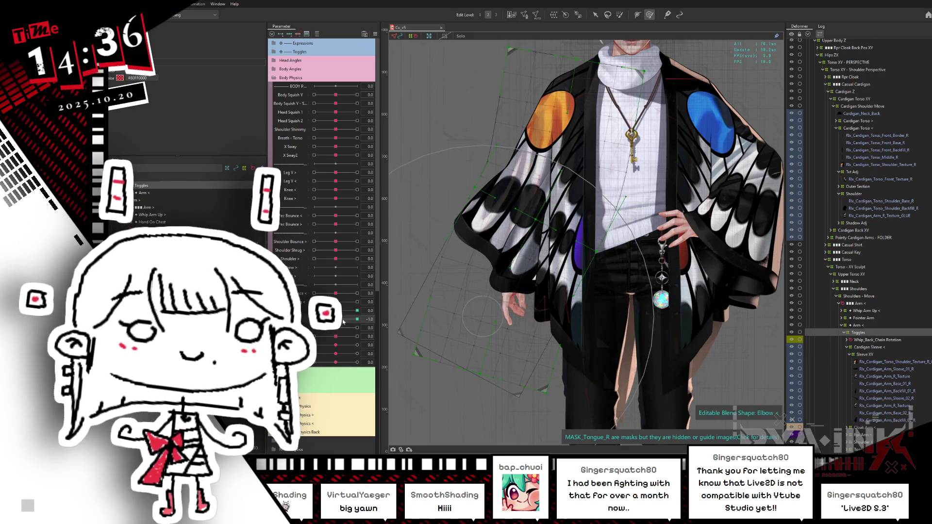
left_click(379, 319)
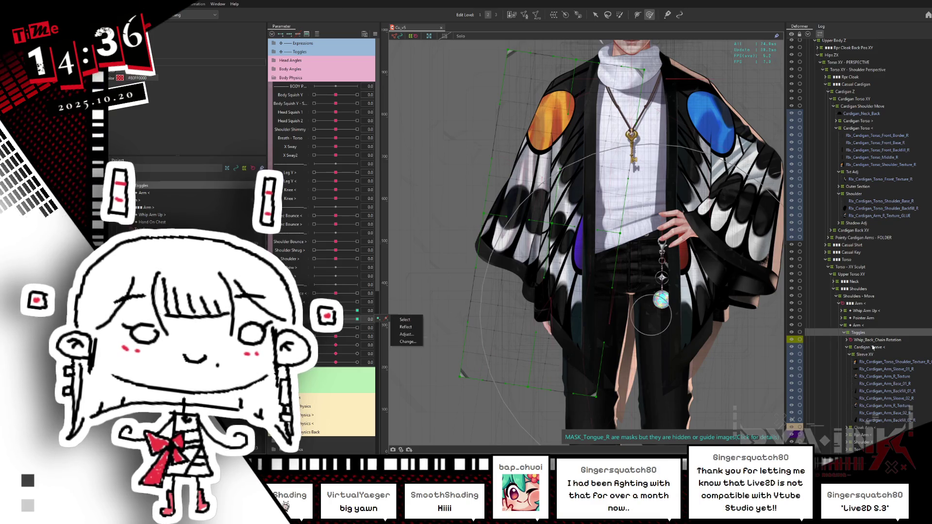
left_click(849, 347)
left_click(847, 347)
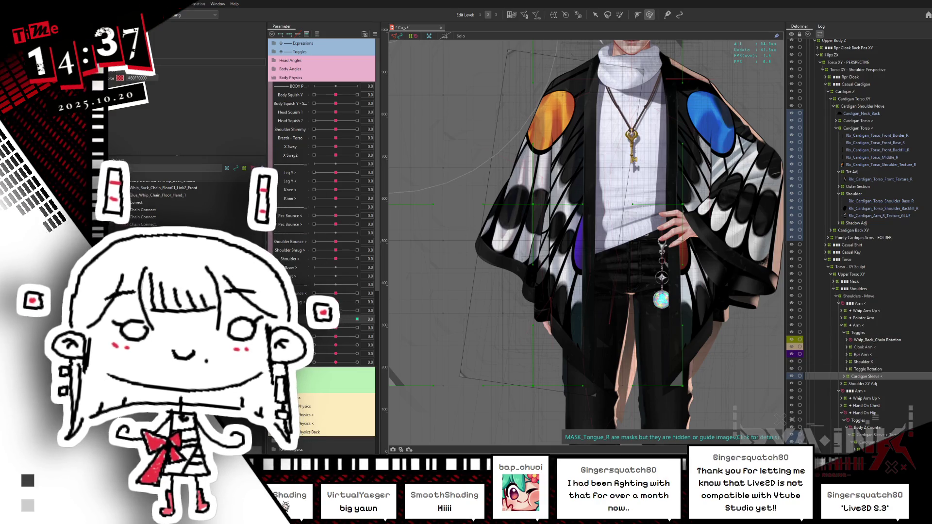
left_click_drag(339, 321, 365, 321)
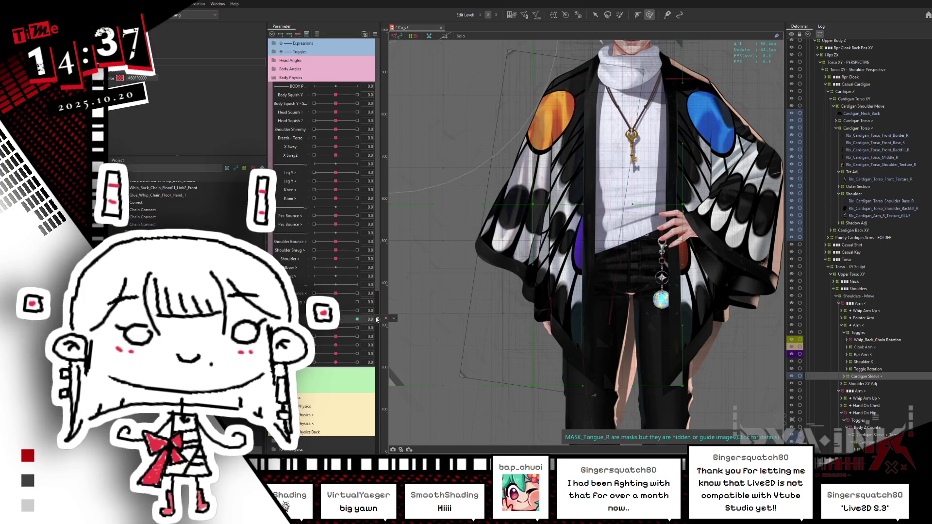
left_click(394, 318)
- Move Cardigan Sleeve < above Whip_Back_Chain Rotation and test it at Elbow -1
left_click_drag(856, 377, 869, 367)
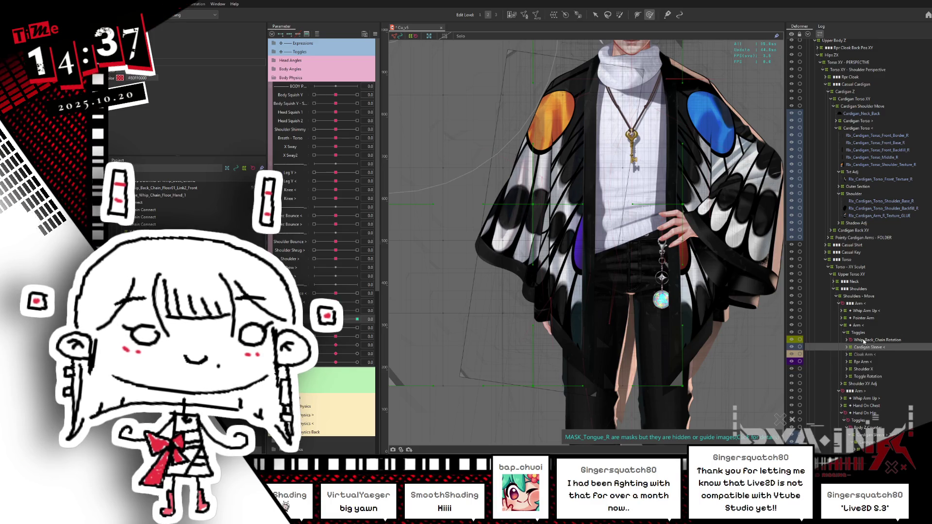
left_click(858, 325)
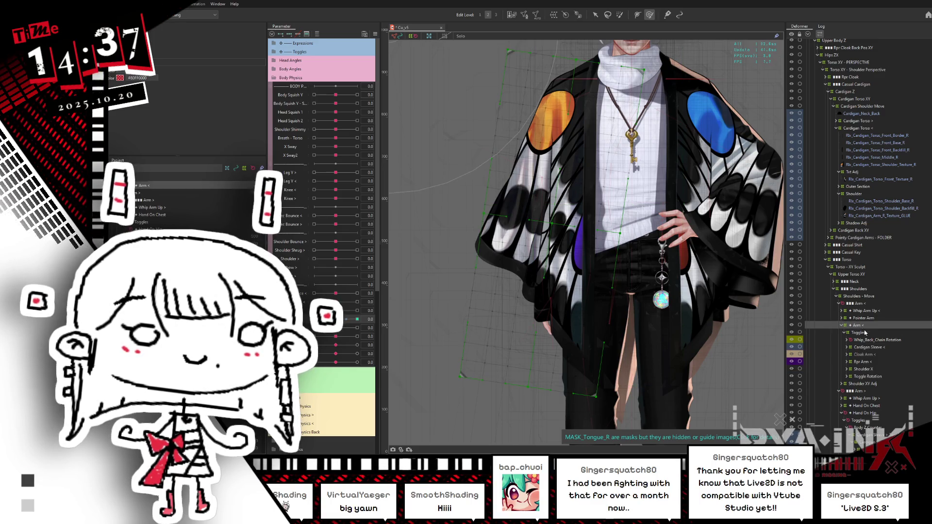
left_click(871, 347)
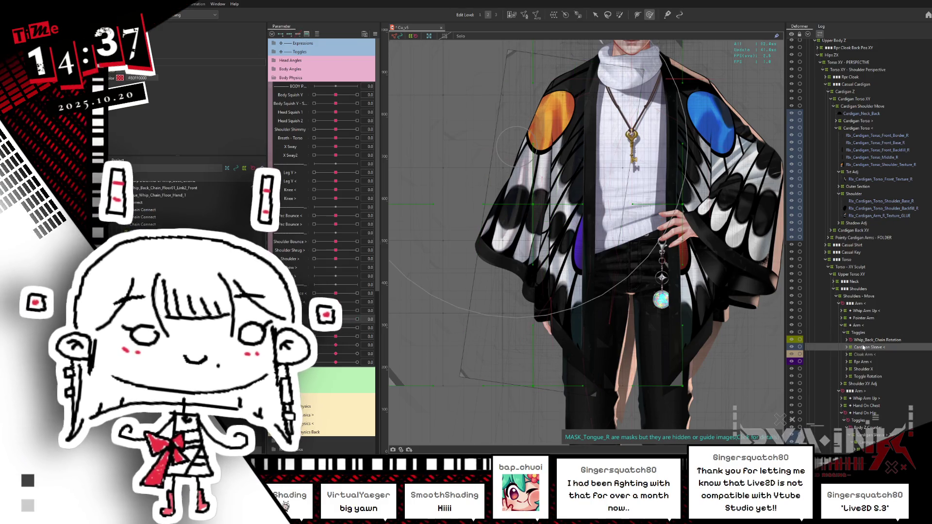
left_click_drag(868, 347, 855, 325)
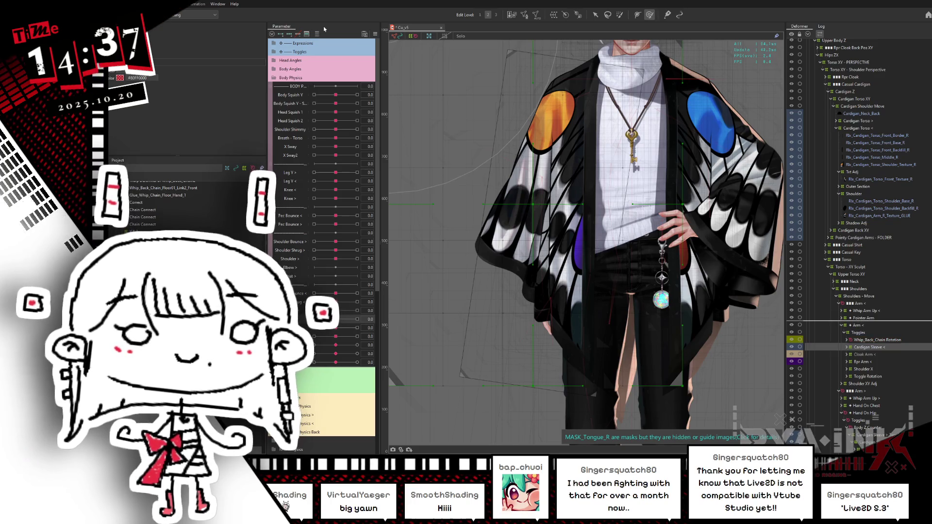
left_click_drag(860, 378, 862, 340)
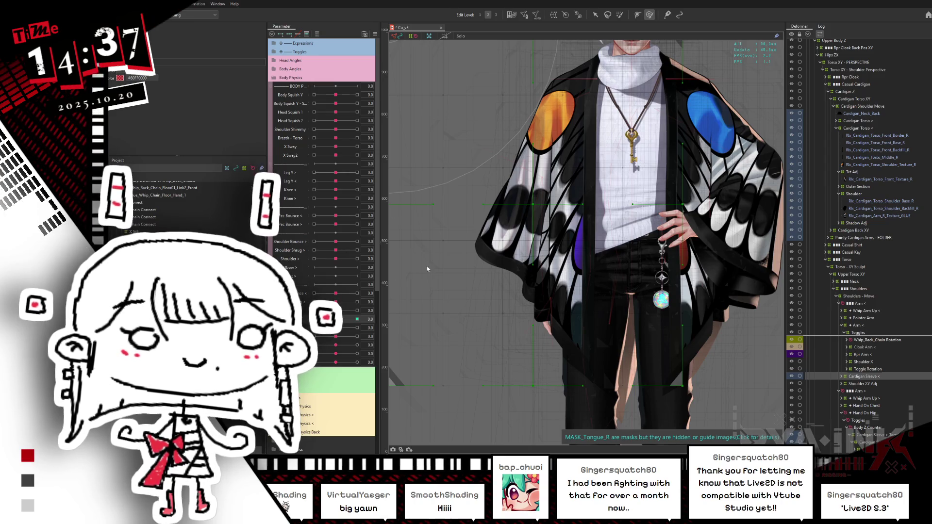
mouse_move(336, 319)
left_mouse_down()
mouse_move(314, 319)
mouse_move(337, 323)
mouse_move(334, 331)
mouse_move(370, 326)
mouse_move(304, 320)
mouse_move(335, 320)
left_mouse_up()
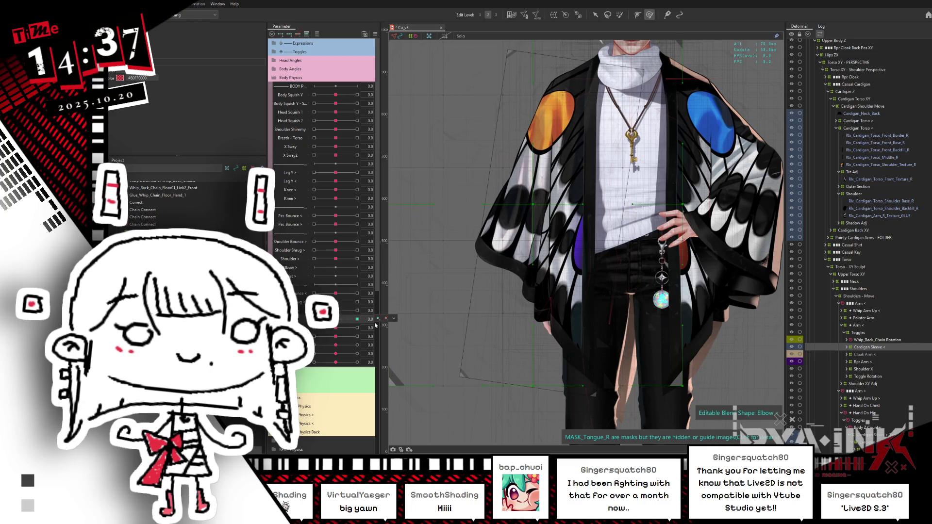
scroll(595, 250, "down", 2)
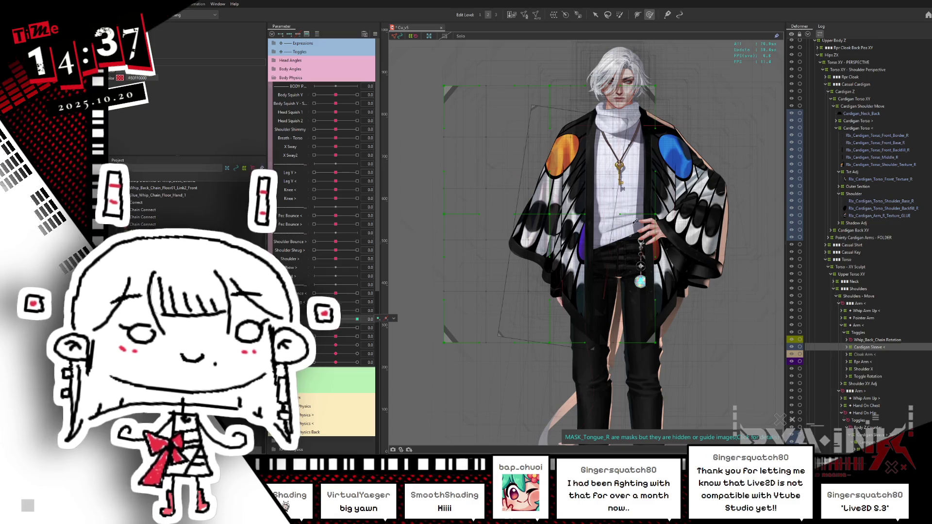
- Compare the Toggles, Arm < and Cardigan Sleeve deformers while previewing Shoulder at 1 and -1
left_click(863, 332)
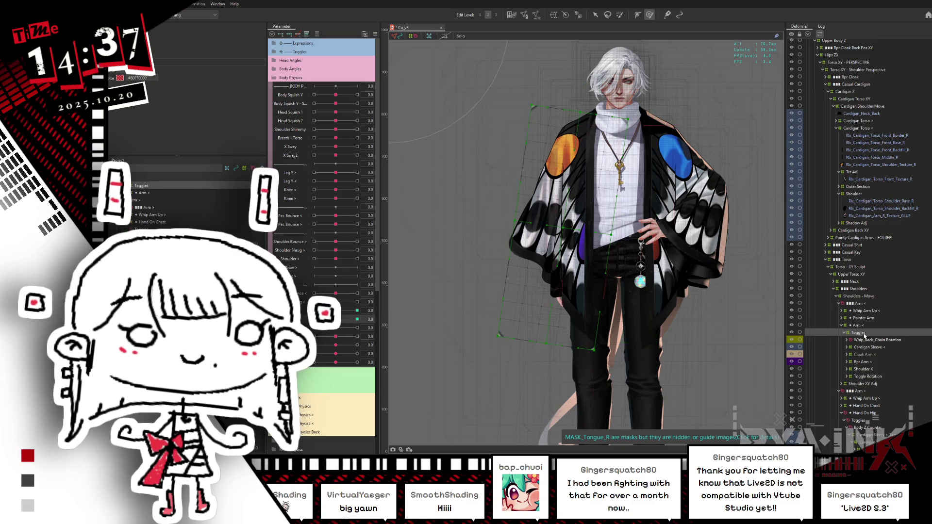
left_click(871, 347)
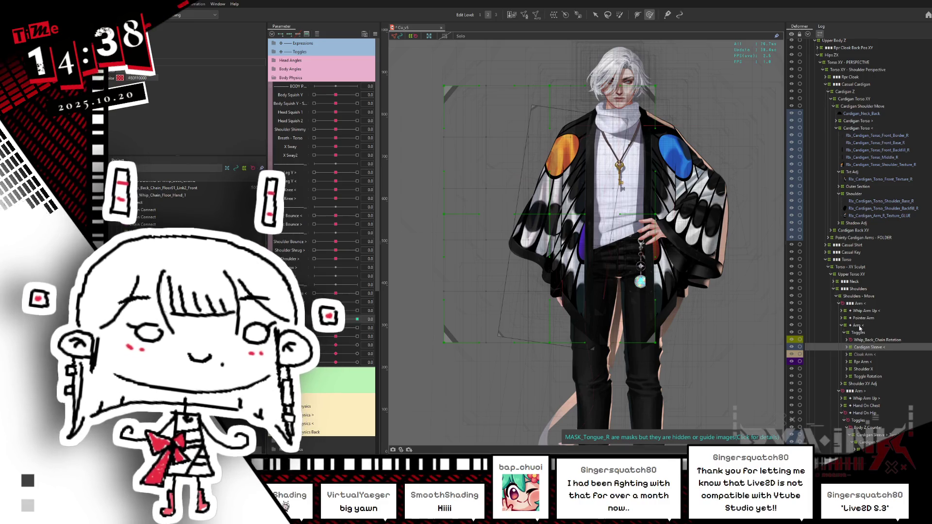
left_click(860, 326)
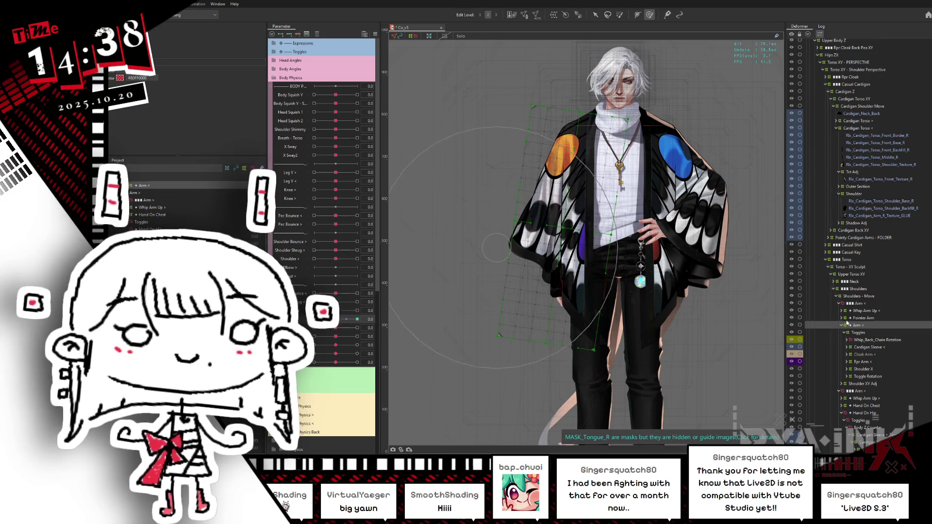
left_click(859, 334)
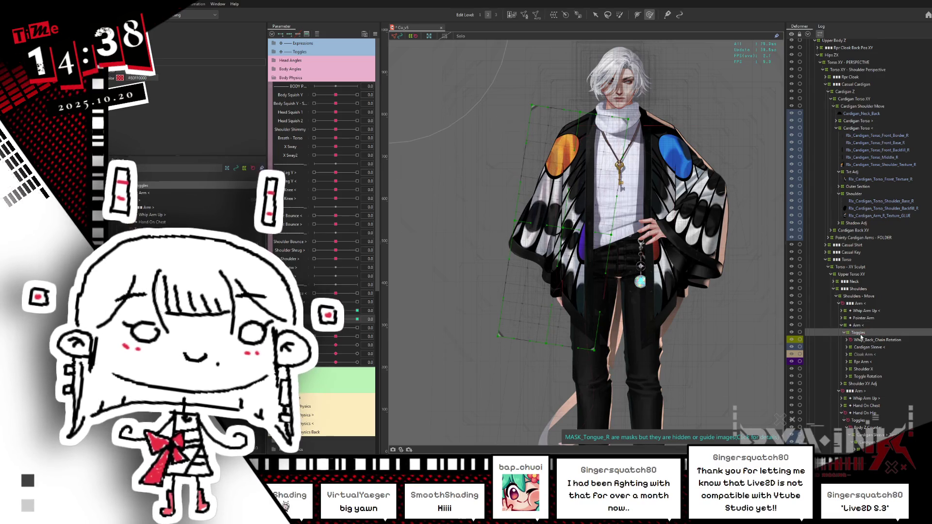
left_click(347, 308)
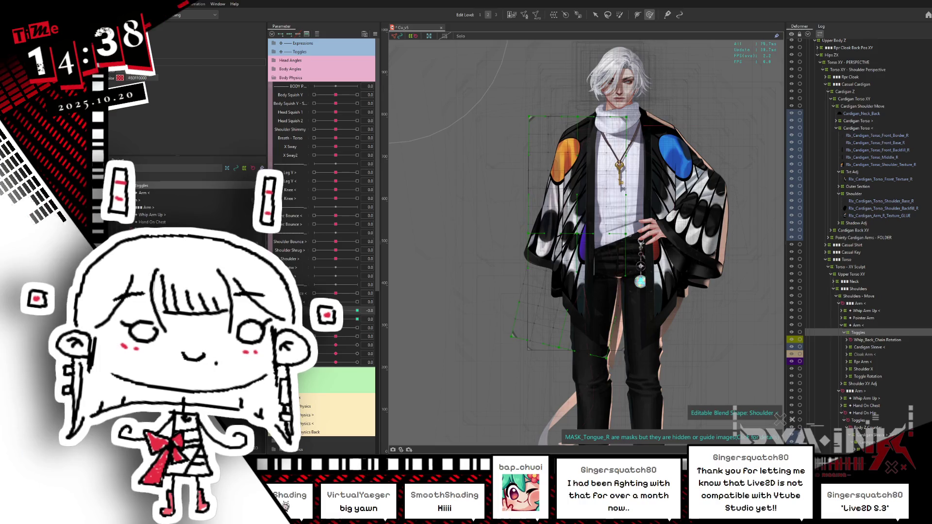
left_click_drag(348, 306, 367, 301)
left_click(357, 311)
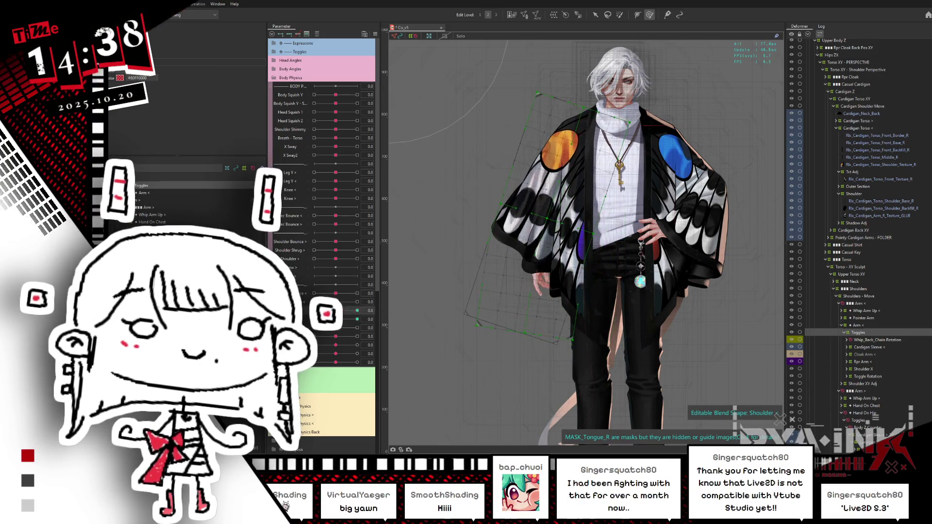
key("ctrl+z")
left_click(868, 348)
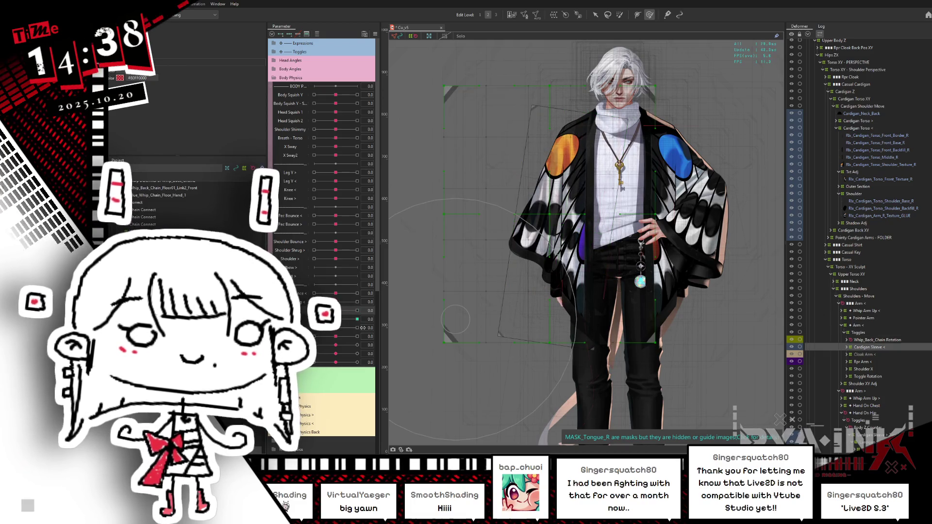
left_click_drag(335, 311, 314, 311)
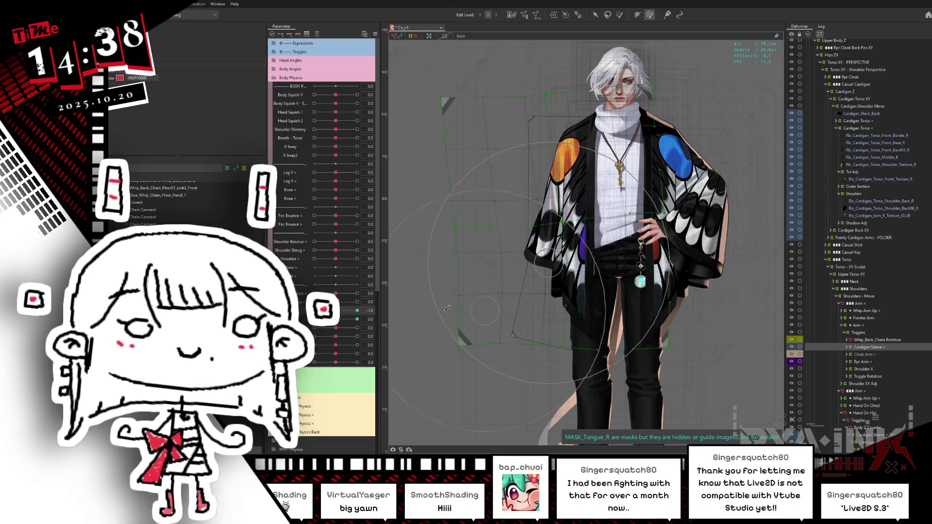
- Move Cardigan Sleeve below Toggle Rotation and check the cardigan at Shoulder 1
left_click(884, 340)
mouse_move(866, 348)
left_mouse_down()
mouse_move(862, 328)
mouse_move(852, 334)
left_mouse_up()
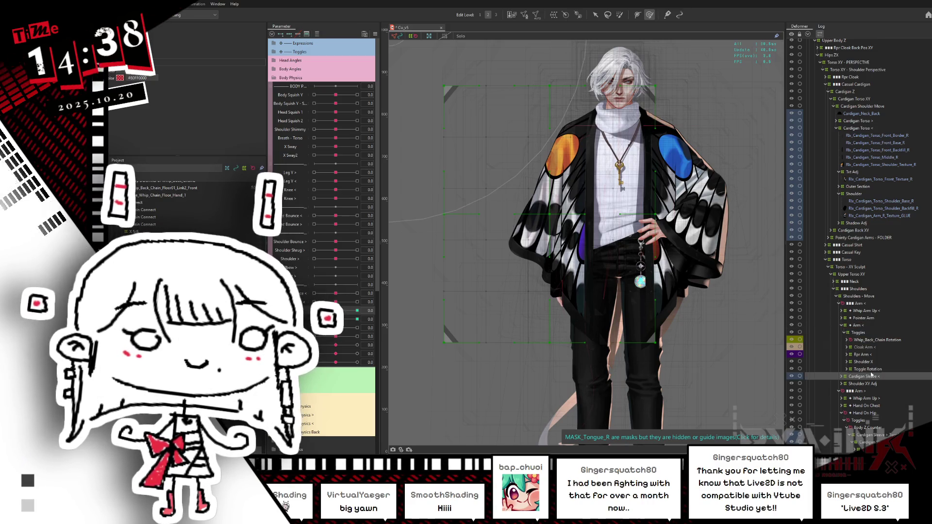
left_click_drag(335, 311, 368, 319)
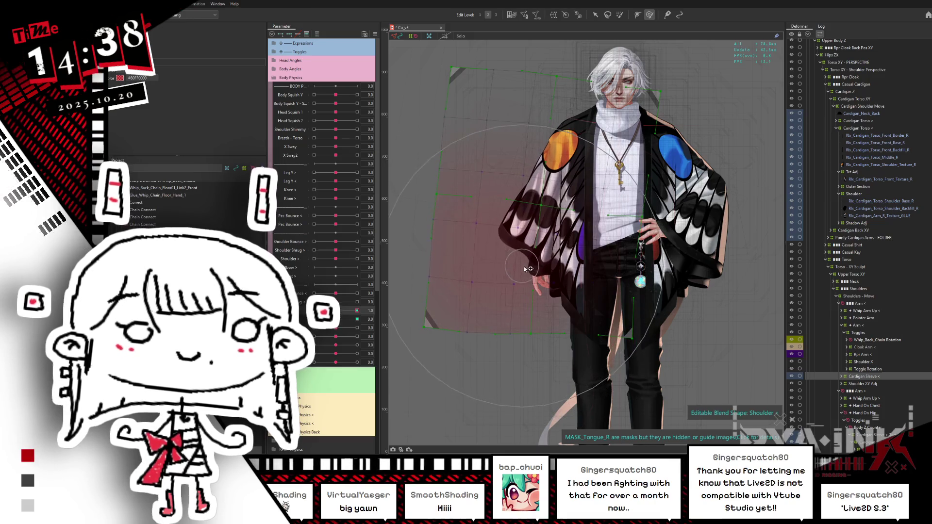
left_click(550, 286)
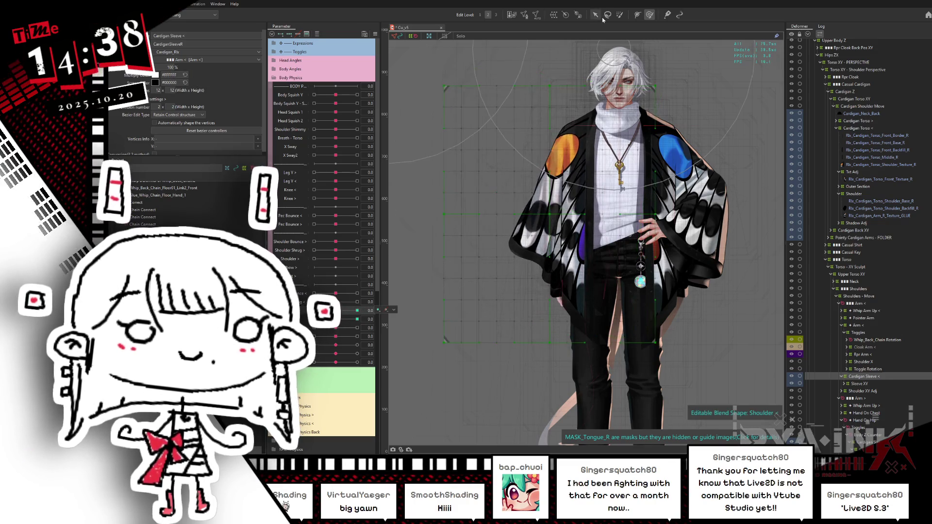
- Select the sleeve's warp deformer and compare the sleeve at Shoulder -1, 0 and 1
left_click(619, 15)
left_click(624, 345)
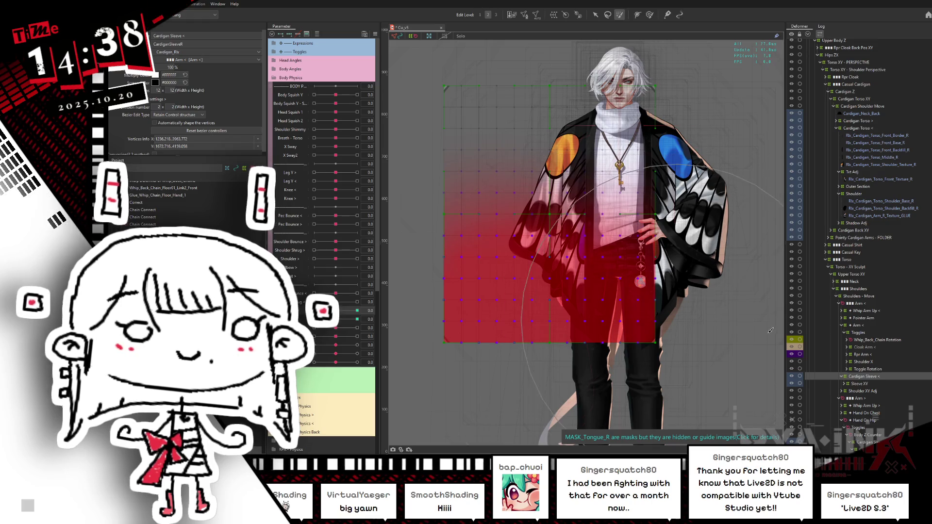
left_click_drag(336, 310, 298, 309)
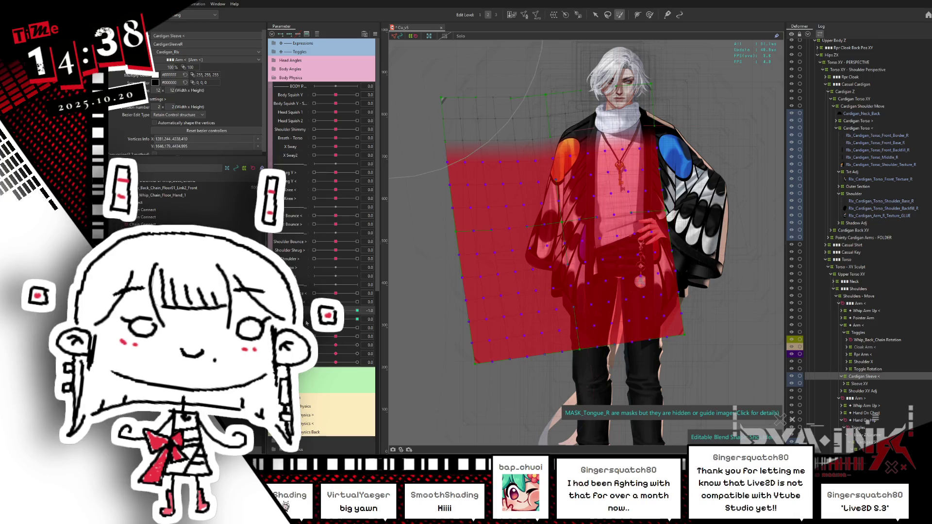
left_click_drag(358, 310, 377, 309)
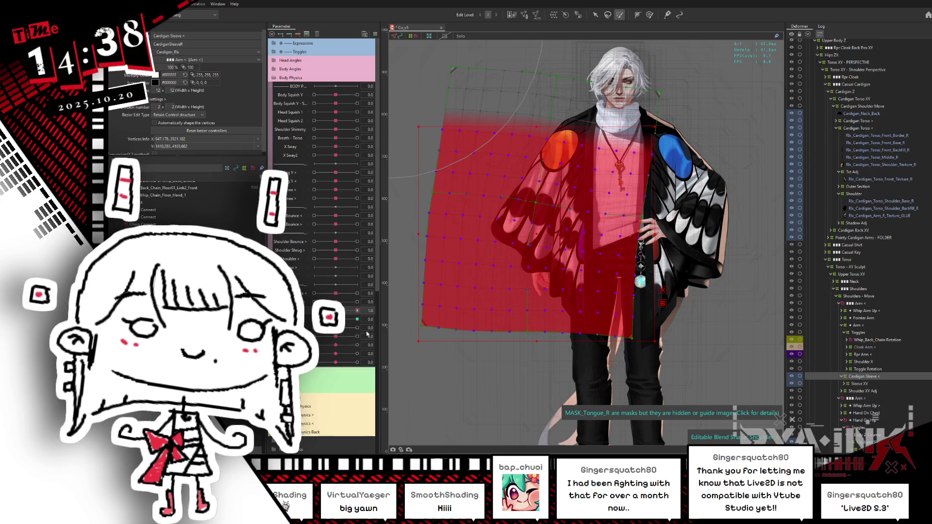
mouse_move(357, 310)
left_mouse_down()
mouse_move(320, 311)
mouse_move(310, 330)
left_mouse_up()
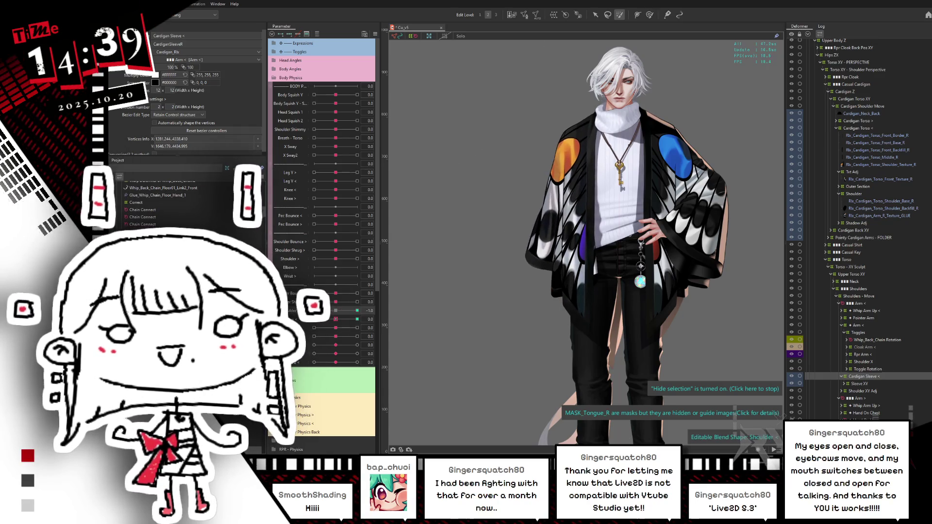
left_click(357, 311)
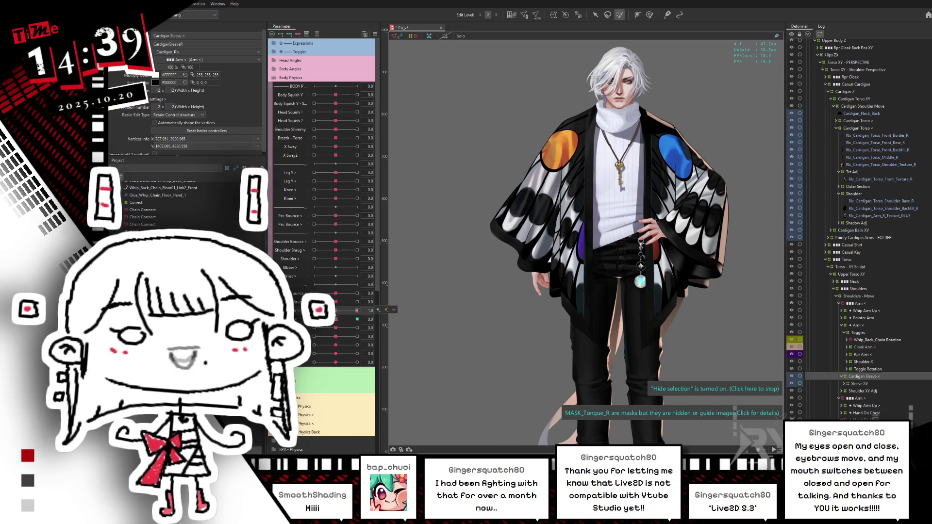
left_click(335, 311)
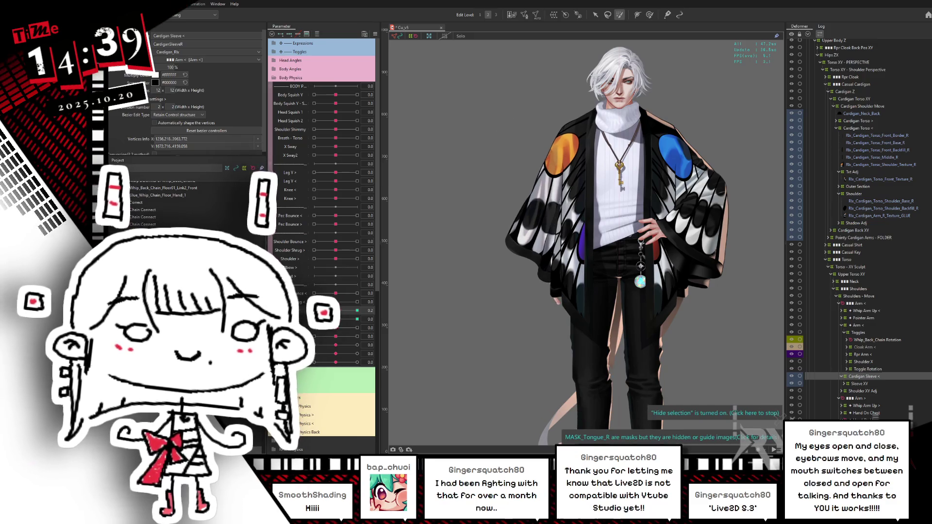
left_click(357, 311)
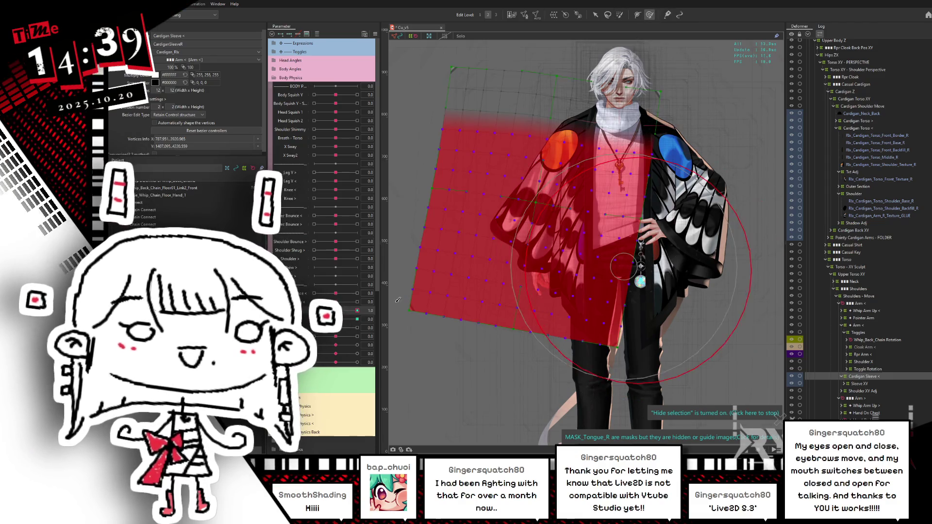
left_click(335, 310)
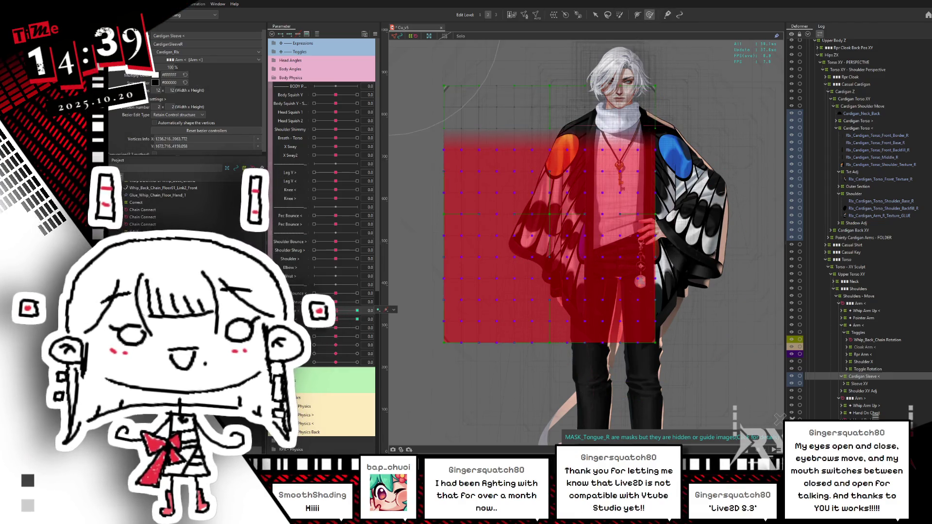
- Rotate the sleeve grid counter-clockwise at Shoulder 1 and hide the selection to check it
left_click(357, 310)
mouse_move(515, 291)
left_mouse_down()
mouse_move(560, 271)
mouse_move(579, 273)
left_mouse_up()
key("ctrl+h")
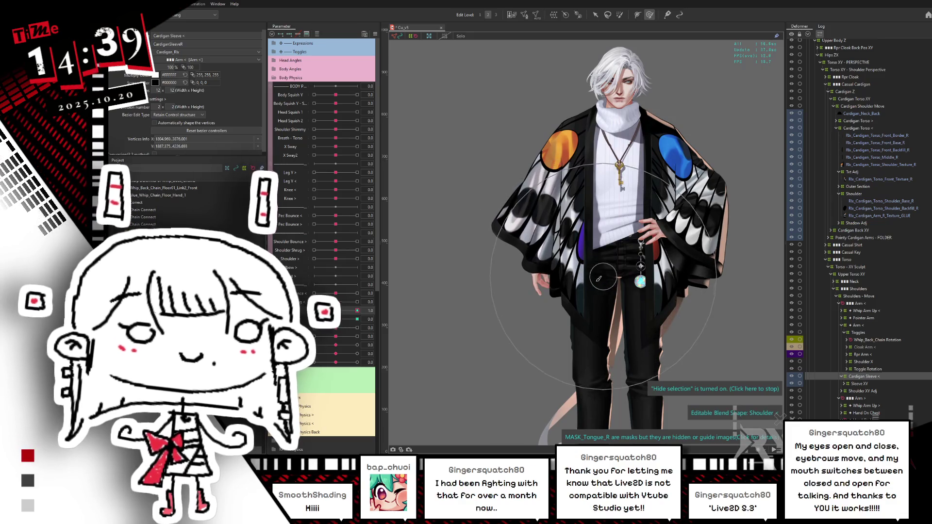
- Shift selected sleeve warp-grid vertices to the right at Shoulder 0.7
left_click_drag(357, 311, 357, 311)
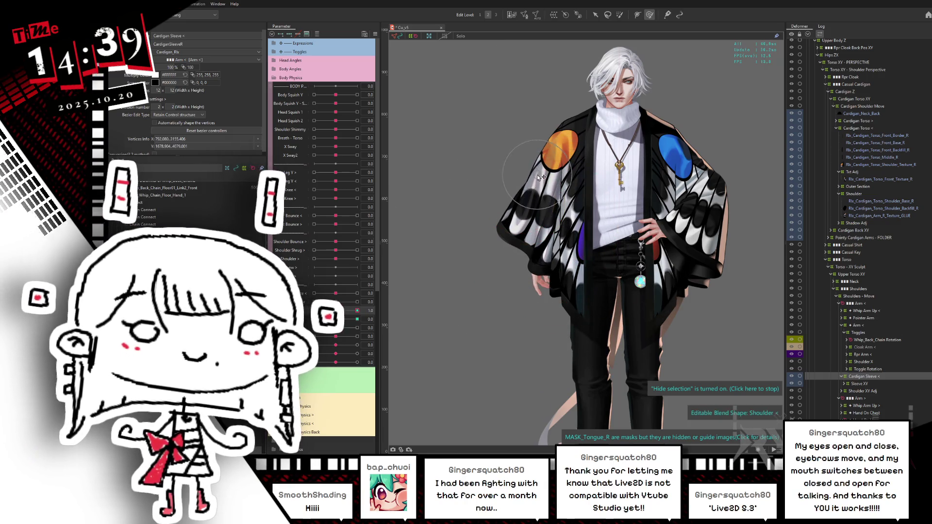
left_click_drag(540, 177, 543, 179)
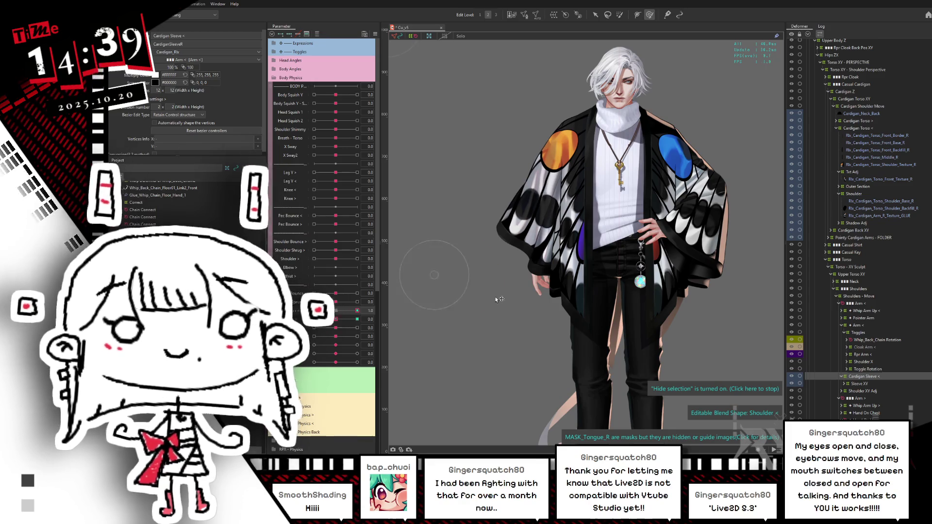
left_click(456, 272)
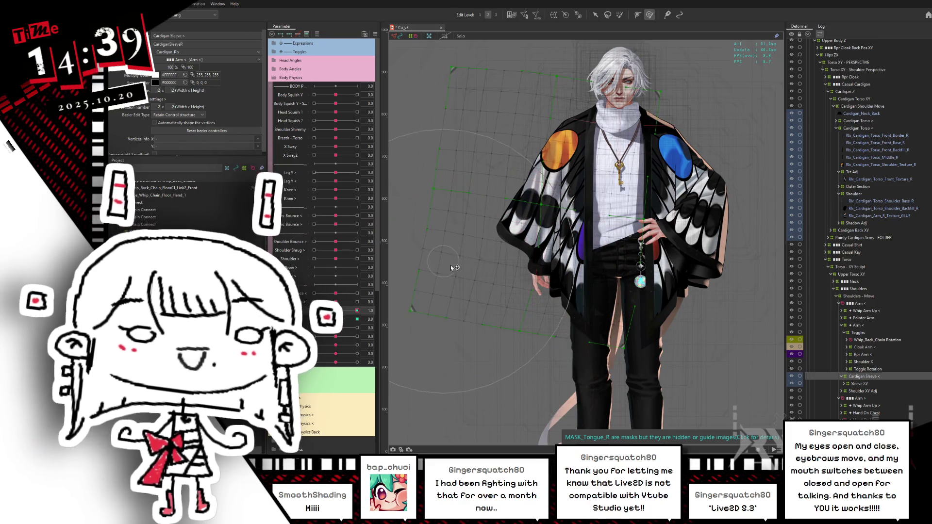
left_click(454, 267)
left_click_drag(447, 379, 459, 381)
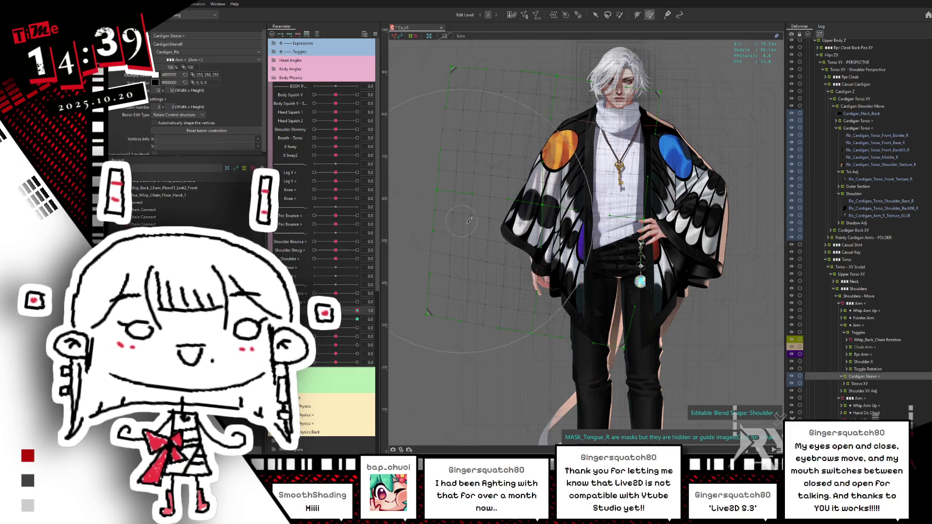
key("ctrl+a")
left_click(427, 233)
left_click(445, 298)
- Nudge the sleeve grid vertices at Shoulder -1, then inspect the sleeve at Shoulder 1
left_click_drag(371, 306, 316, 309)
mouse_move(500, 309)
left_mouse_down()
mouse_move(651, 335)
mouse_move(527, 331)
mouse_move(561, 278)
left_mouse_up()
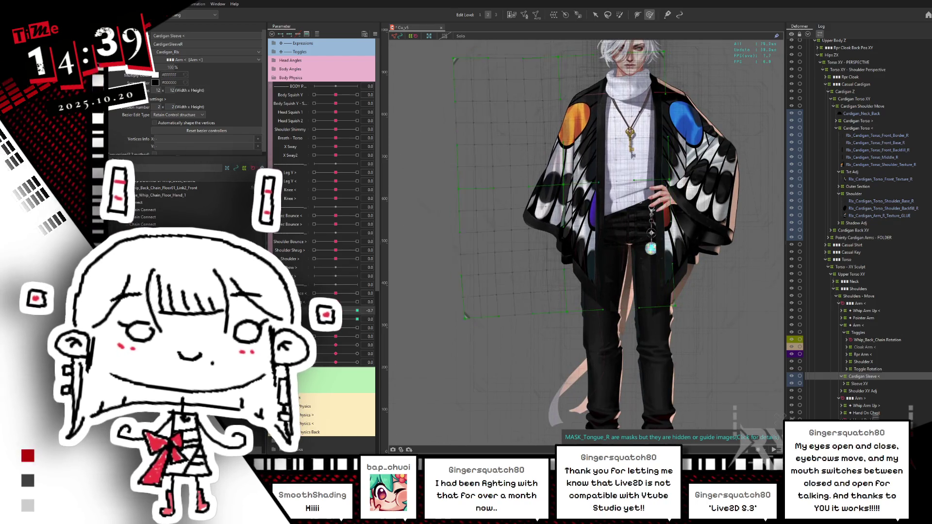
mouse_move(315, 310)
left_mouse_down()
mouse_move(372, 306)
mouse_move(359, 312)
left_mouse_up()
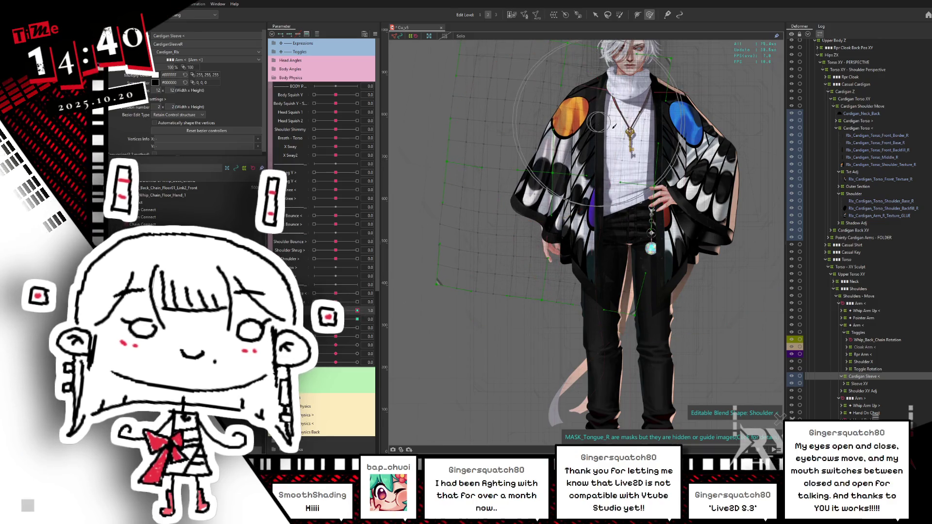
key("ctrl+h")
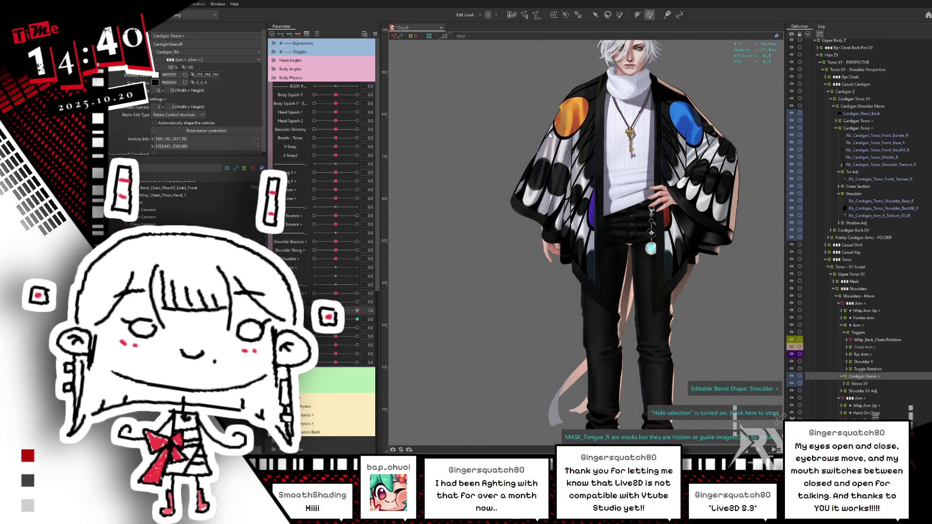
key("ctrl+h")
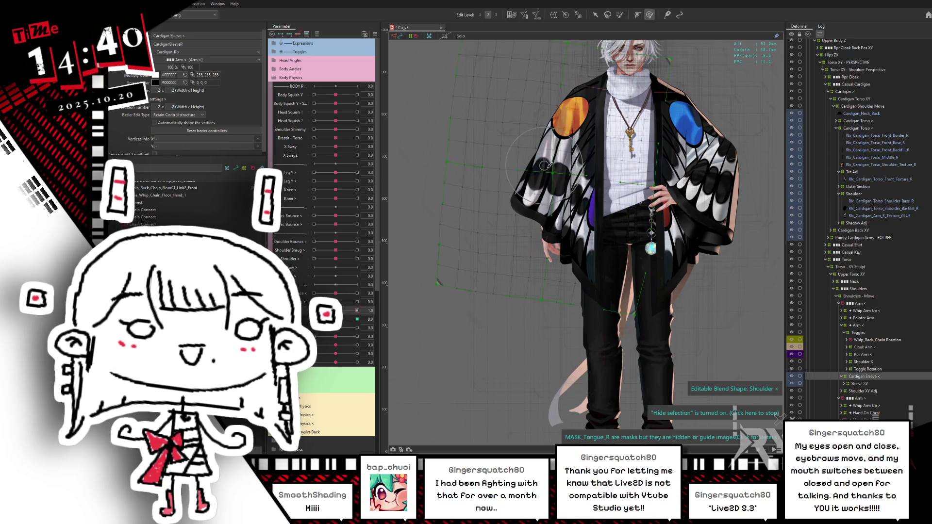
left_click(531, 178)
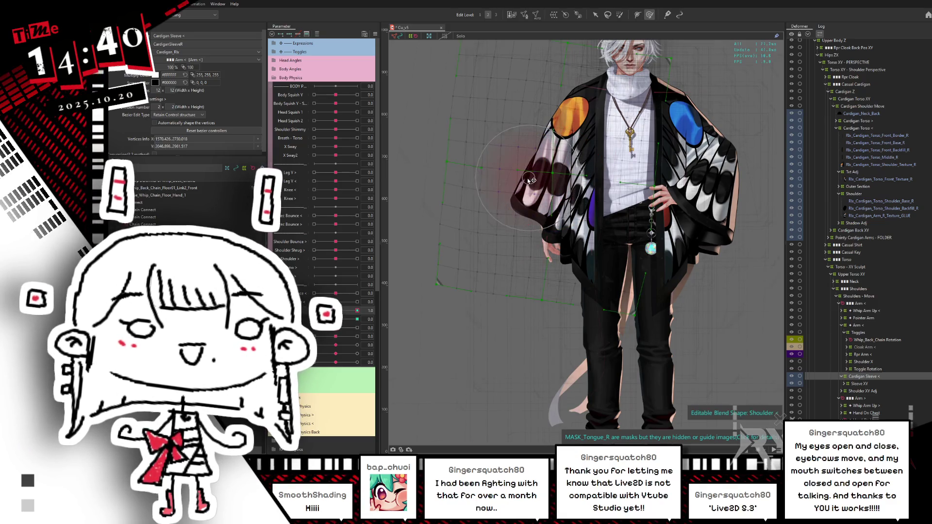
key("ctrl+h")
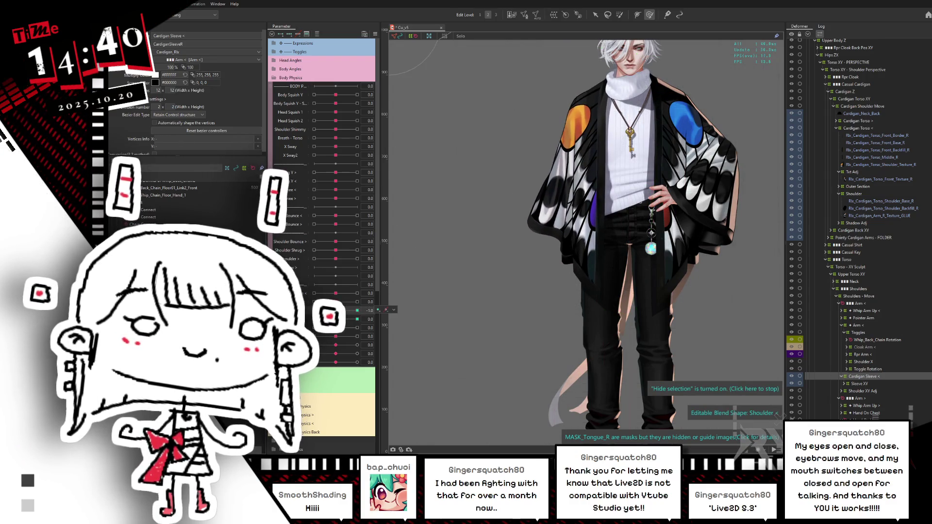
- Test the sleeve with the elbow bent and the shoulder at its extreme poses
left_click(339, 318)
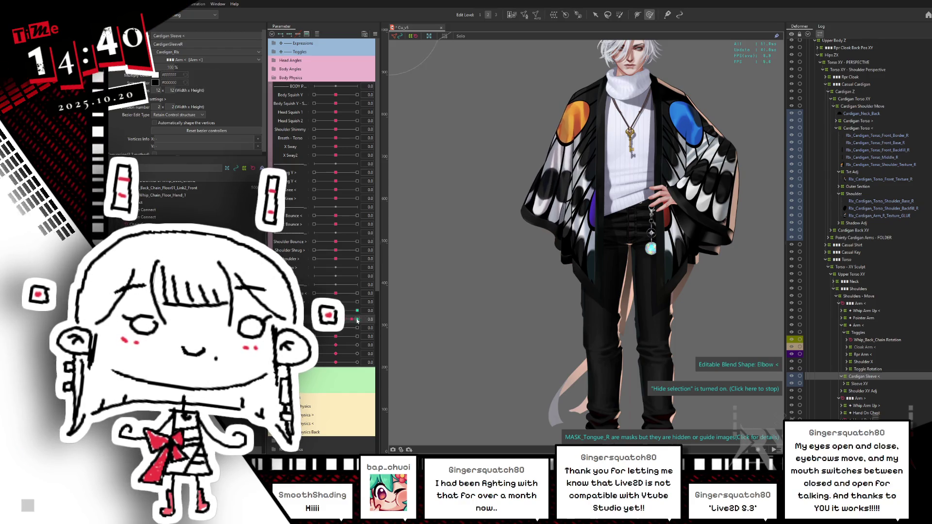
left_click(340, 310)
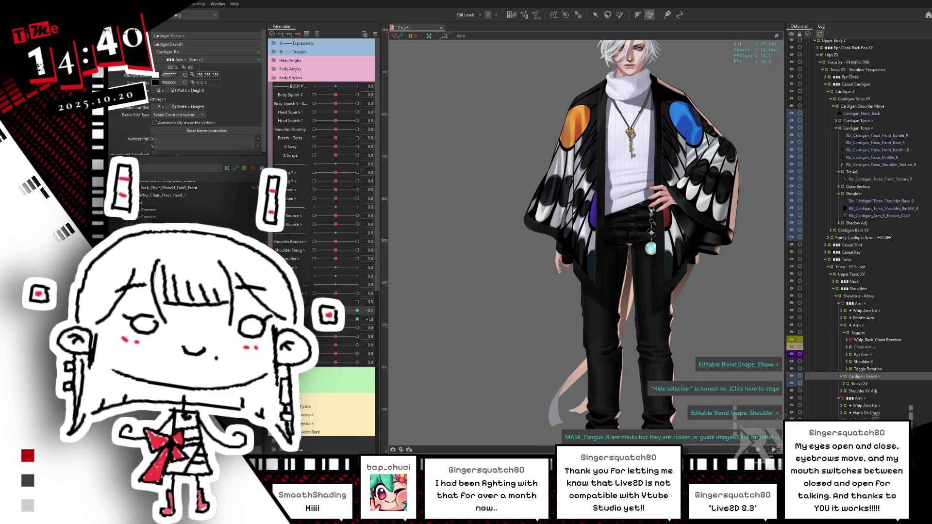
left_click_drag(368, 311, 364, 309)
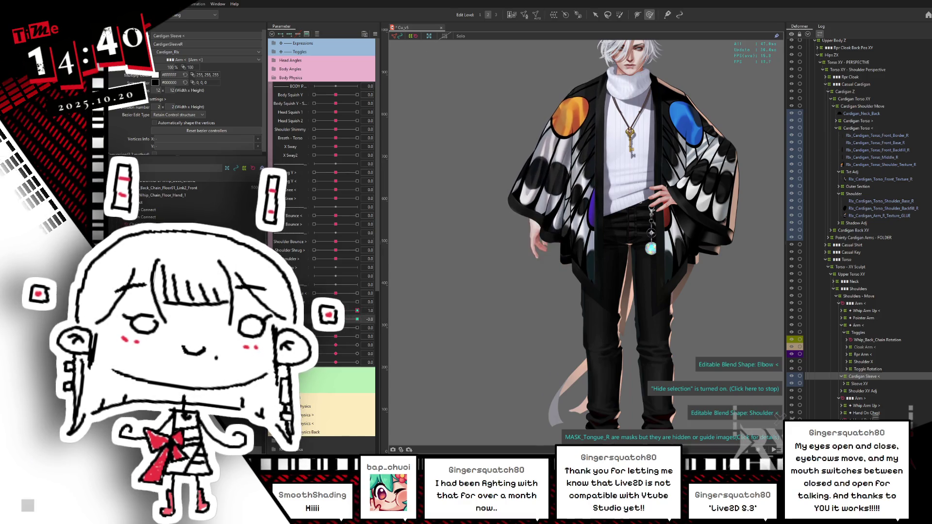
- Send the model to Cubism Viewer, zoom in on the cardigan's torso, then return to the Editor
key("ctrl+s")
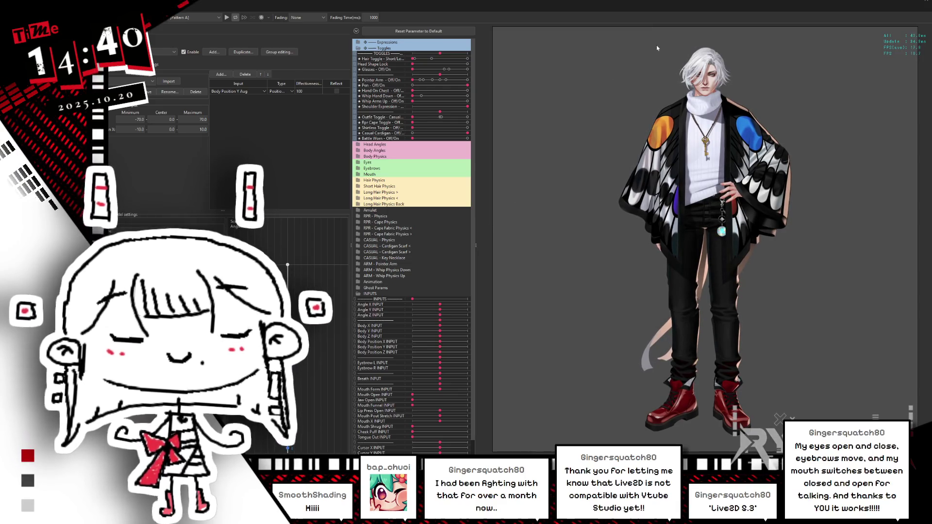
scroll(751, 58, "up", 5)
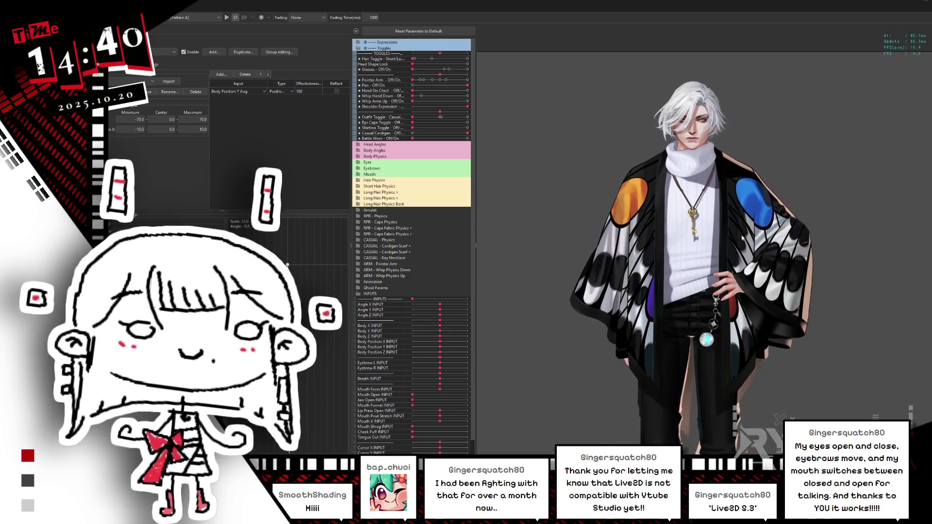
scroll(896, 172, "up", 5)
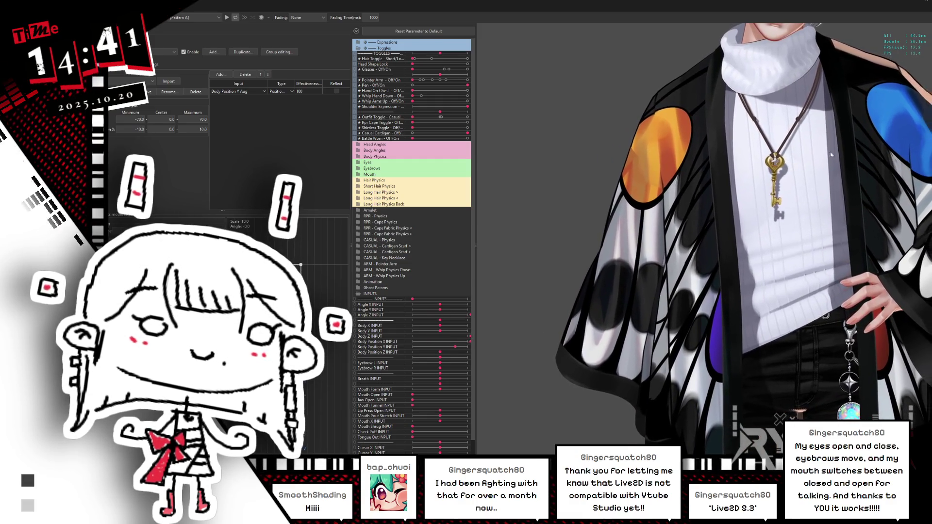
key("alt+Tab")
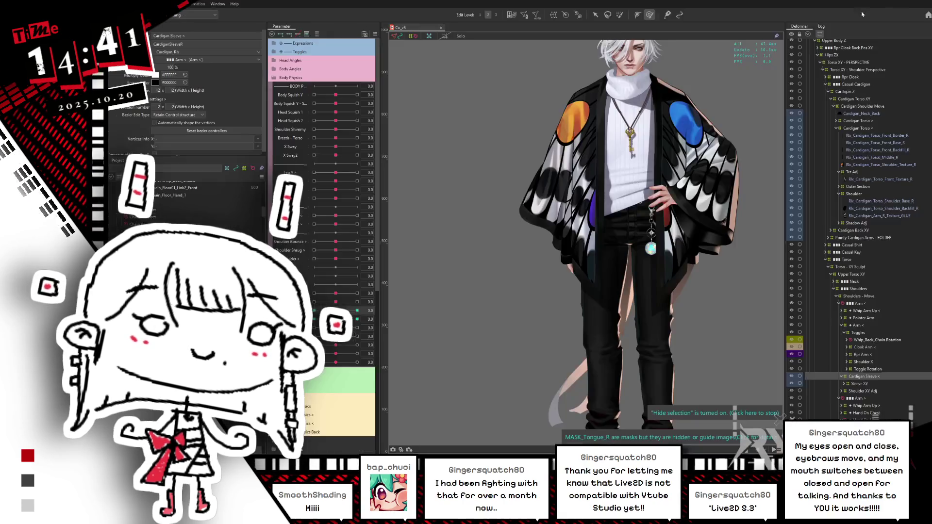
- At Shoulder 1.0, reshape the left sleeve's shoulder using Cardigan Sleeve and Cardigan Shoulder Move
left_click_drag(337, 311, 357, 311)
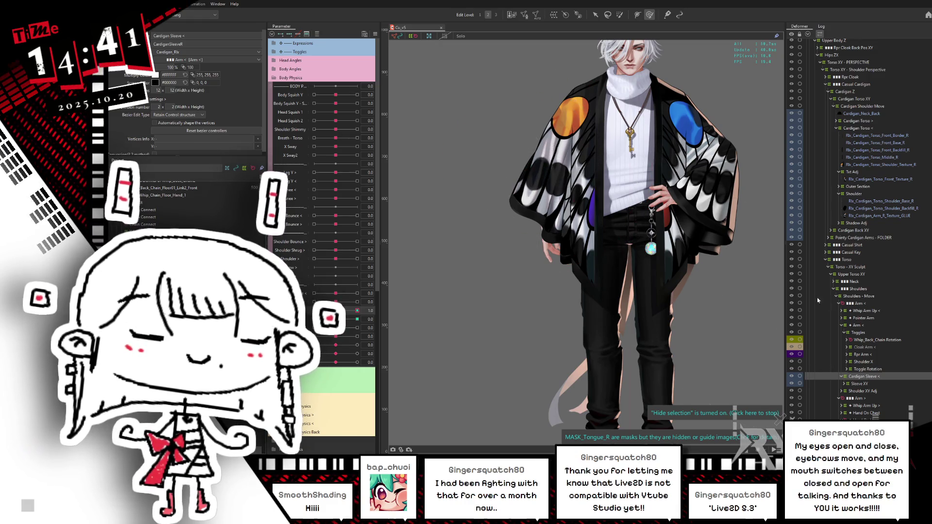
key("ctrl+h")
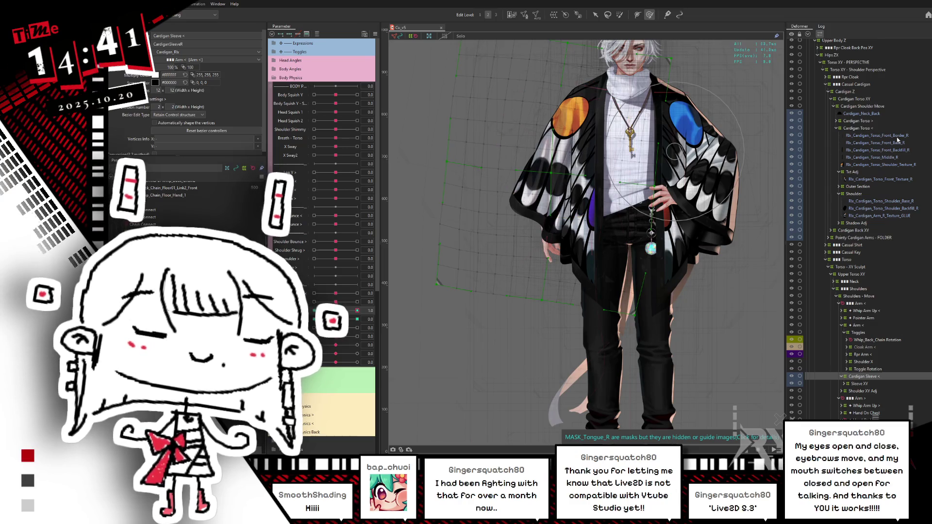
left_click(869, 129)
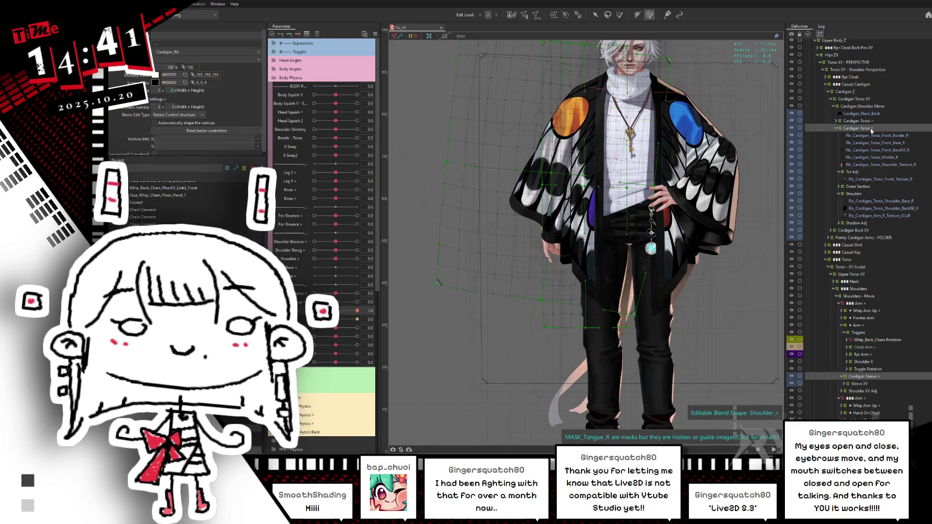
left_click(870, 129, "ctrl")
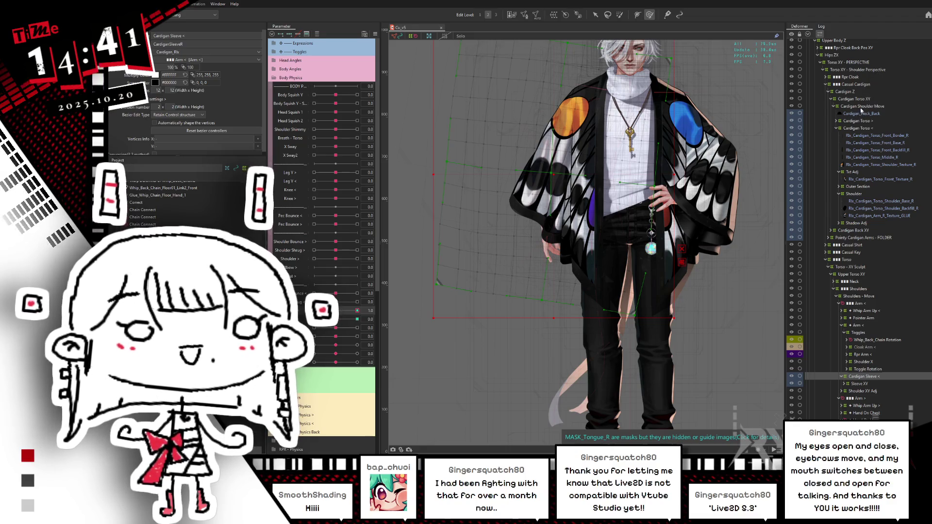
left_click(863, 105, "ctrl")
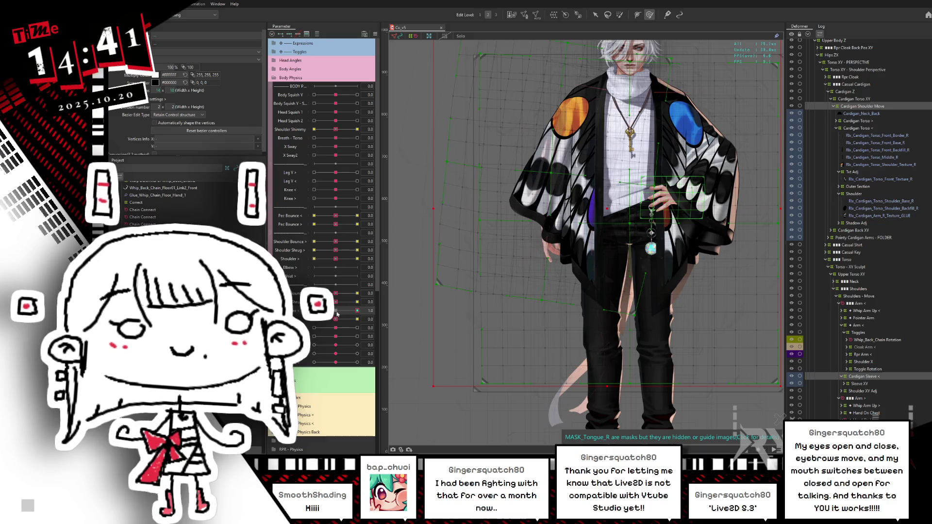
left_click(393, 299)
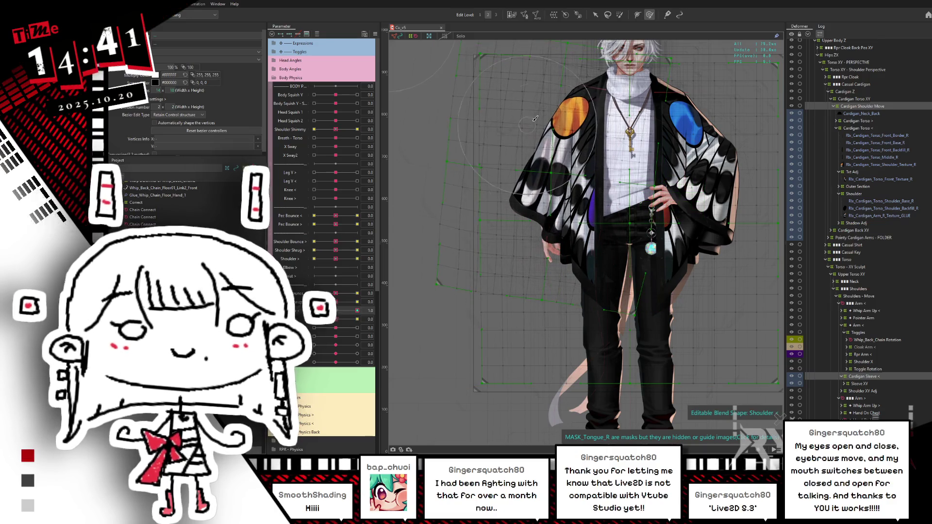
key("shift+h")
left_click_drag(550, 129, 562, 149)
left_click(866, 107, "ctrl")
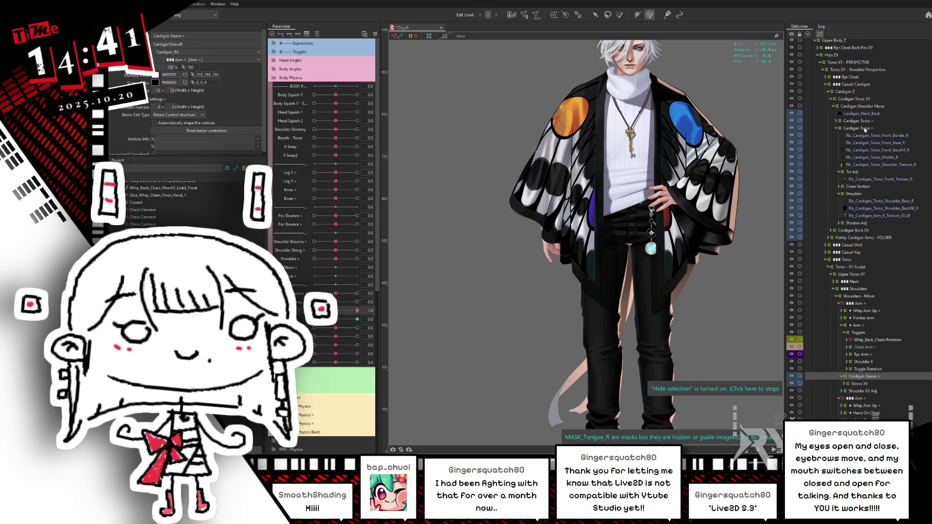
left_click(864, 129, "ctrl")
left_click(869, 128, "ctrl")
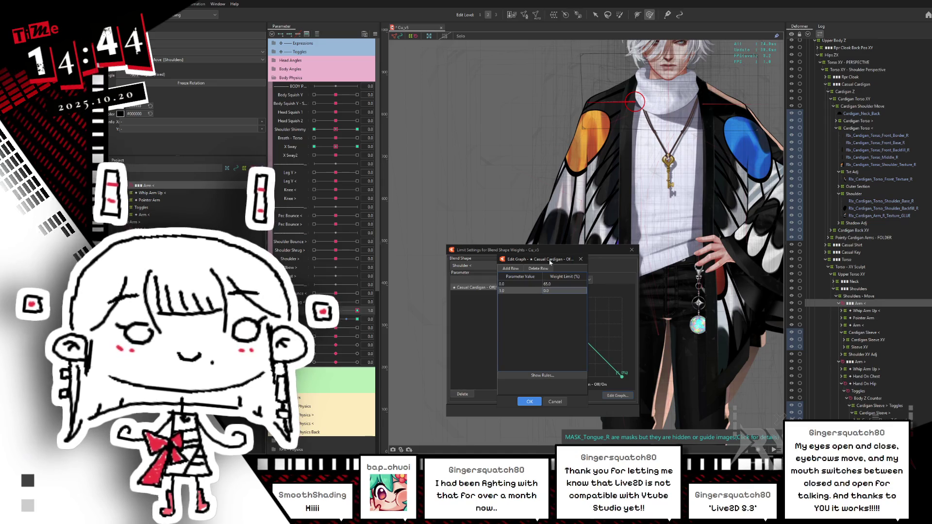
- Set the weight limit graph to 100 at 0.0 and 65 at 1.0
left_click_drag(550, 262, 548, 146)
left_click(533, 285)
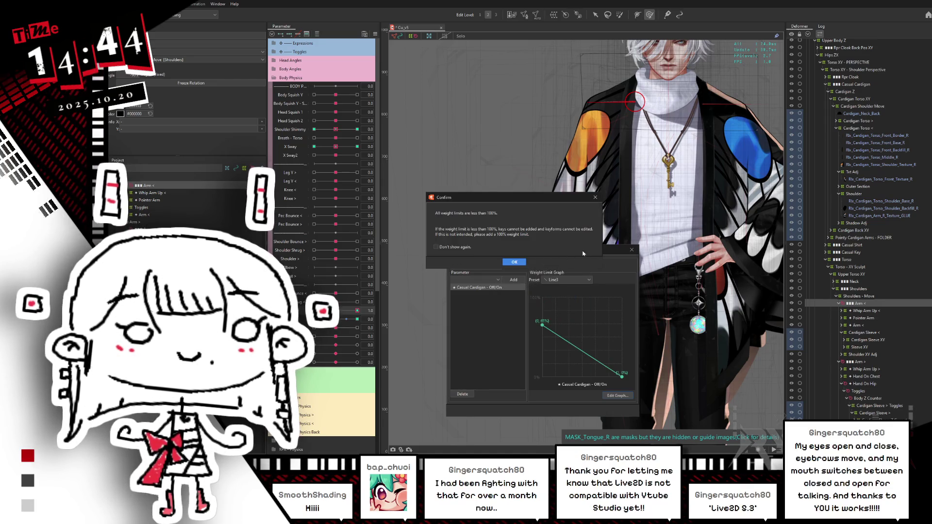
key("Return")
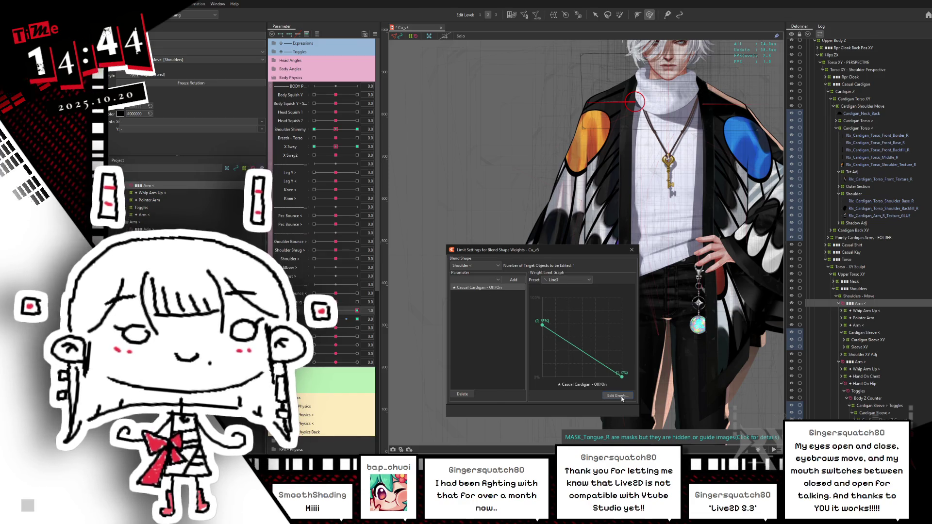
left_click(617, 396)
double_click(563, 284)
type("100")
key("Return")
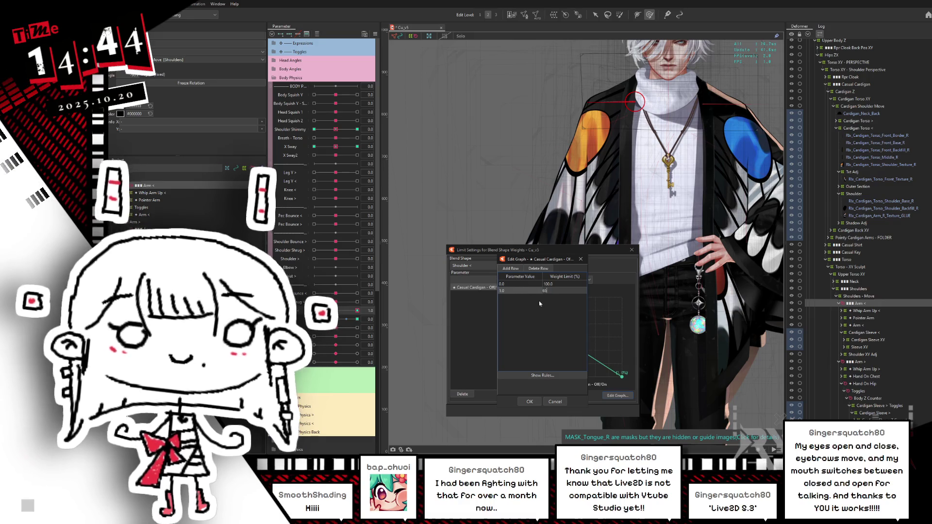
type("5")
key("Return")
left_click(580, 259)
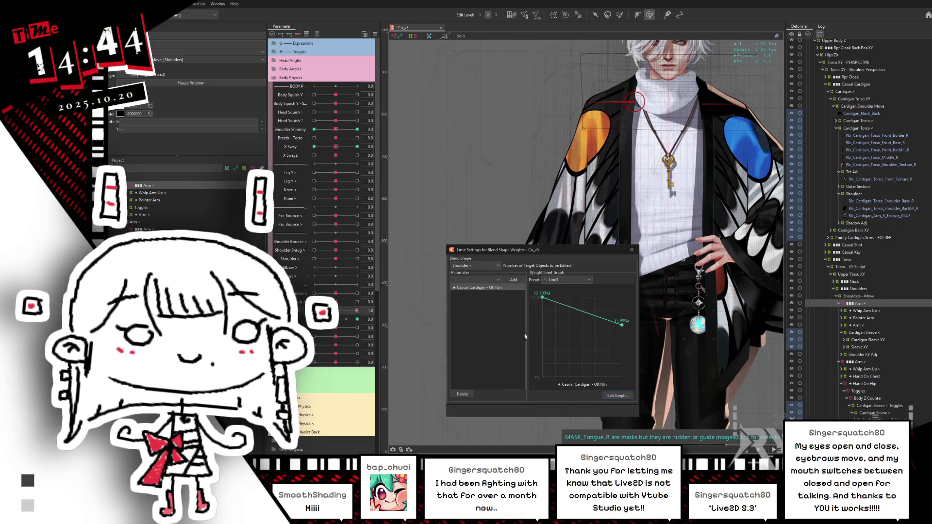
- Test the shoulder pose at -1.0 and 1.0, then close the limit settings
left_click_drag(361, 308, 315, 310)
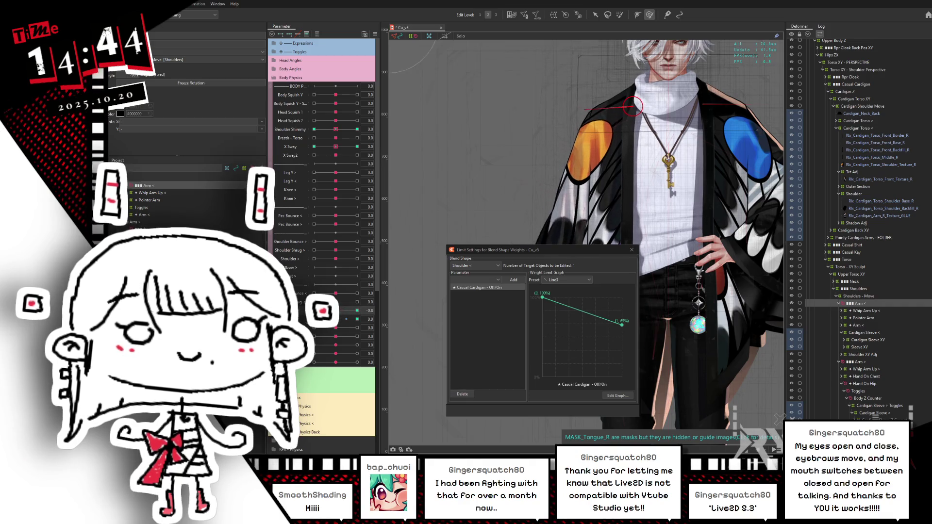
left_click_drag(558, 252, 760, 204)
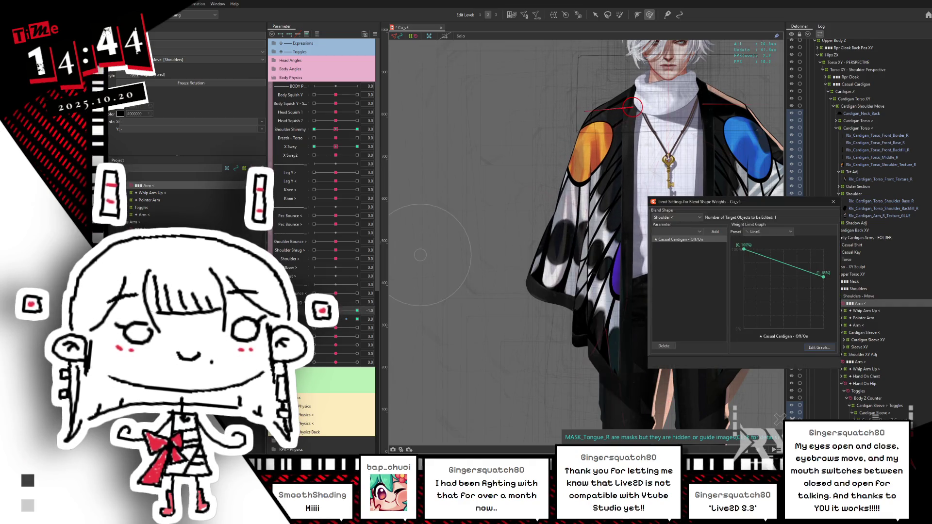
mouse_move(339, 311)
left_mouse_down()
mouse_move(363, 304)
mouse_move(314, 319)
mouse_move(357, 328)
left_mouse_up()
key("Escape")
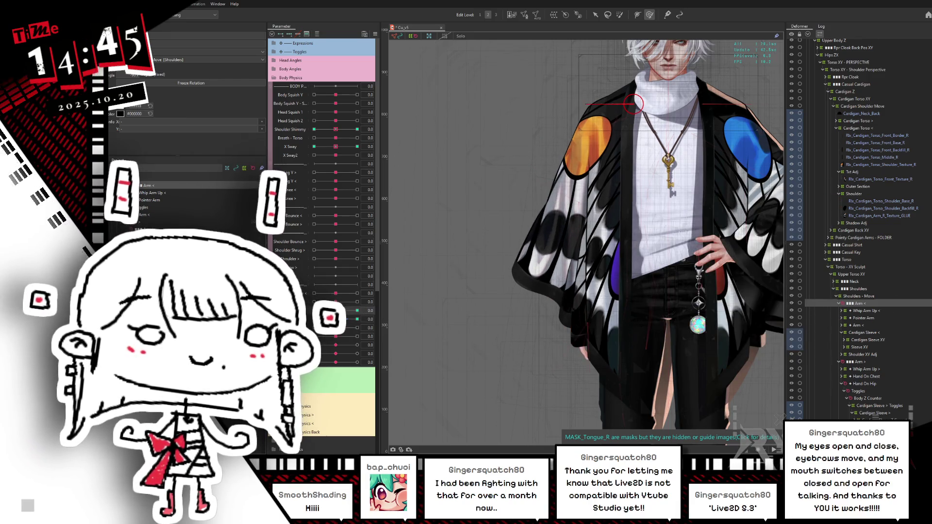
- Pick out the left cardigan sleeve deformer from Shoulder Adj and the Cardigan Sleeve > deformers
left_click(701, 95)
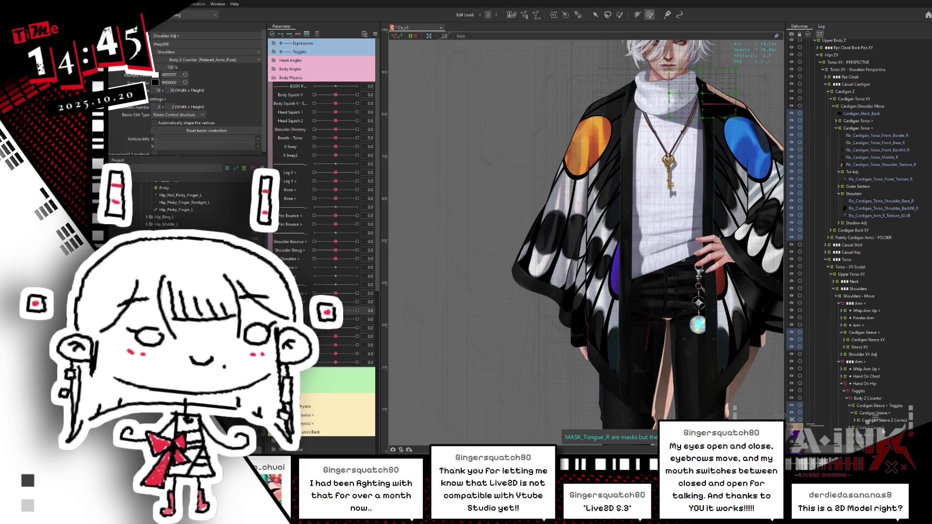
left_click(877, 412)
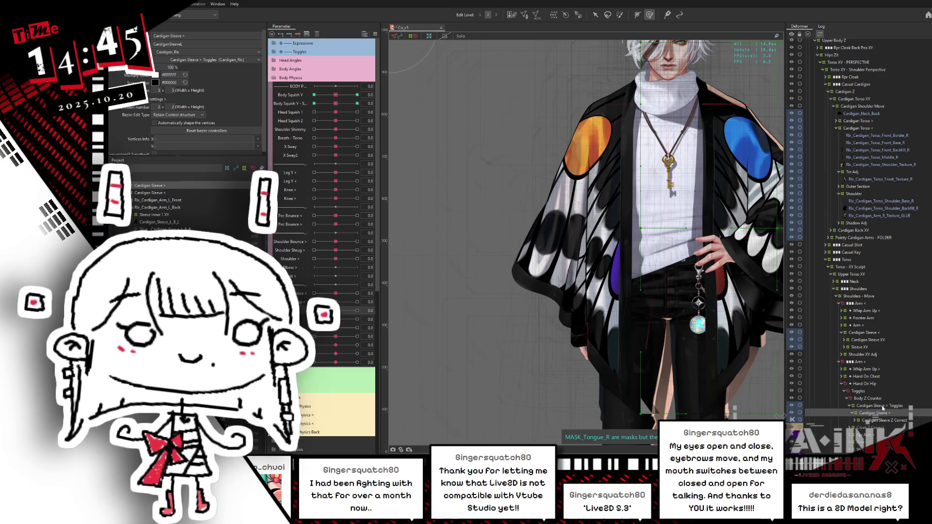
left_click(883, 406)
key("ctrl+h")
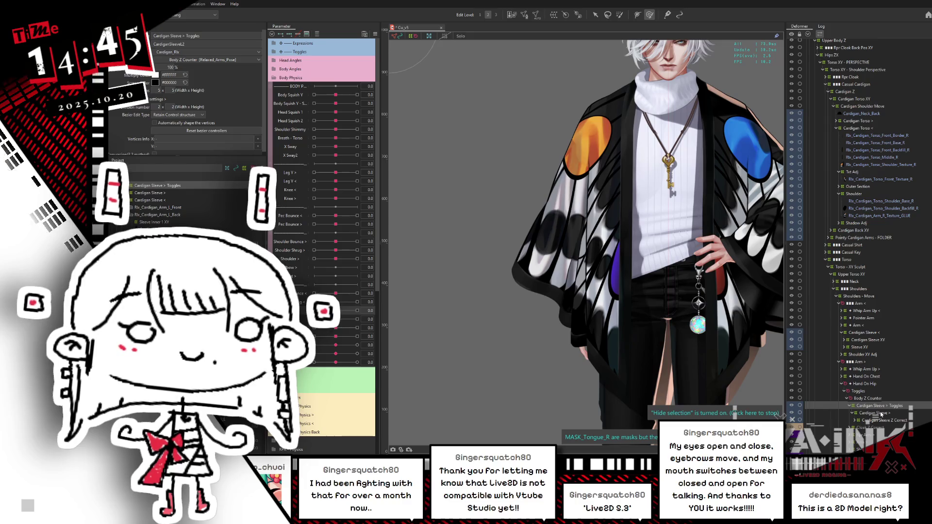
key("ctrl+h")
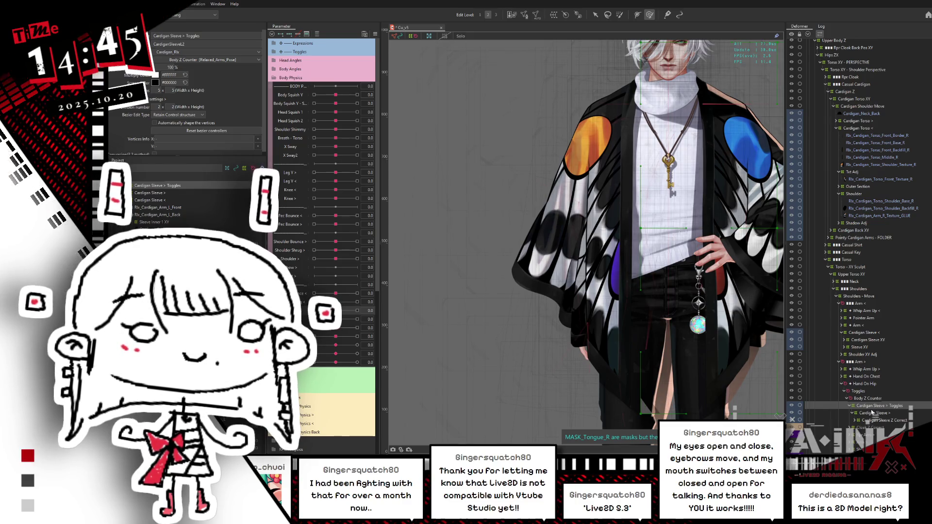
left_click(874, 333)
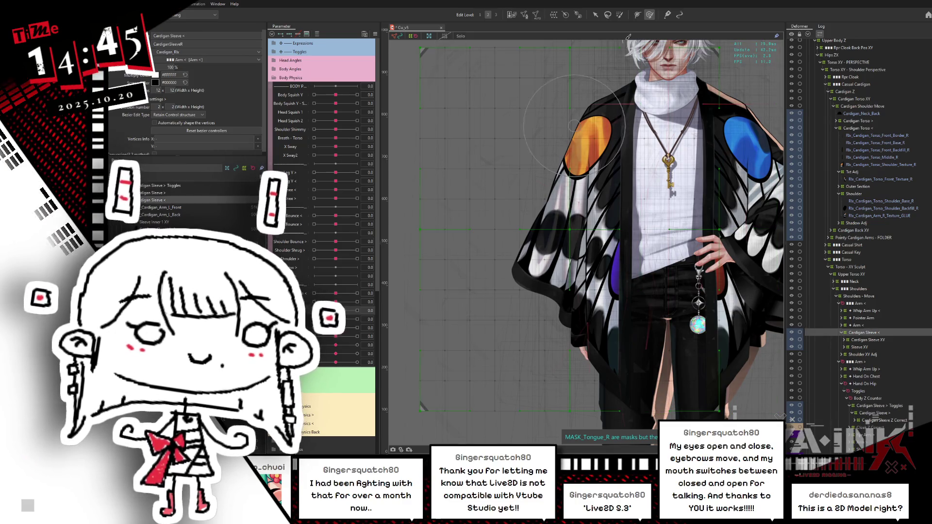
- Warp the sleeve deformer into perspective for Shoulder <, then test the shoulder at about 0.6
left_click_drag(335, 310, 242, 101)
mouse_move(682, 352)
middle_mouse_down()
mouse_move(652, 265)
mouse_move(632, 325)
middle_mouse_up()
scroll(653, 264, "down", 3)
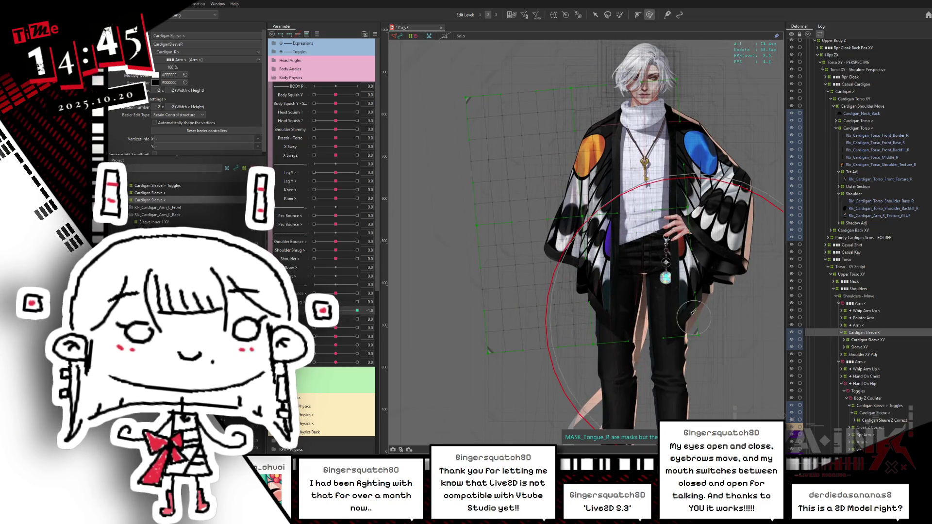
mouse_move(691, 294)
left_mouse_down()
mouse_move(677, 297)
mouse_move(679, 323)
mouse_move(650, 388)
mouse_move(522, 370)
left_mouse_up()
key("ctrl+h")
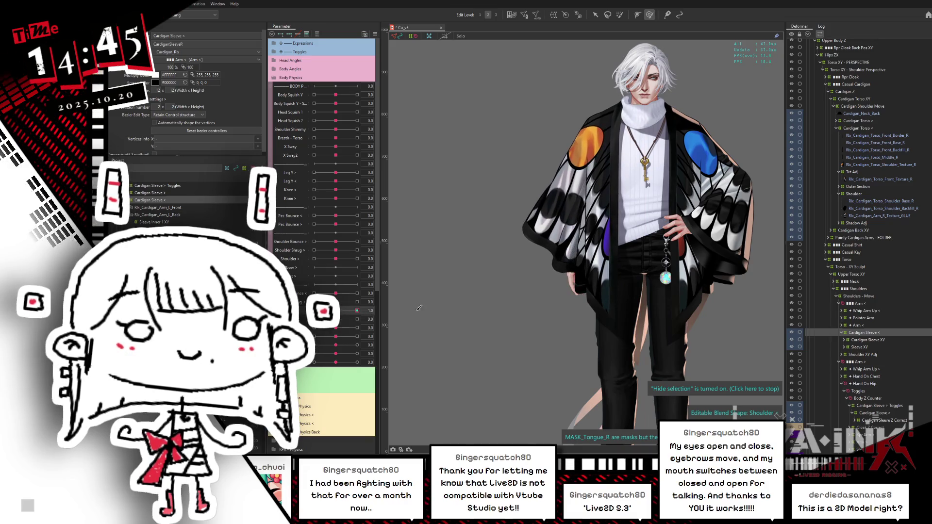
left_click(587, 339)
left_click(410, 332)
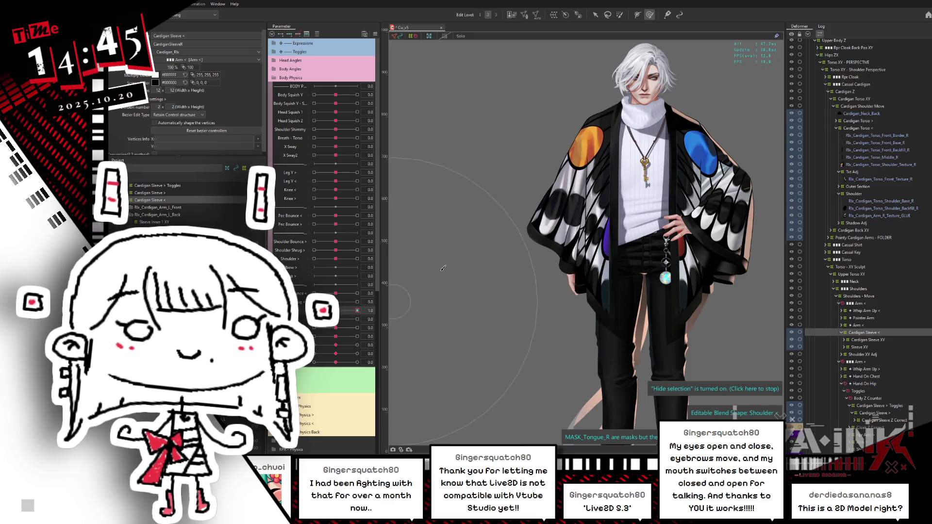
left_click_drag(357, 310, 367, 305)
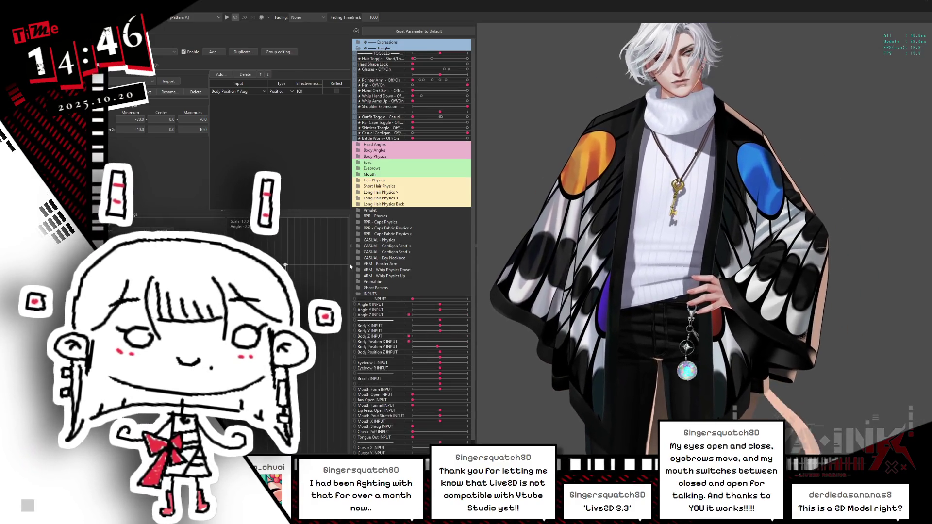
- Zoom around the model in the viewer, then close the preview window
scroll(702, 160, "down", 3)
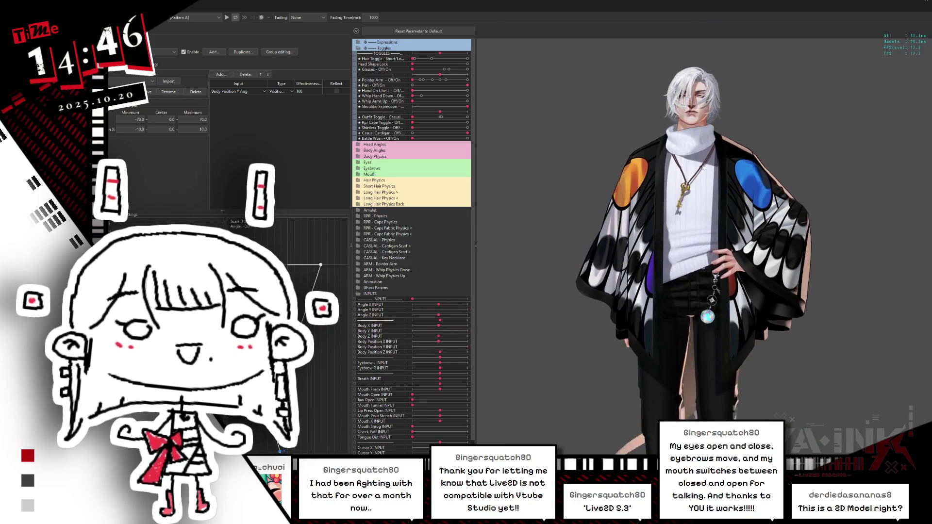
scroll(727, 167, "up", 3)
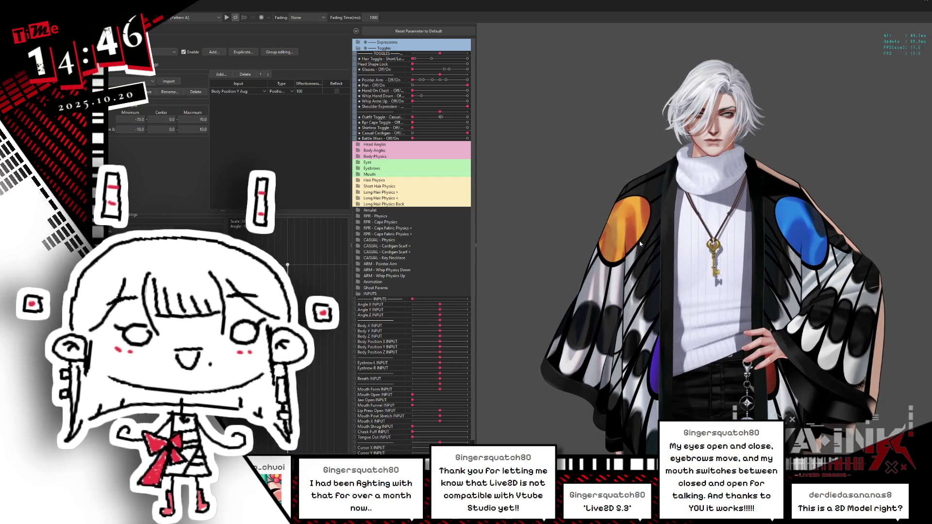
scroll(669, 277, "down", 3)
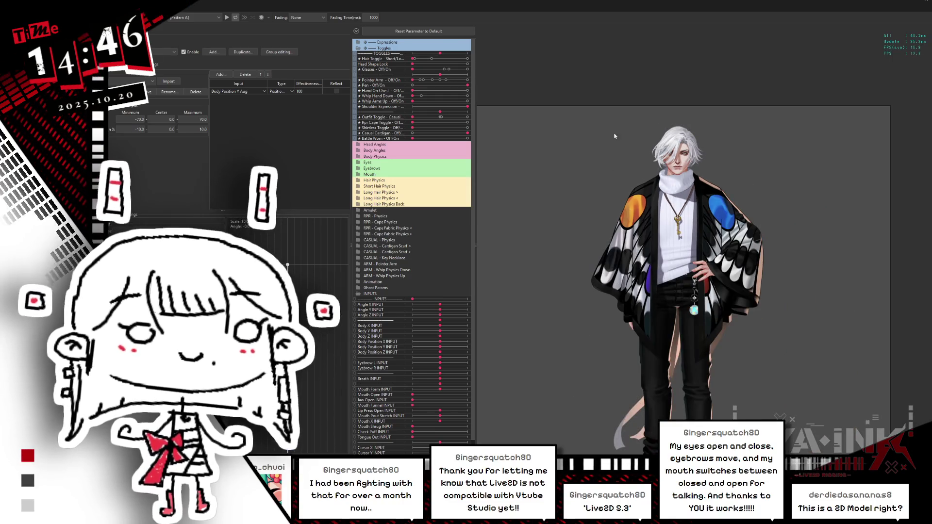
left_click(925, 3)
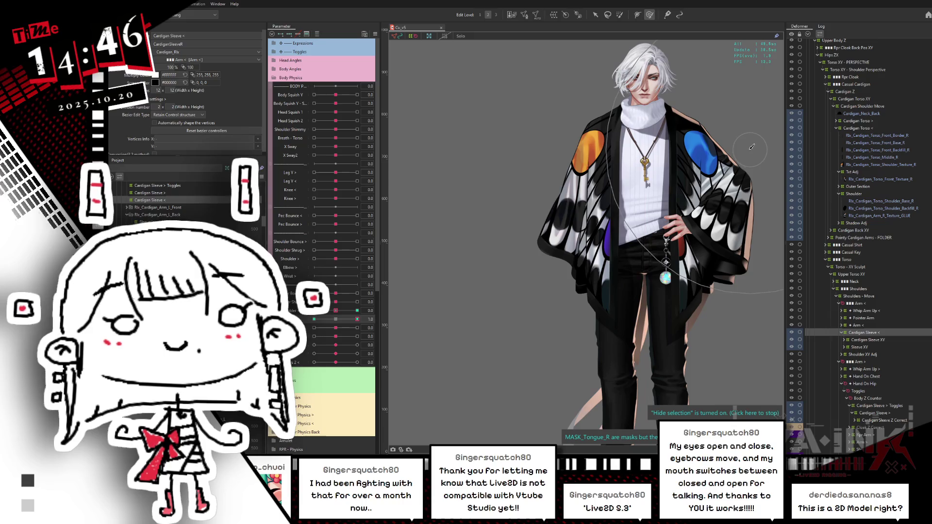
- Test the sleeve's Elbow < shape at 1.0 and 0, raise Shoulder Shimmy to 1.0, collapse Body Physics
left_click(863, 335)
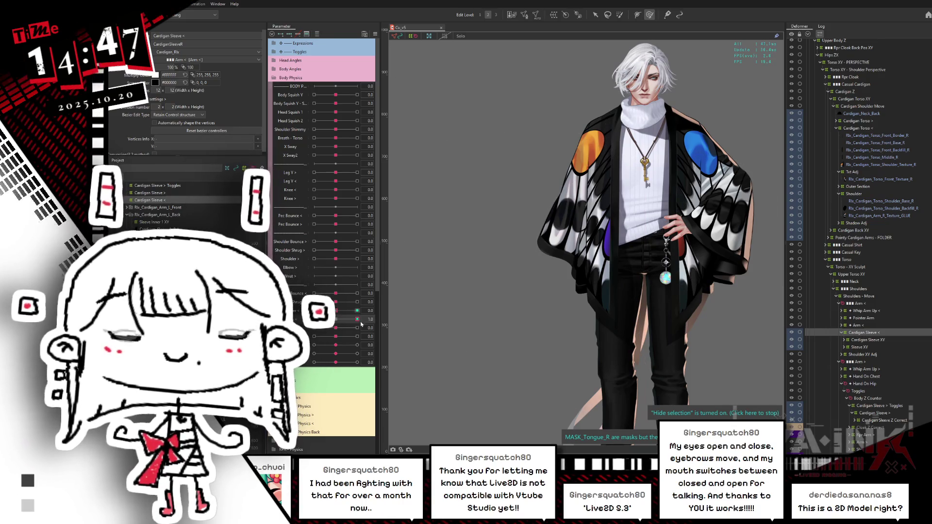
left_click(356, 319)
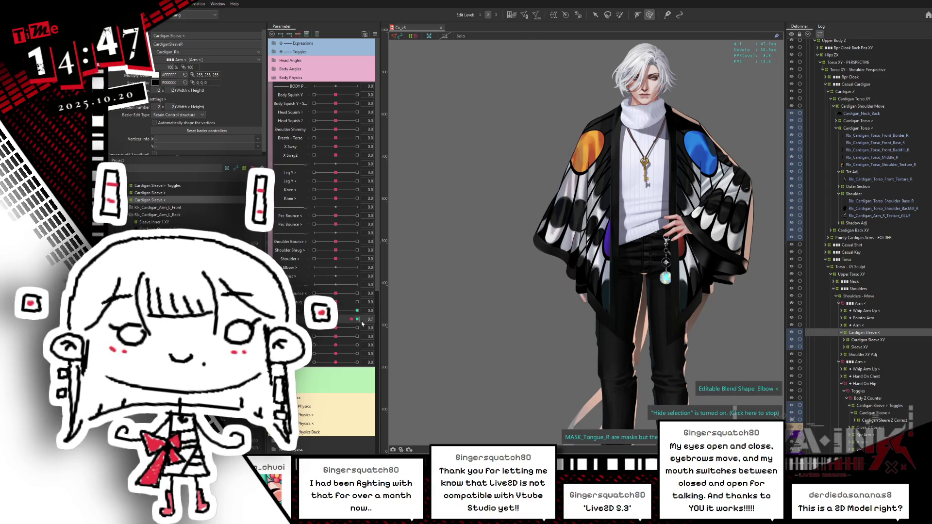
mouse_move(356, 321)
left_mouse_down()
mouse_move(336, 321)
mouse_move(357, 301)
mouse_move(335, 293)
left_mouse_up()
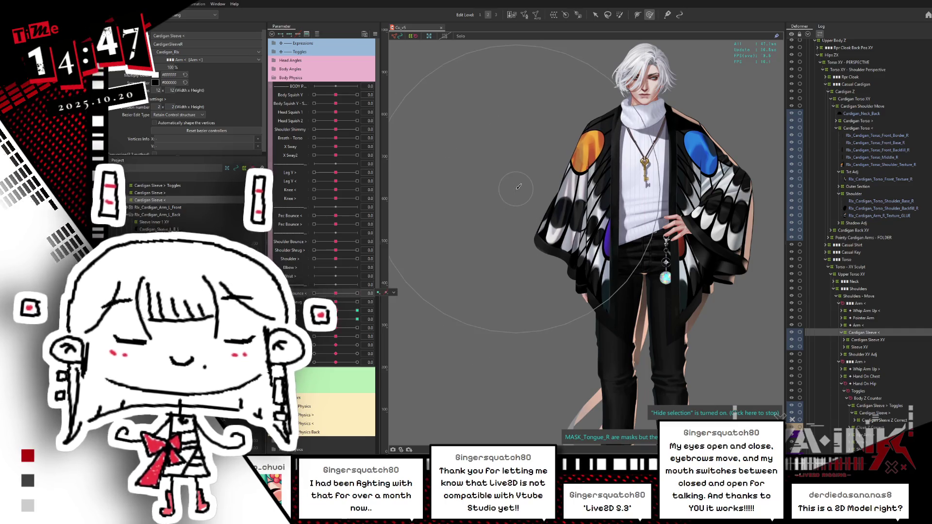
scroll(637, 96, "up", 2)
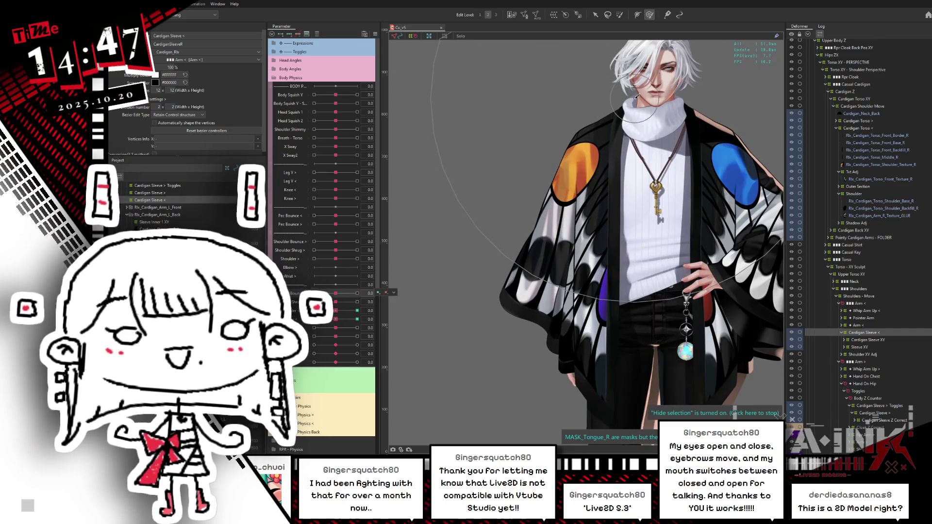
left_click_drag(335, 129, 357, 129)
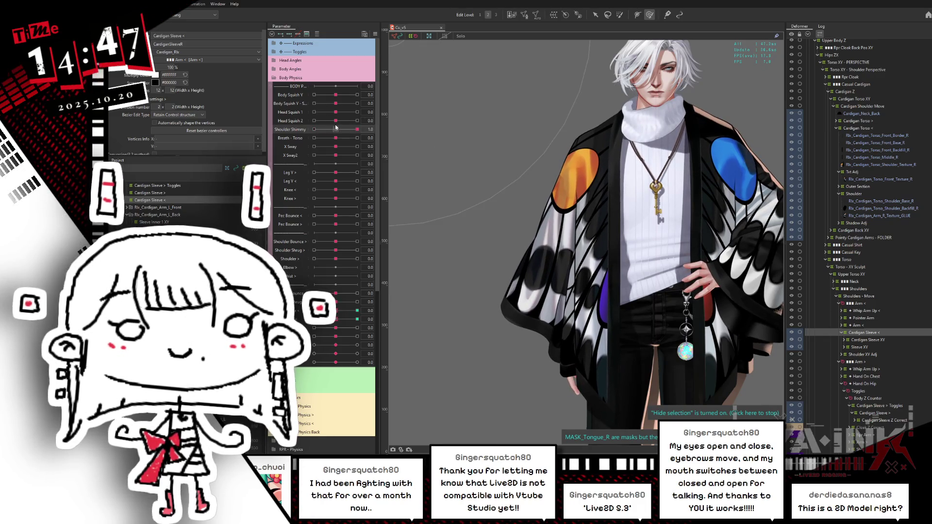
left_click(274, 78)
- Expand Body Angles and test the sleeves with Body X Aug and Body Y Aug, returning Body Y to 0
left_click(275, 70)
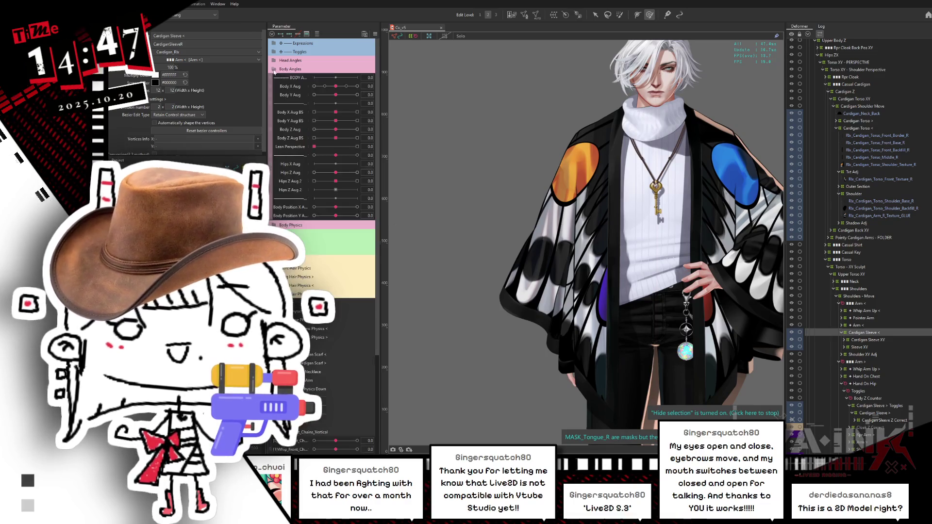
mouse_move(336, 86)
left_mouse_down()
mouse_move(326, 86)
mouse_move(394, 79)
left_mouse_up()
left_click(314, 94)
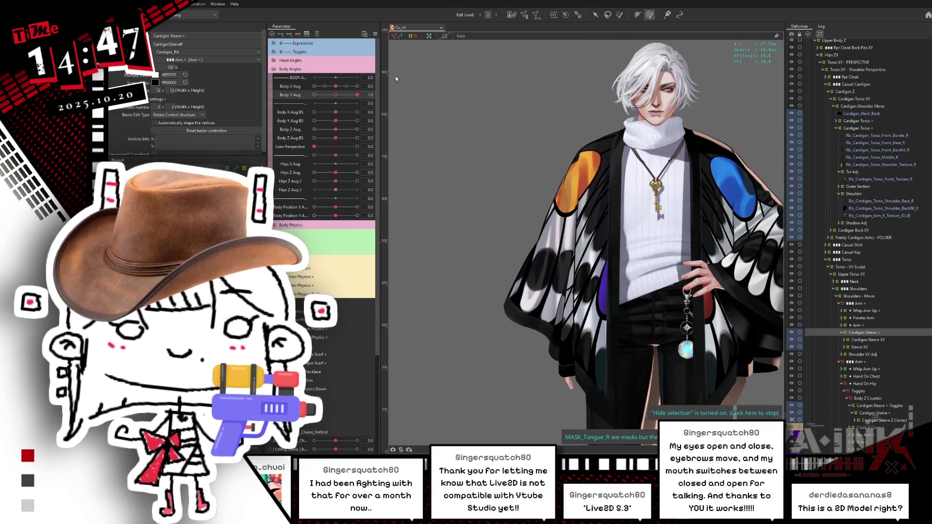
left_click(339, 94)
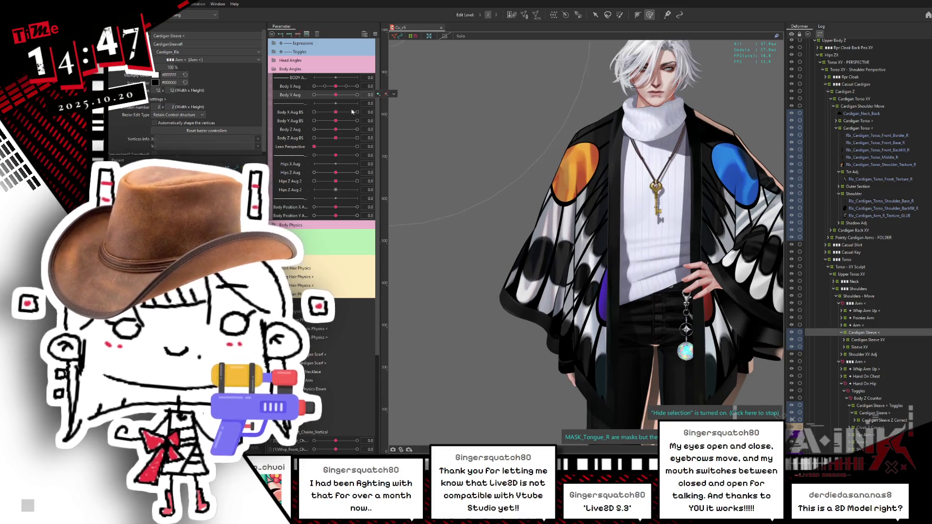
- Save the project and zoom the canvas back onto the character
key("ctrl+s")
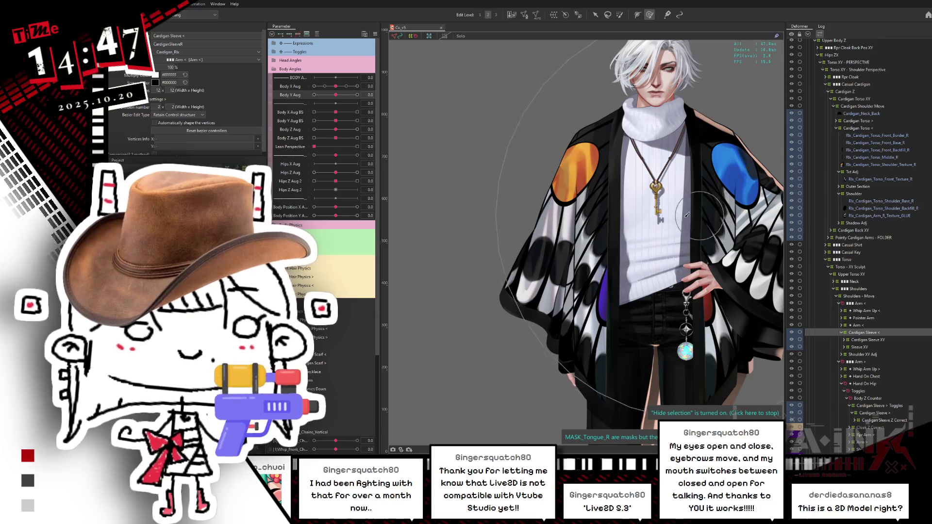
scroll(728, 247, "down", 2)
scroll(753, 258, "down", 1)
scroll(753, 259, "up", 3)
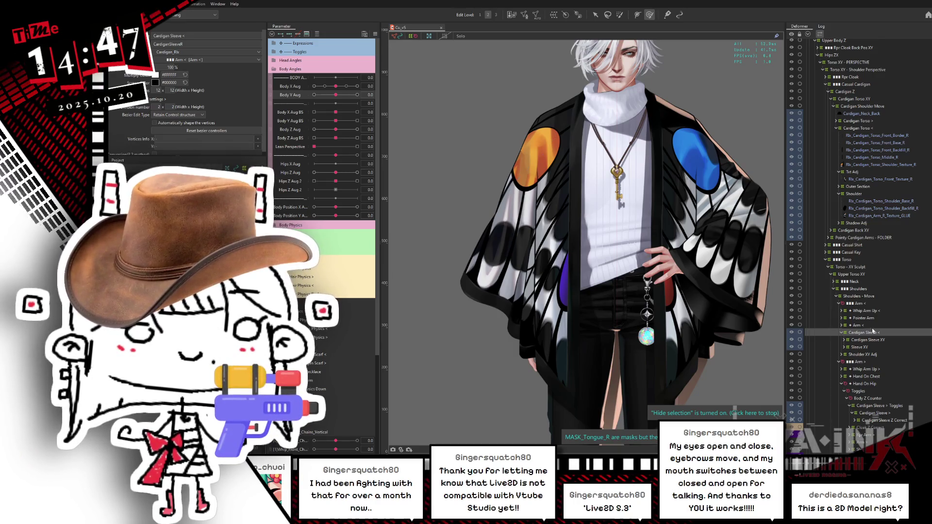
scroll(872, 331, "up", 2)
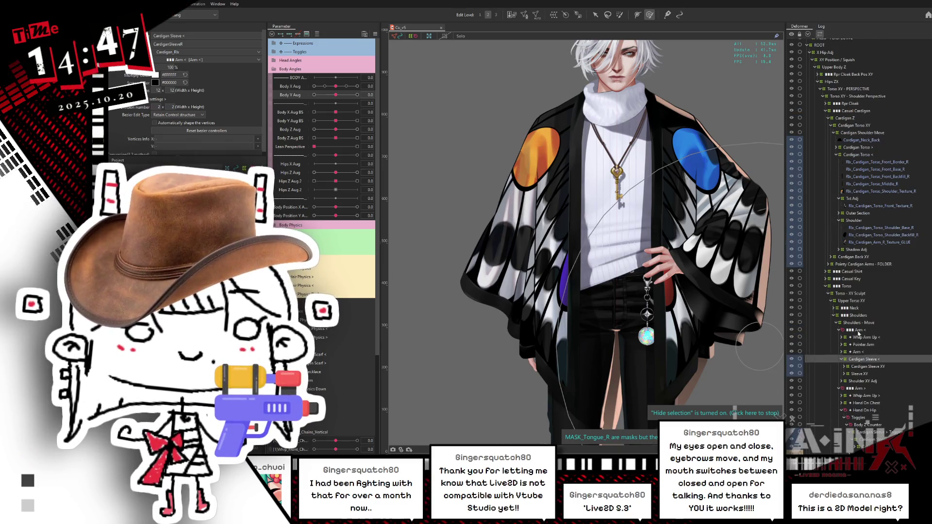
- Reshape the Shoulder deformer and move the arm texture glue deformer just above Txt Adj in the tree
left_click(863, 220)
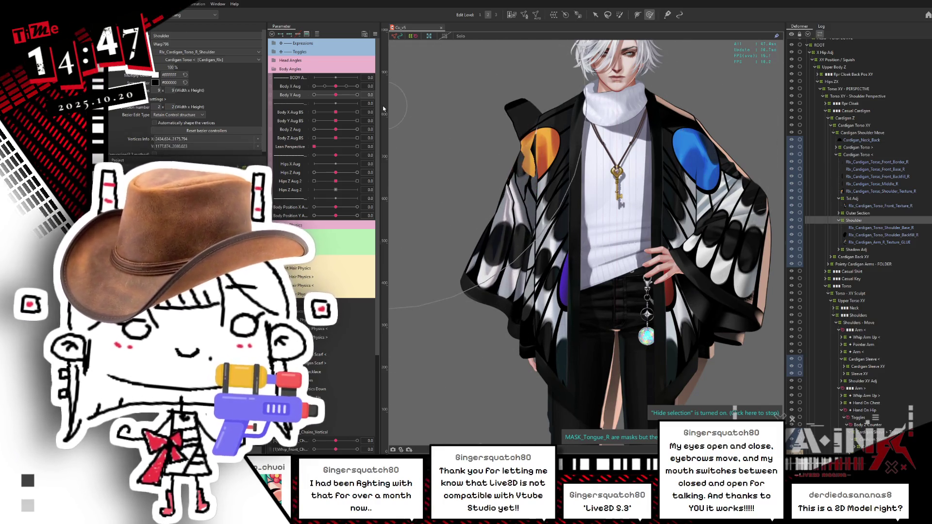
left_click_drag(745, 151, 762, 191)
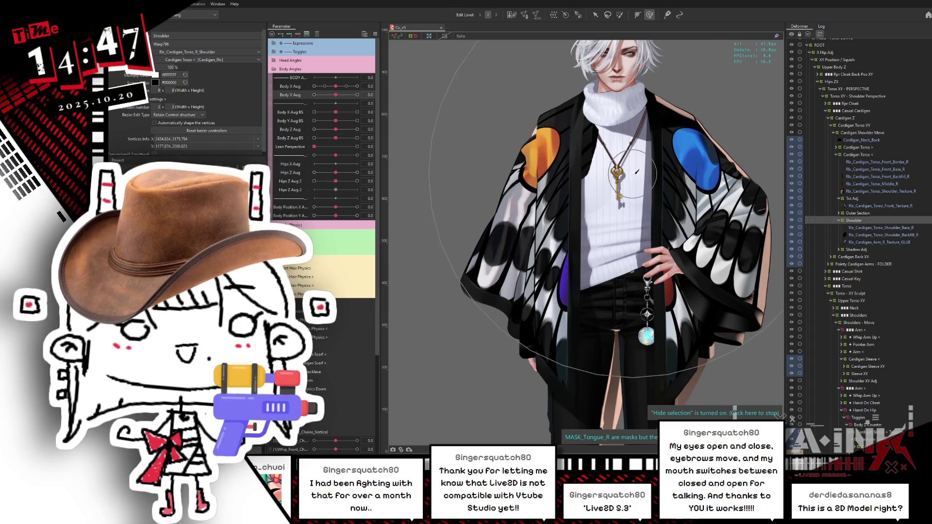
mouse_move(873, 242)
left_mouse_down()
mouse_move(854, 206)
mouse_move(858, 219)
mouse_move(860, 161)
mouse_move(854, 204)
left_mouse_up()
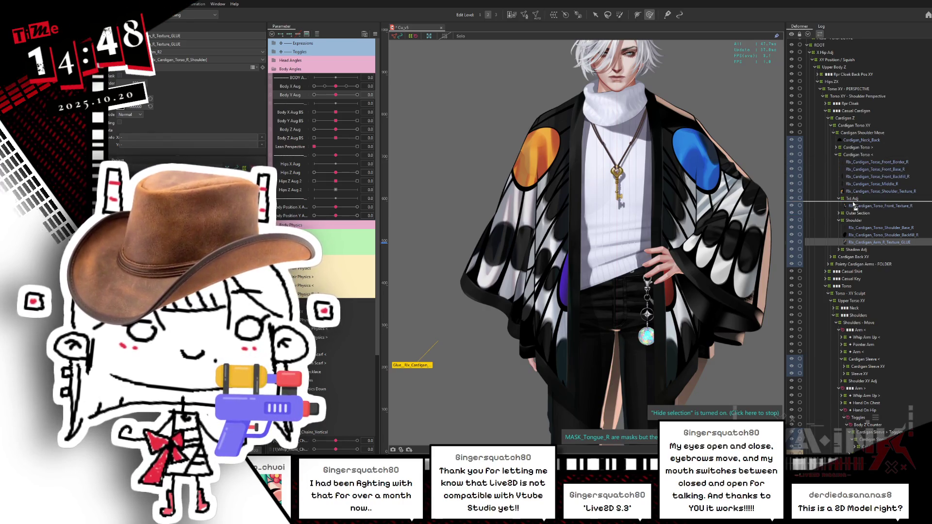
left_click_drag(851, 198, 851, 197)
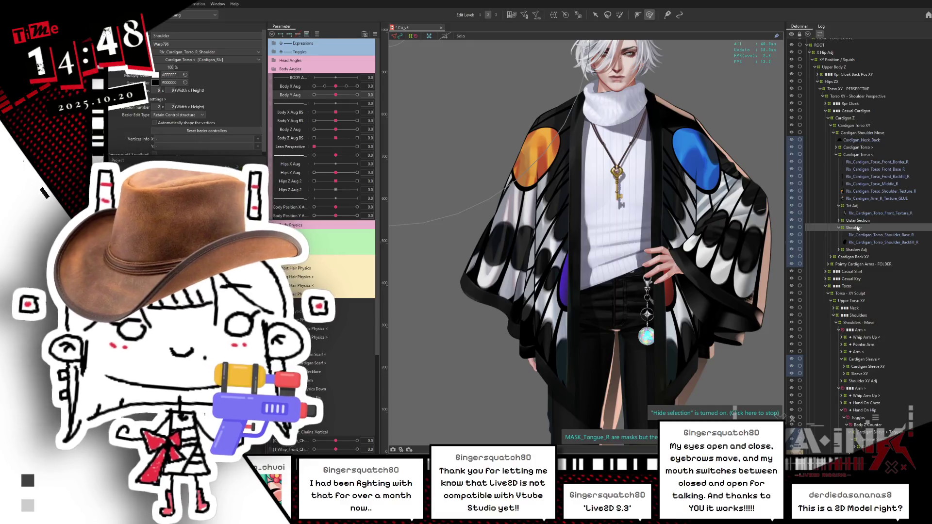
left_click(316, 35)
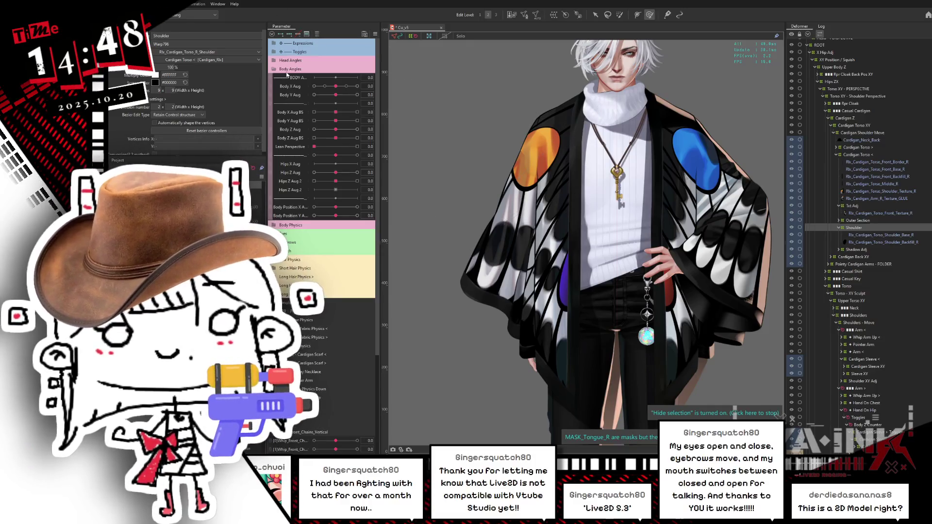
- Test Body Y Aug at -1.0, reset it, and move the right shoulder texture deformer under Txt Adj
mouse_move(335, 94)
left_mouse_down()
mouse_move(309, 103)
mouse_move(357, 95)
left_mouse_up()
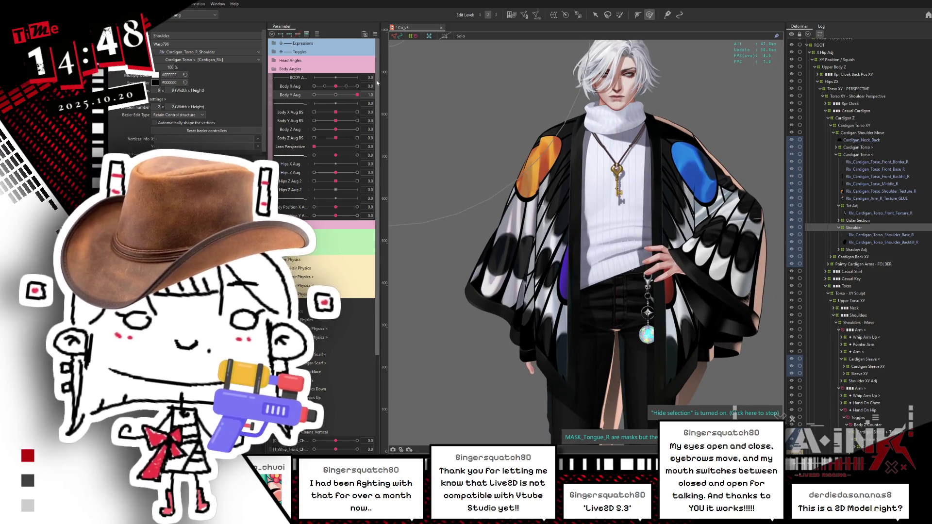
left_click(335, 95)
right_click(385, 94)
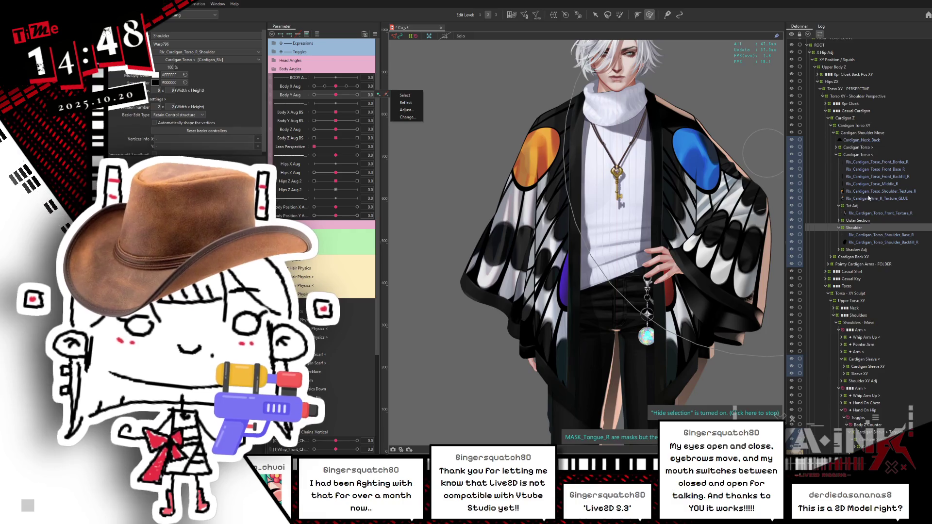
left_click(876, 192)
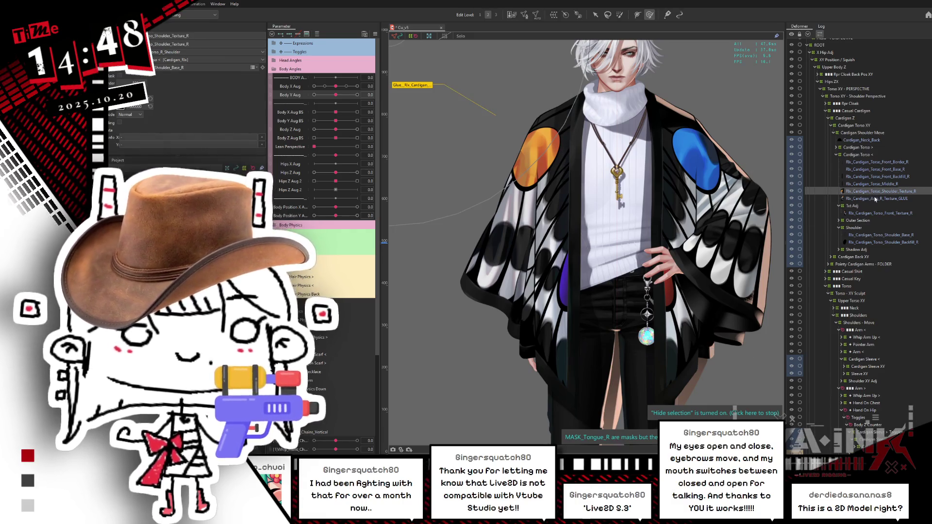
mouse_move(876, 199)
left_mouse_down()
mouse_move(847, 205)
mouse_move(854, 210)
left_mouse_up()
mouse_move(336, 94)
left_mouse_down()
mouse_move(357, 94)
mouse_move(330, 95)
mouse_move(306, 121)
mouse_move(370, 96)
left_mouse_up()
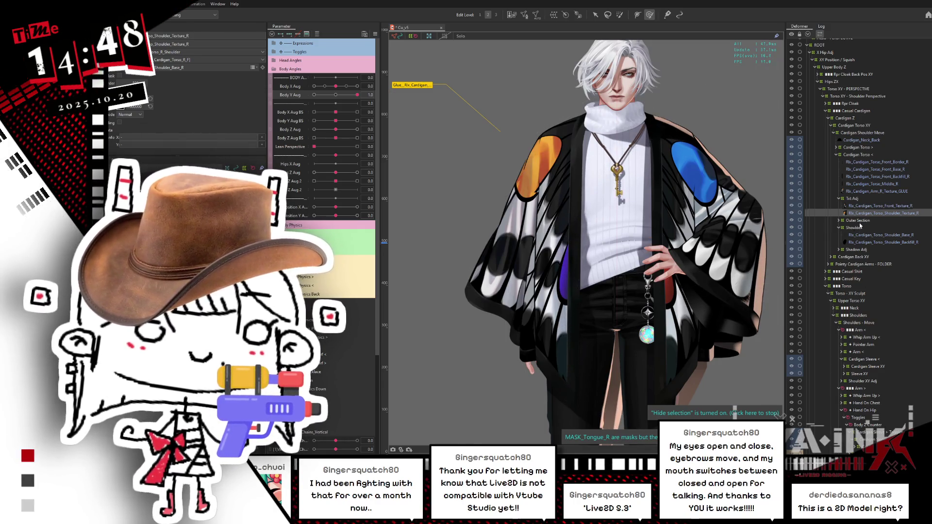
- Add Body Y Aug keys to the Shoulder deformer
left_click(854, 227)
scroll(548, 189, "up", 2)
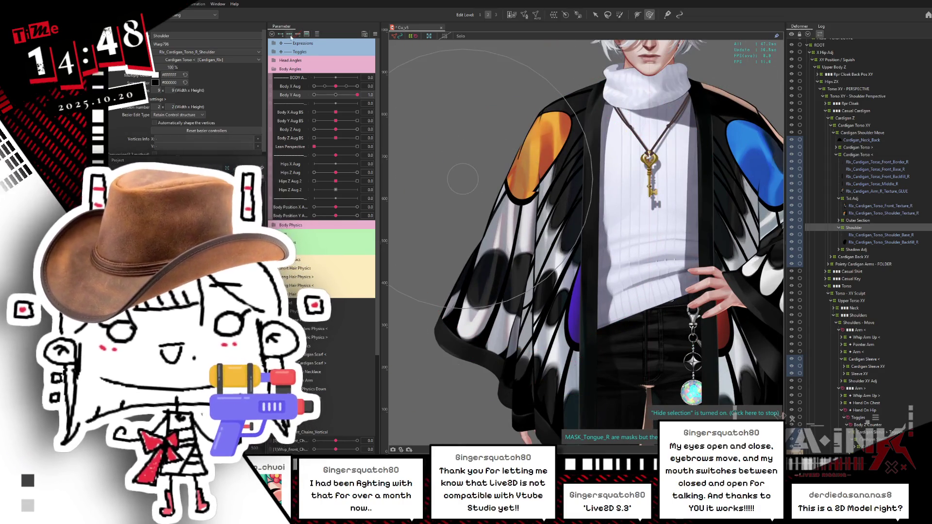
left_click(371, 92)
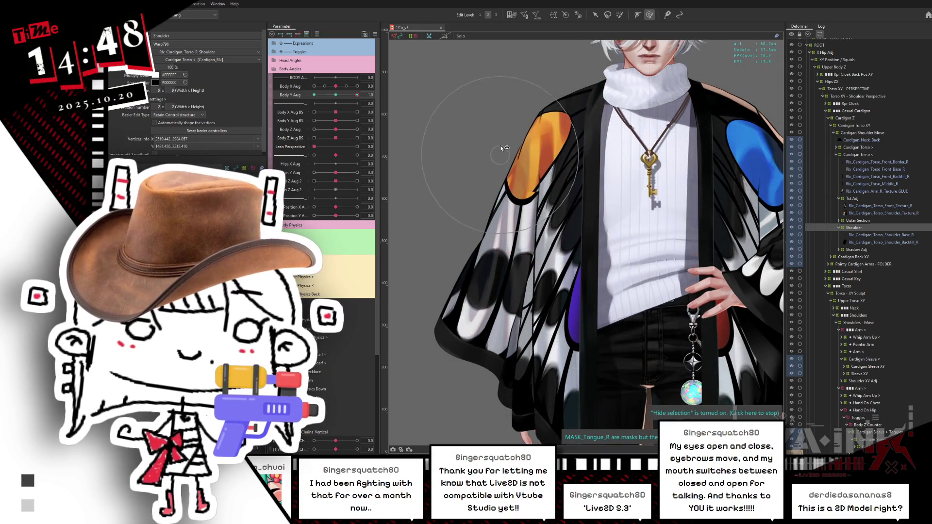
left_click(476, 134)
left_click(509, 146)
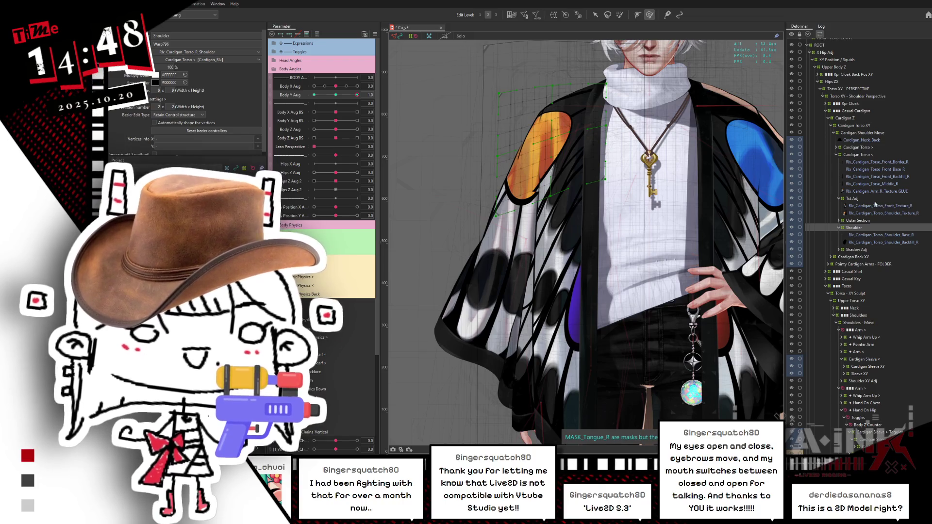
scroll(917, 407, "down", 3)
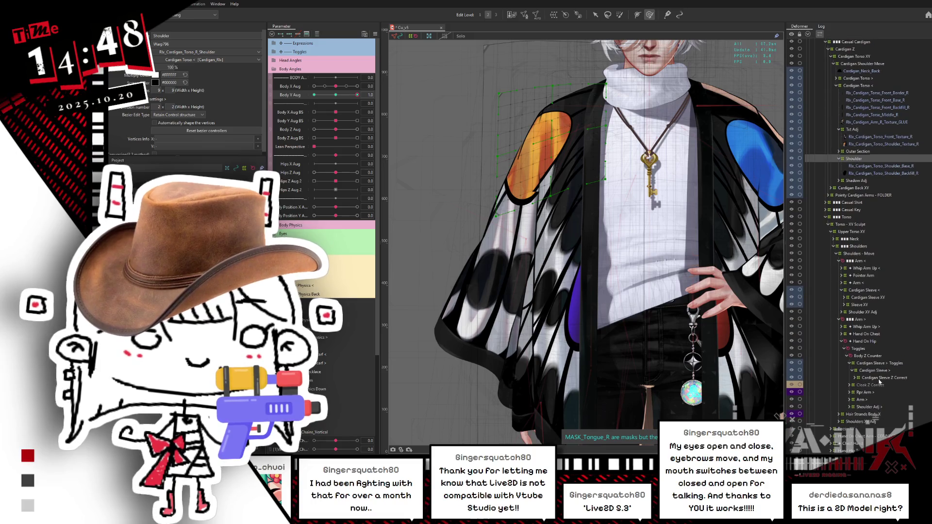
- Collapse the arm group and expand the Cardigan Sleeve XY warp in the deformer list
left_click(862, 379)
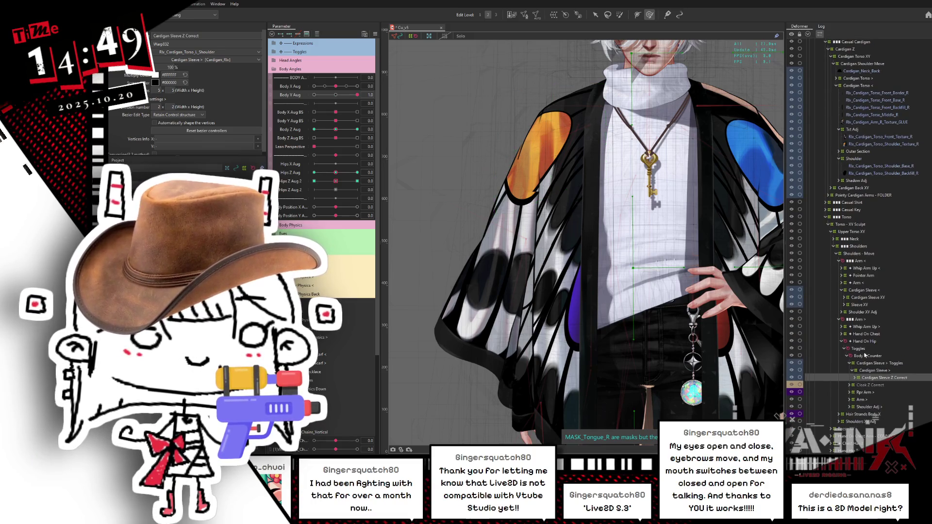
left_click(840, 319)
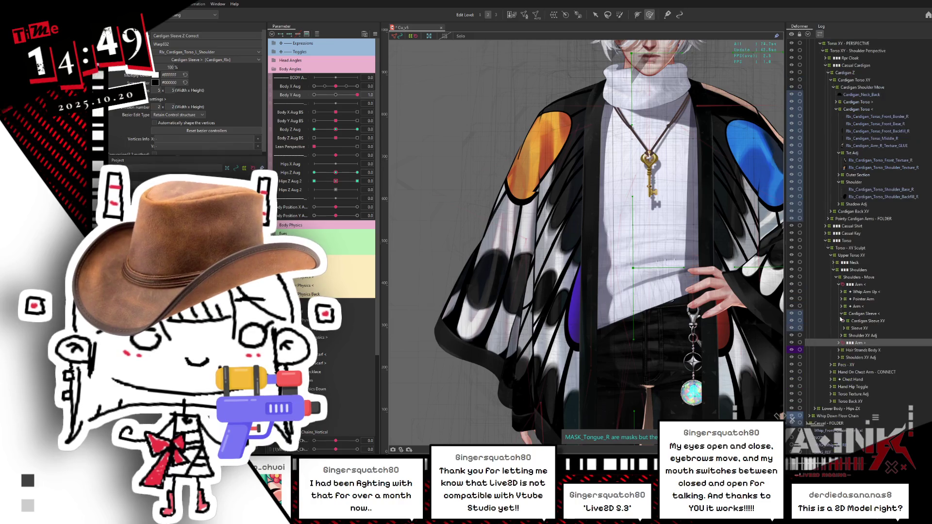
left_click(859, 328)
left_click(866, 321)
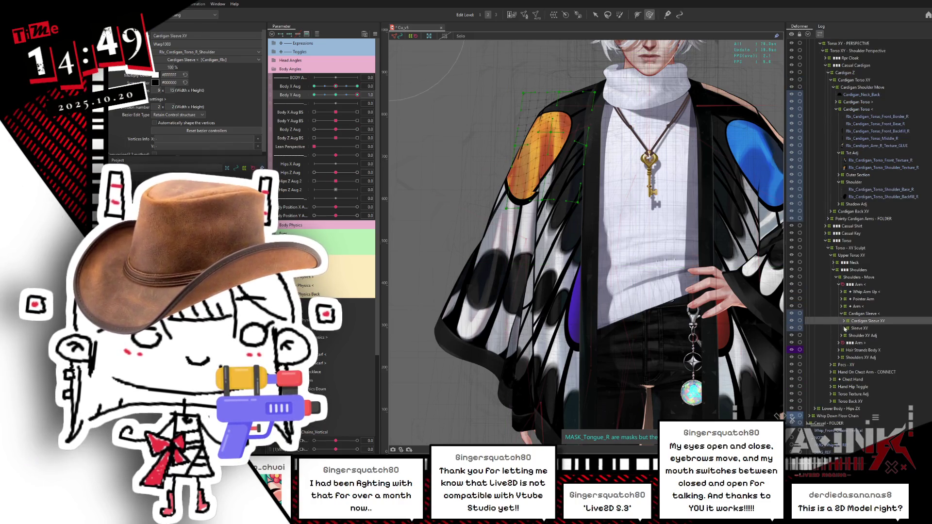
left_click(843, 321)
- Reveal the Sleeve XY shoulder glue meshes, select Cardigan Sleeve XY, and set Body Y Aug to 1.0
left_click(850, 349)
left_click(844, 342)
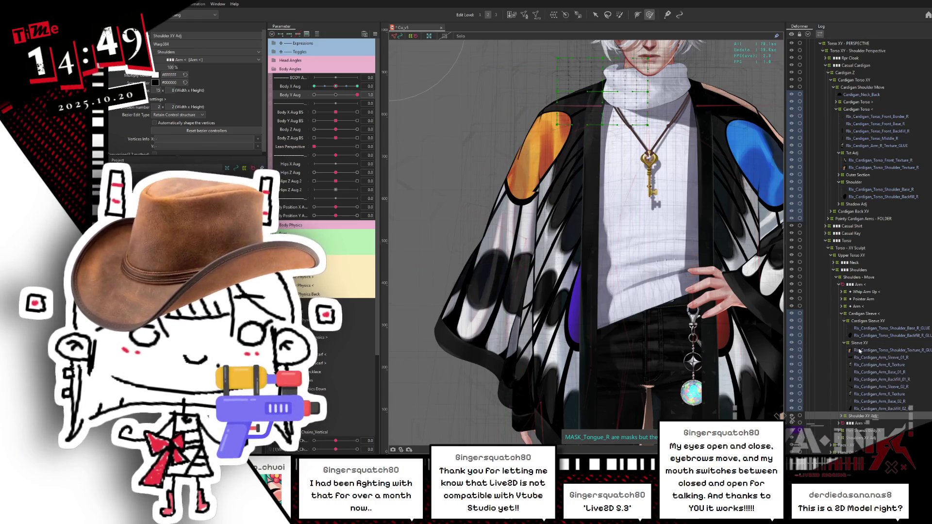
left_click(867, 329)
left_click(864, 336, "ctrl")
left_click(864, 322)
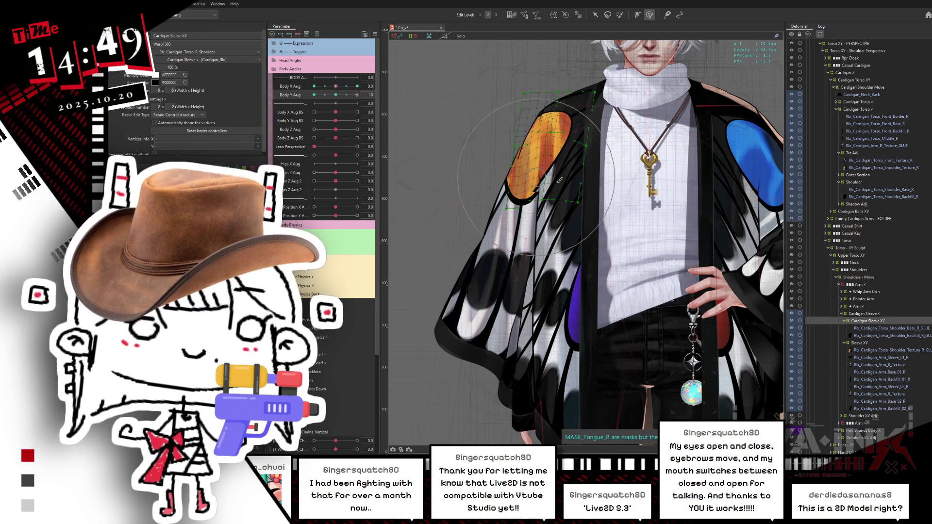
left_click(343, 92)
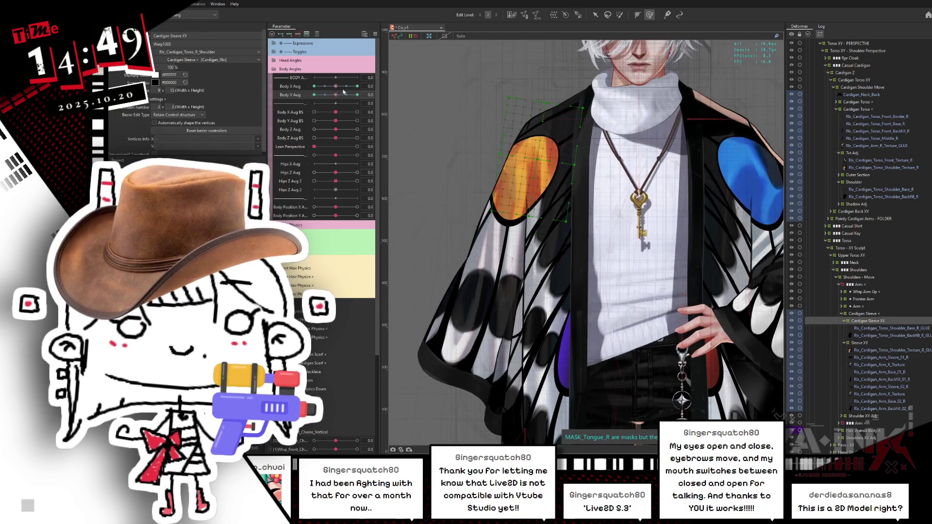
left_click_drag(347, 95, 378, 88)
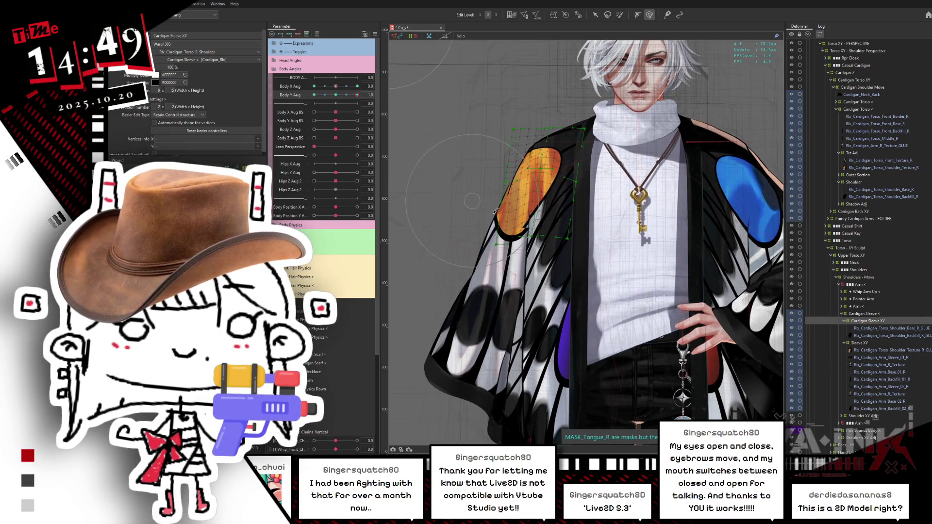
- Push the sleeve edge into shape at Body Y 1.0, then test Body Y -0.6 and Body X -1.0 to 1.0
key("h")
mouse_move(477, 202)
left_mouse_down()
mouse_move(479, 221)
mouse_move(490, 194)
left_mouse_up()
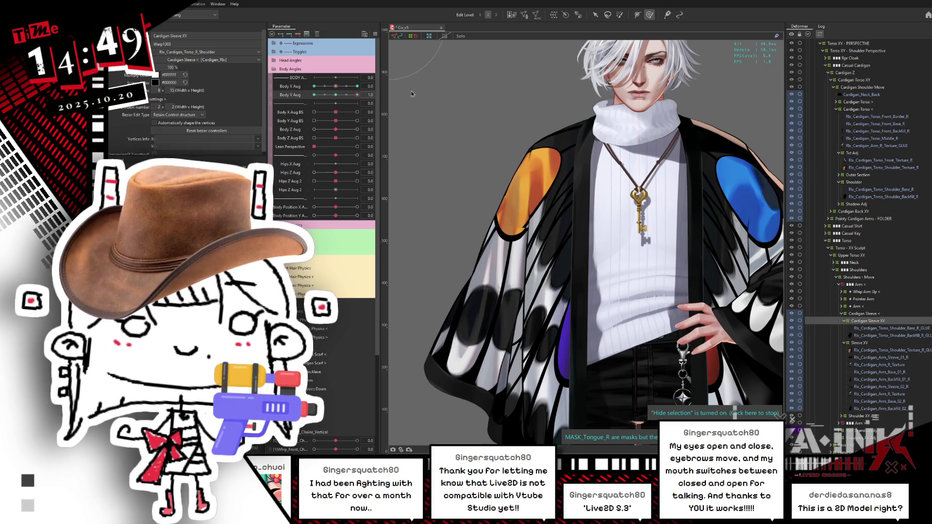
mouse_move(341, 95)
left_mouse_down()
mouse_move(365, 87)
mouse_move(314, 95)
left_mouse_up()
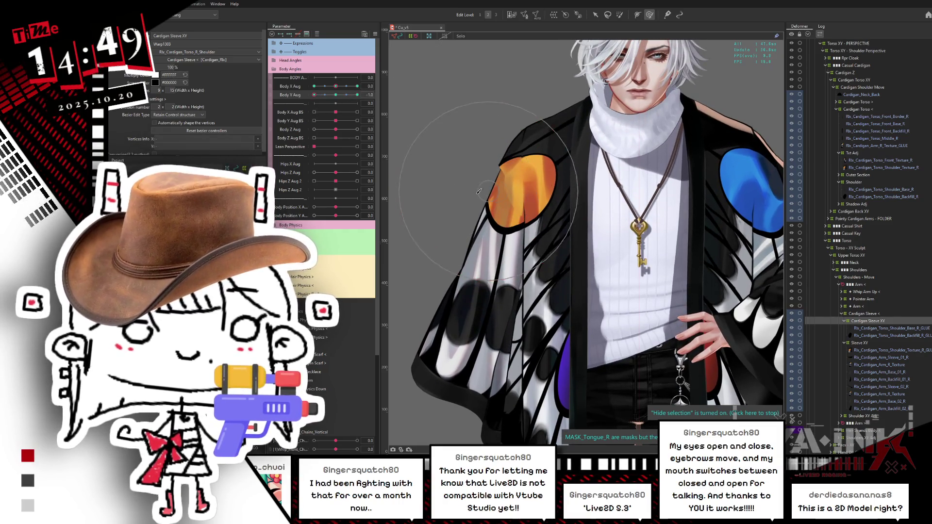
left_click_drag(335, 95, 314, 94)
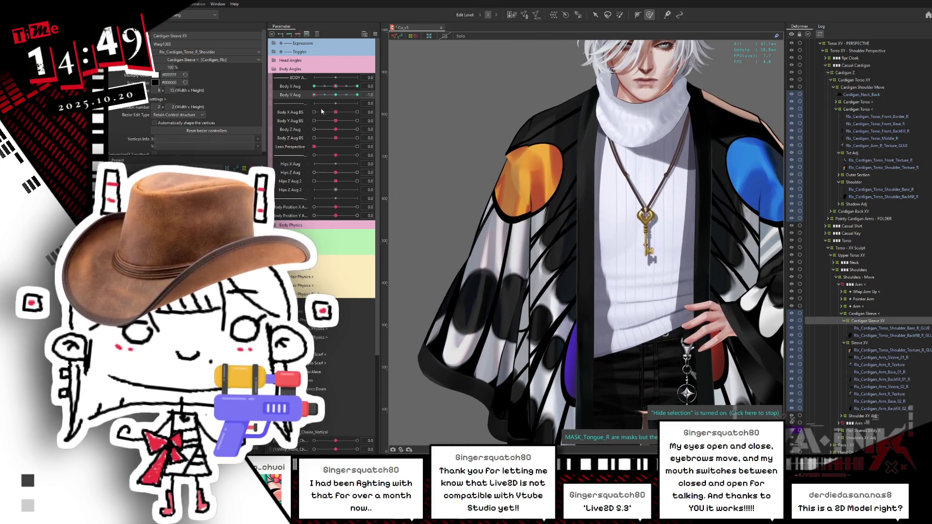
left_click_drag(336, 86, 314, 86)
left_click_drag(314, 95, 335, 95)
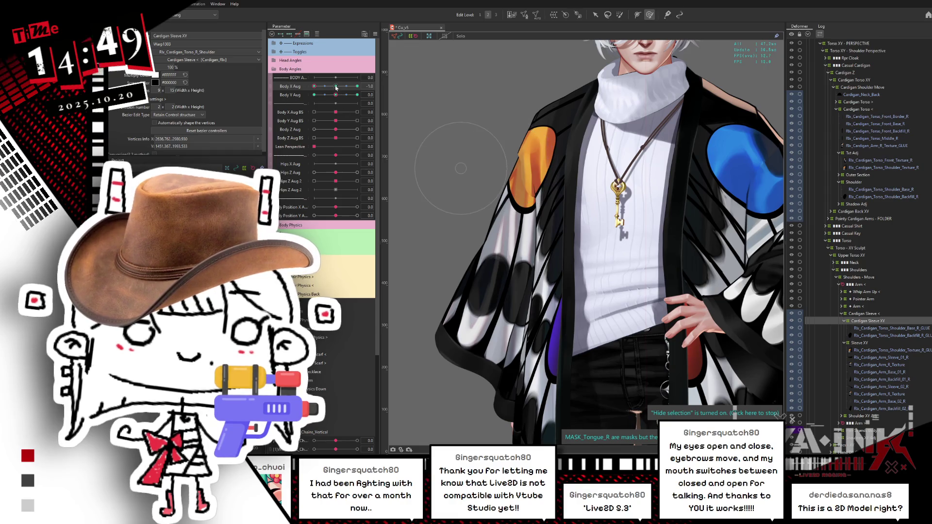
left_click_drag(335, 87, 374, 92)
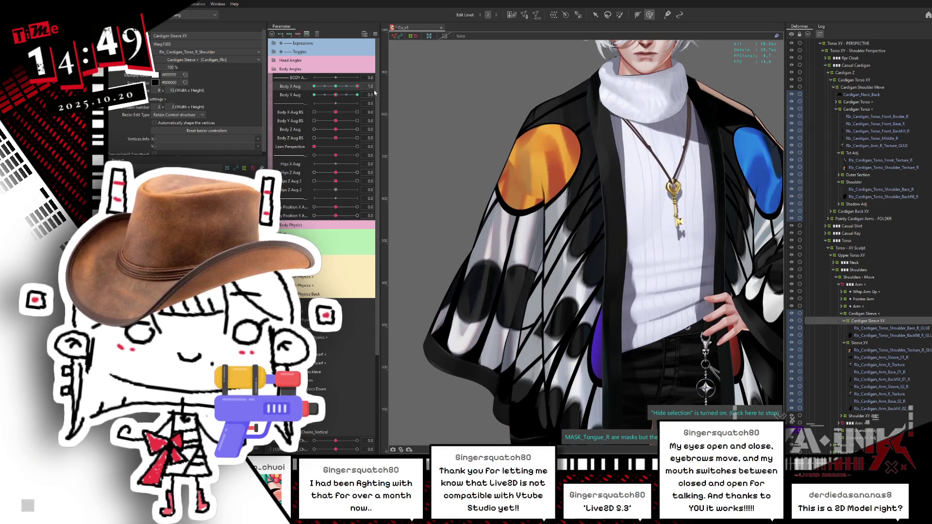
- Shift the Sleeve XY warp to follow the body at Body X -1.0, then return Body X to 0
left_click(859, 343)
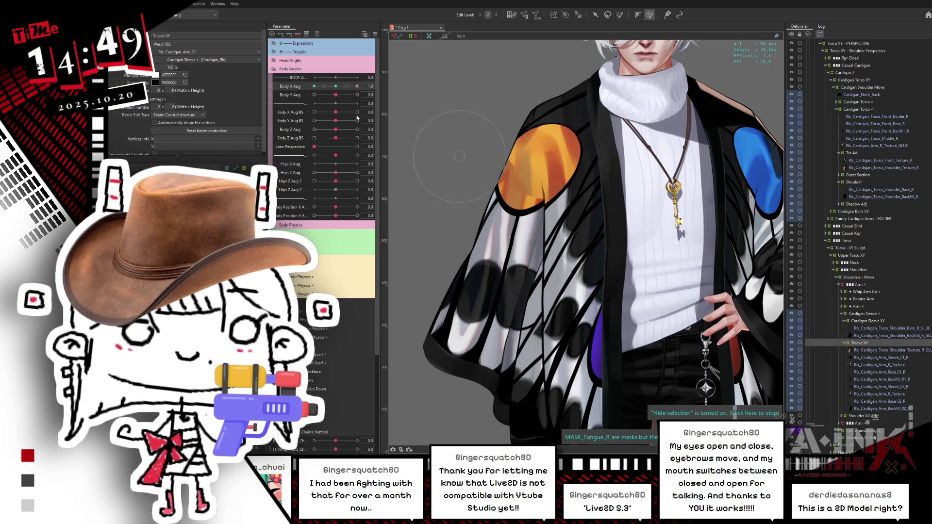
left_click_drag(343, 89, 313, 87)
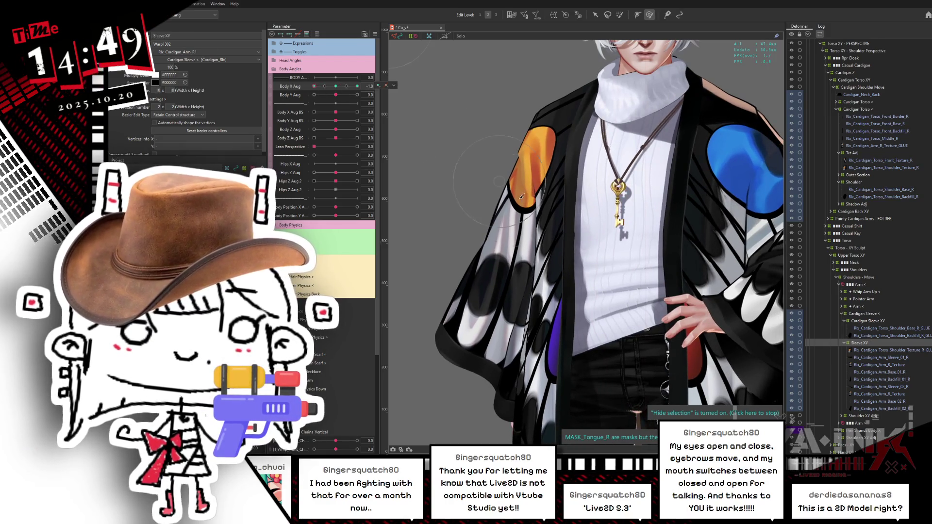
left_click_drag(551, 153, 532, 143)
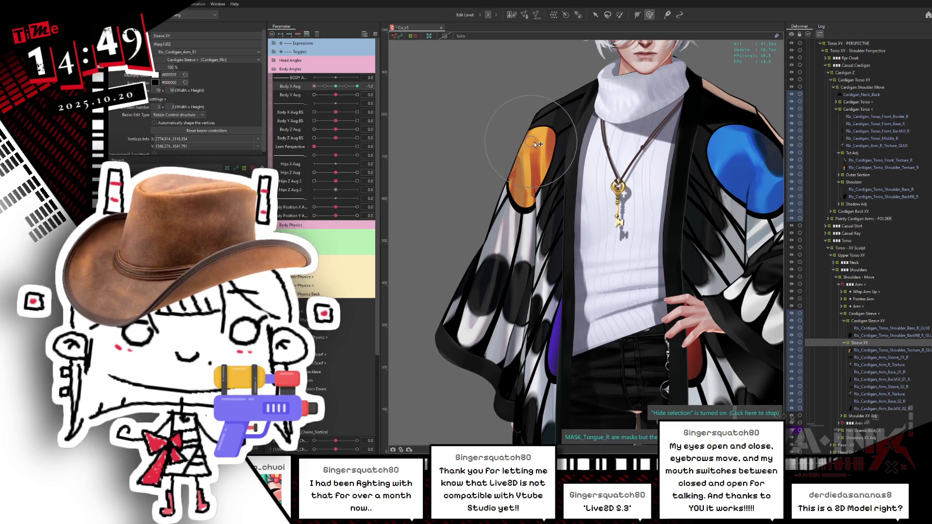
left_click(437, 112)
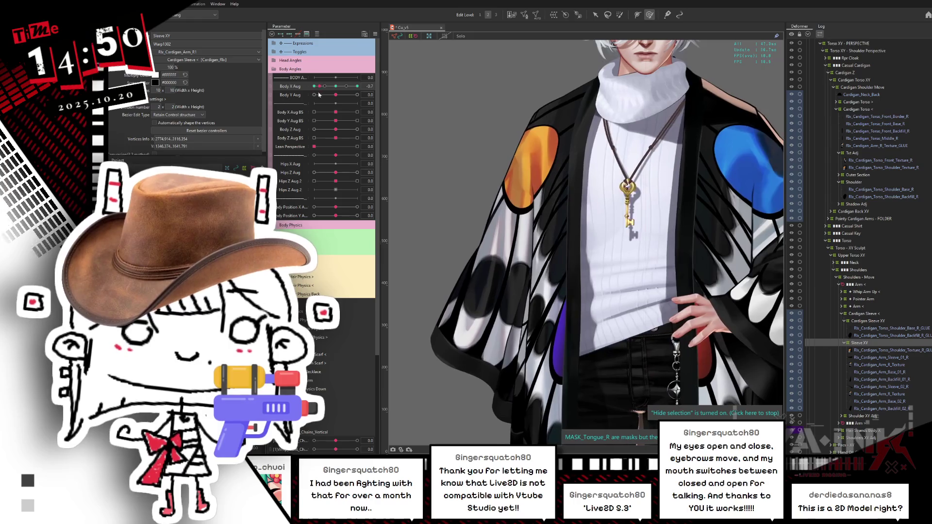
left_click_drag(322, 95, 376, 100)
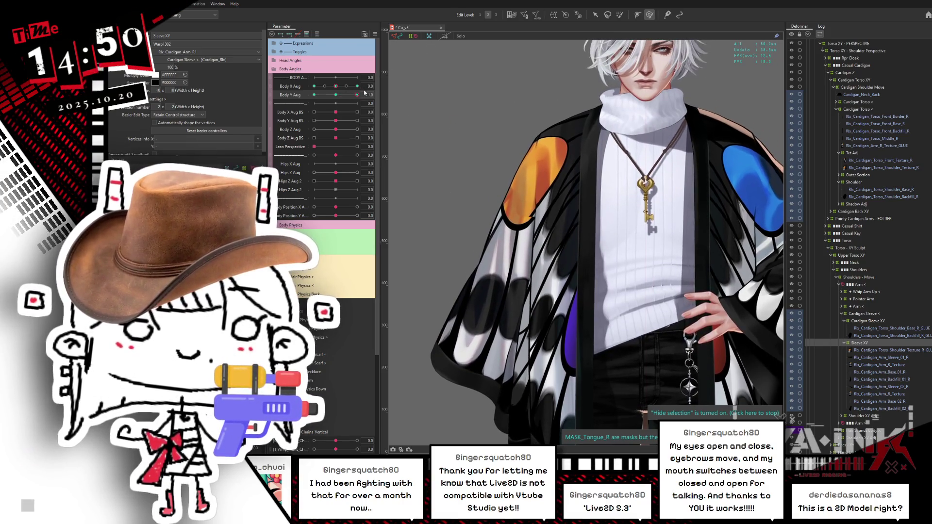
- Reshape Cardigan Sleeve XY around the orange patch at Body Y -1.0, then reset both sliders to 0
left_click_drag(357, 95, 345, 99)
left_click_drag(330, 95, 314, 95)
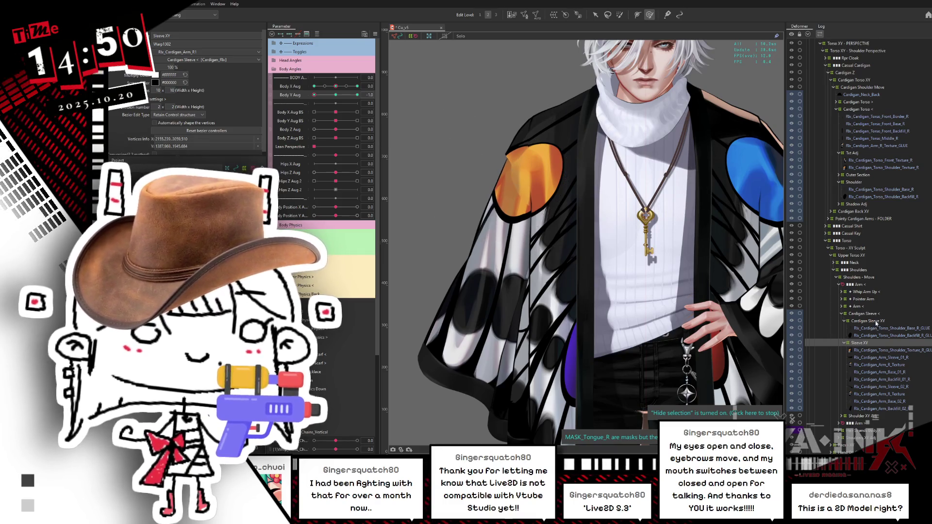
left_click(882, 321)
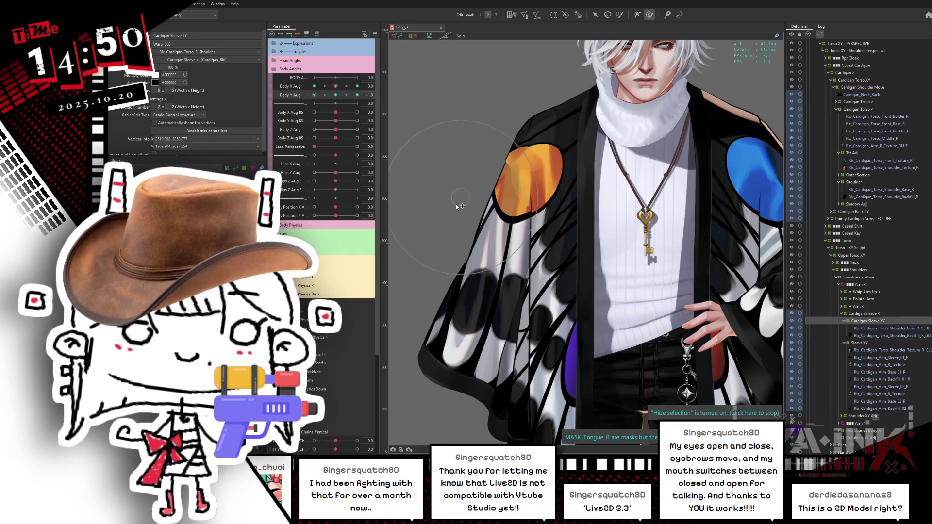
mouse_move(314, 94)
left_mouse_down()
mouse_move(357, 95)
mouse_move(314, 95)
left_mouse_up()
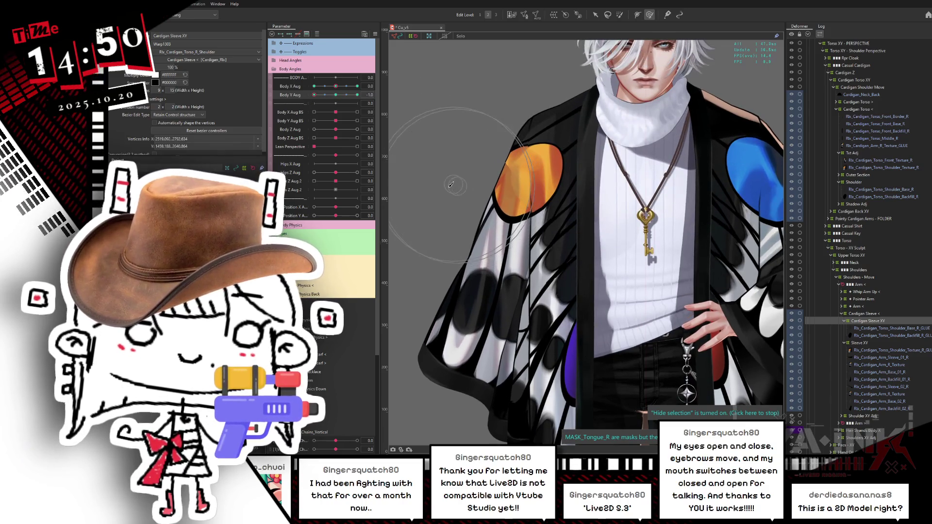
mouse_move(485, 194)
left_mouse_down()
mouse_move(505, 160)
mouse_move(499, 166)
mouse_move(513, 160)
mouse_move(501, 179)
left_mouse_up()
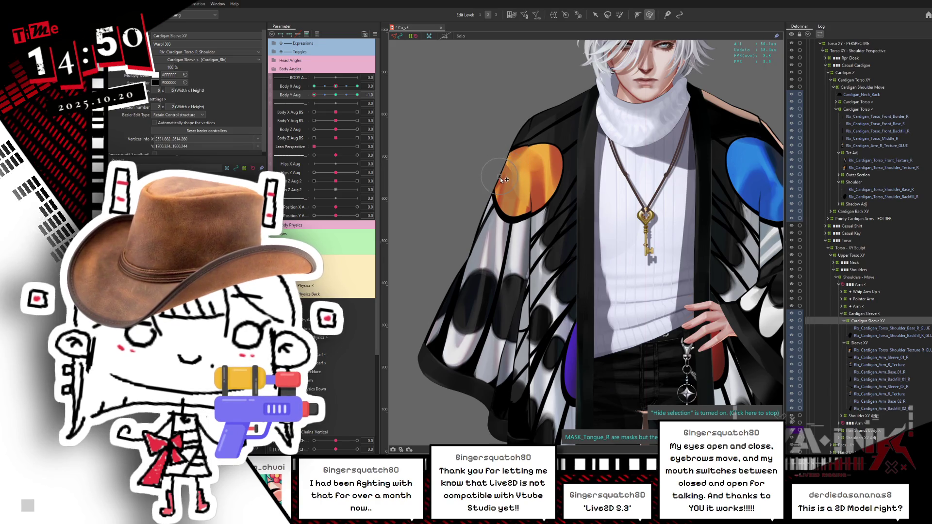
mouse_move(313, 94)
left_mouse_down()
mouse_move(335, 95)
mouse_move(320, 95)
mouse_move(328, 102)
mouse_move(372, 96)
mouse_move(299, 92)
left_mouse_up()
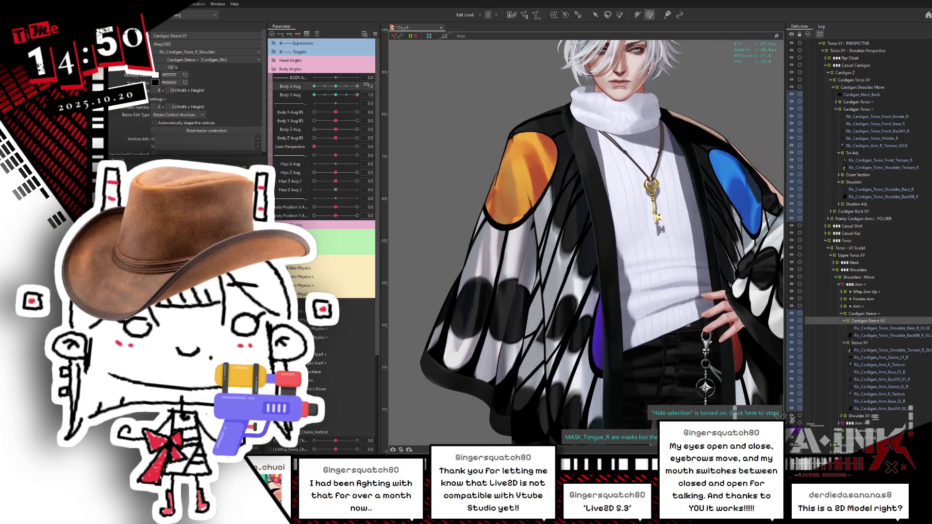
left_click(336, 87)
left_click(332, 95)
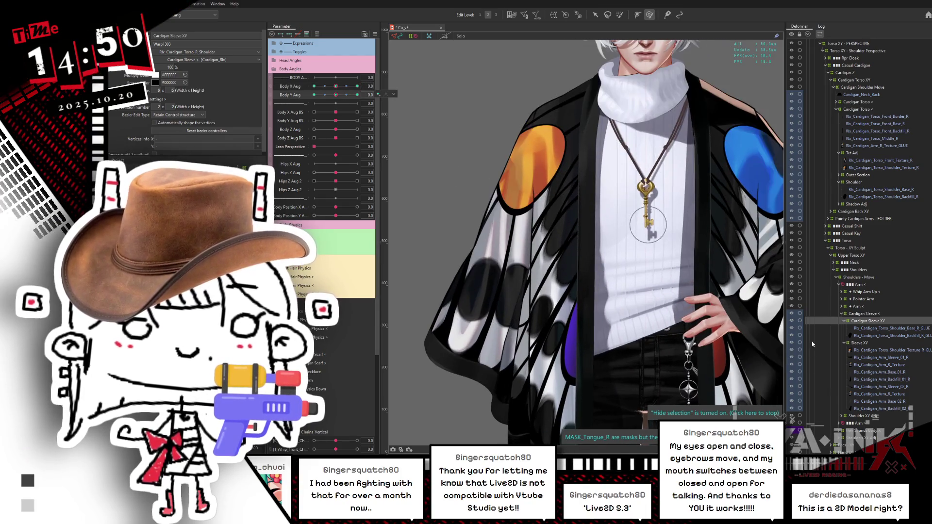
left_click(861, 342, "ctrl")
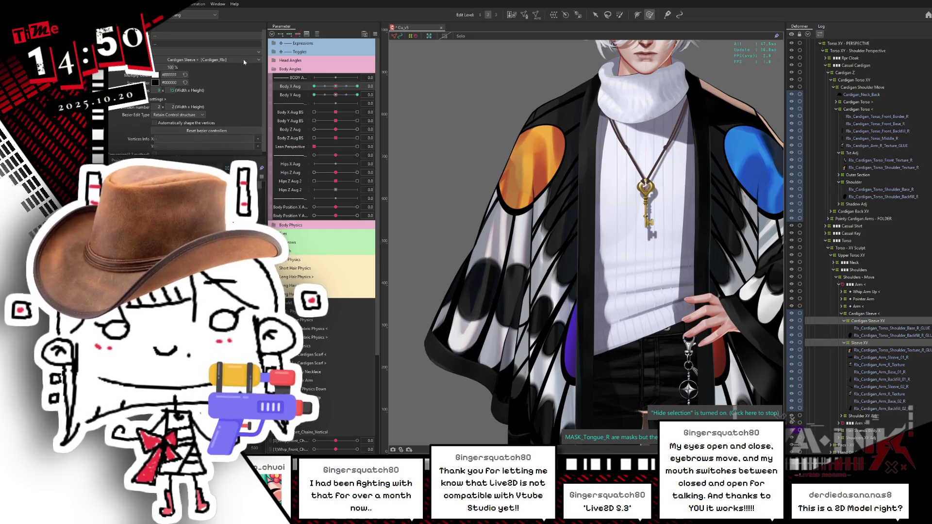
- Preview the sleeve at Body X and Body Y -1.0, partial turns, and Body Y maximum
left_click(374, 36)
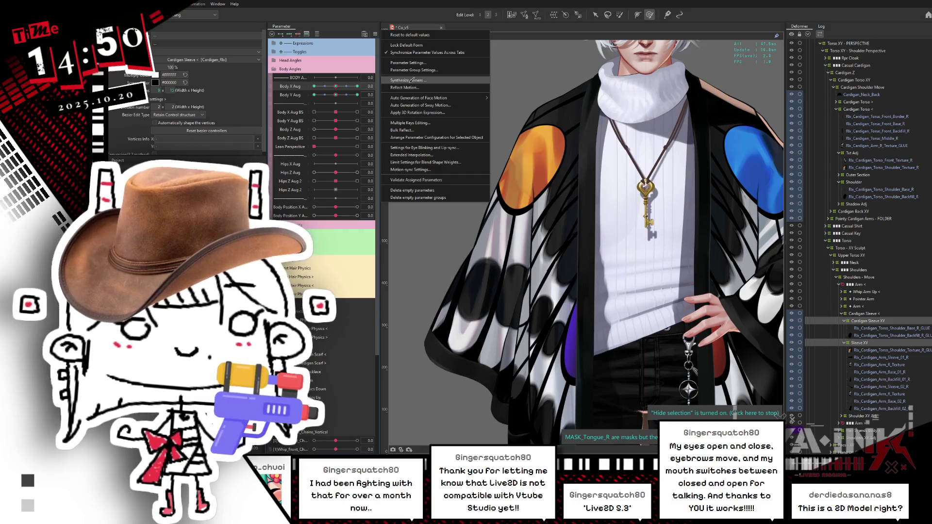
left_click(412, 80)
key("Escape")
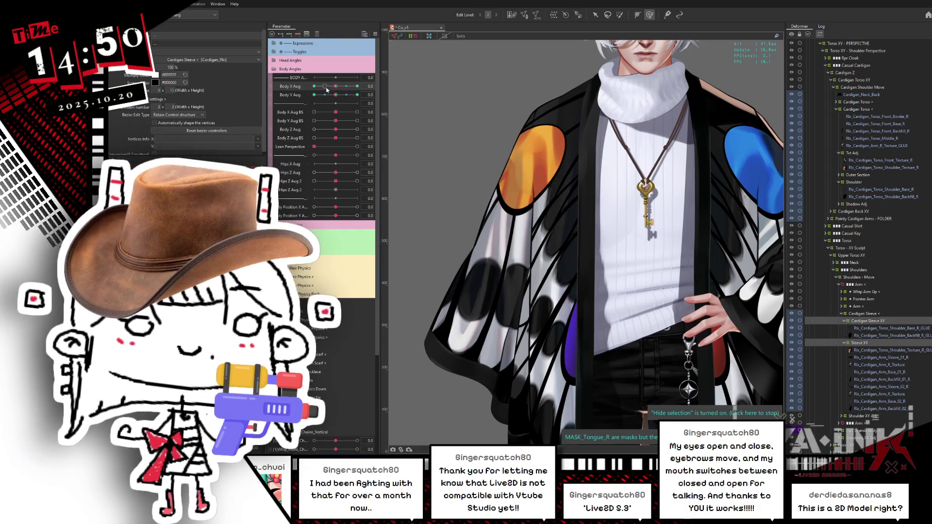
left_click_drag(327, 88, 306, 96)
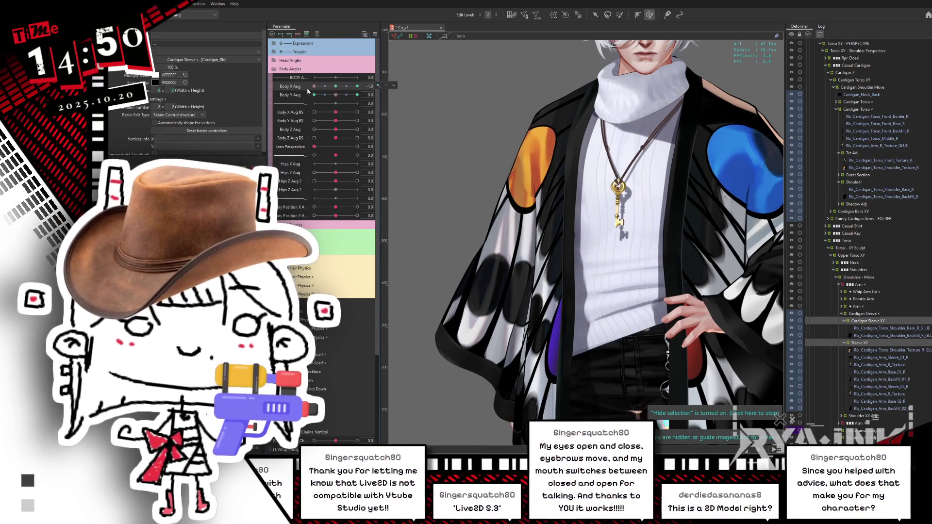
mouse_move(349, 101)
left_mouse_down()
mouse_move(309, 102)
mouse_move(367, 87)
left_mouse_up()
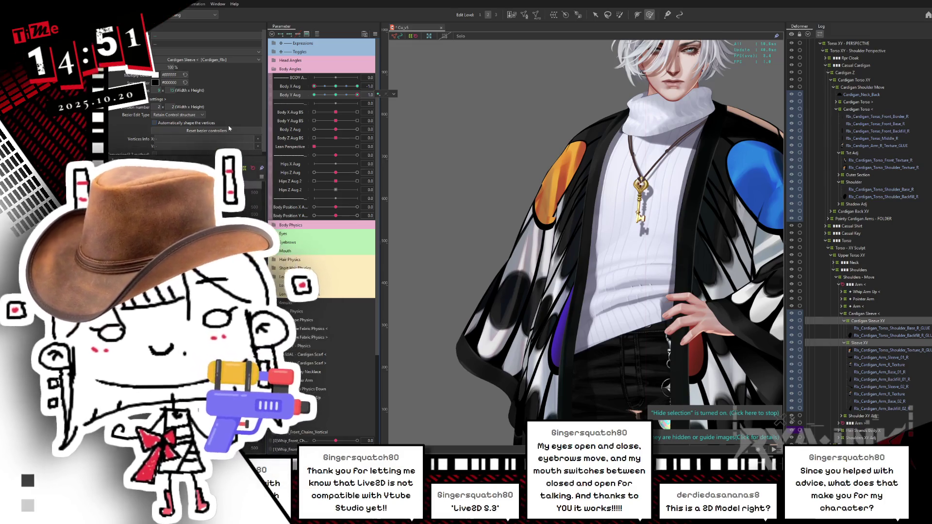
left_click(334, 96)
left_click(346, 85)
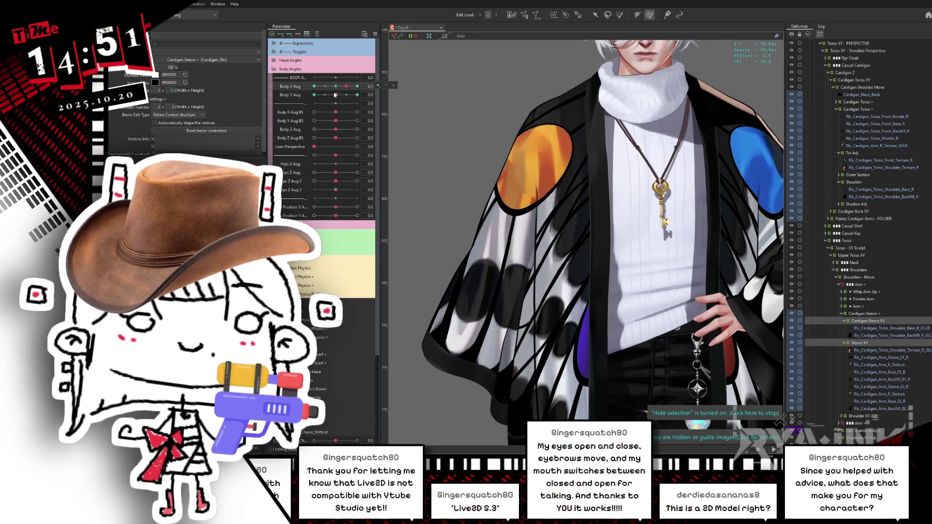
left_click(327, 94)
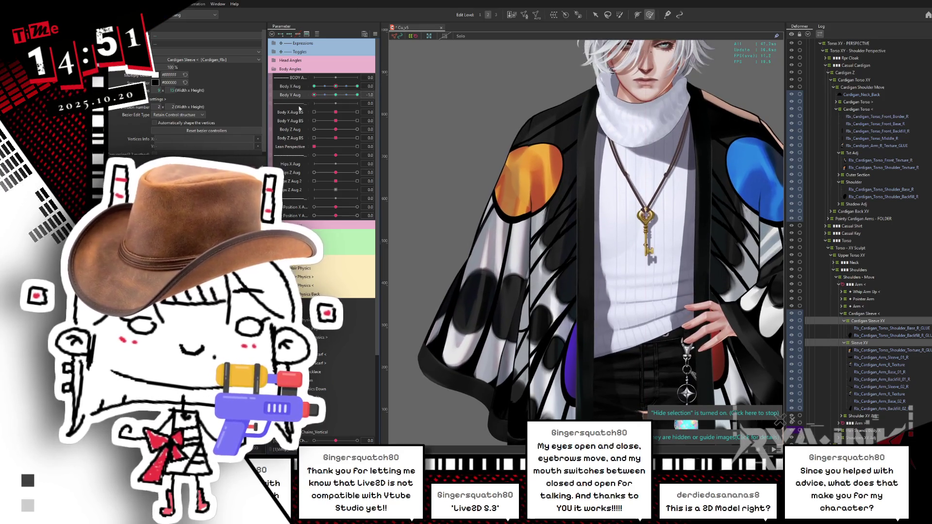
left_click(358, 95)
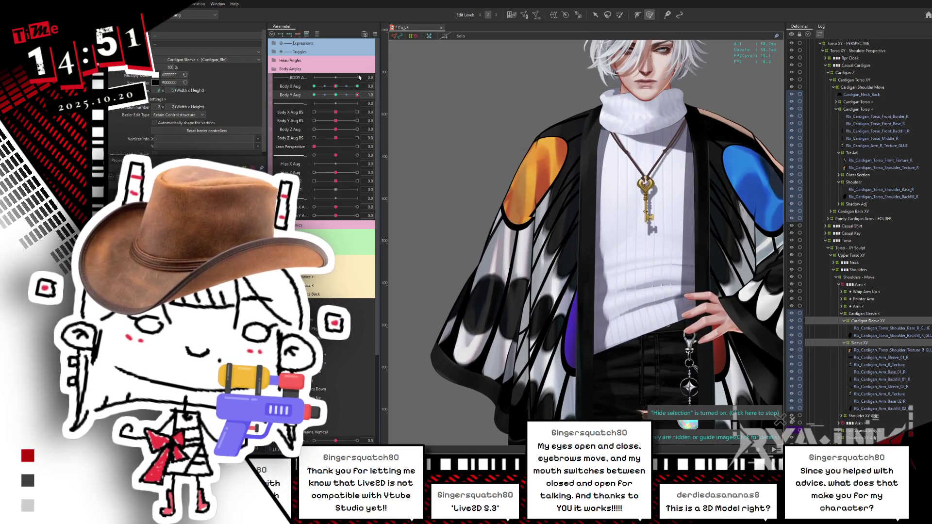
- Select and clear the sleeve vertices, then select the Txt Adj deformer
scroll(544, 219, "up", 2)
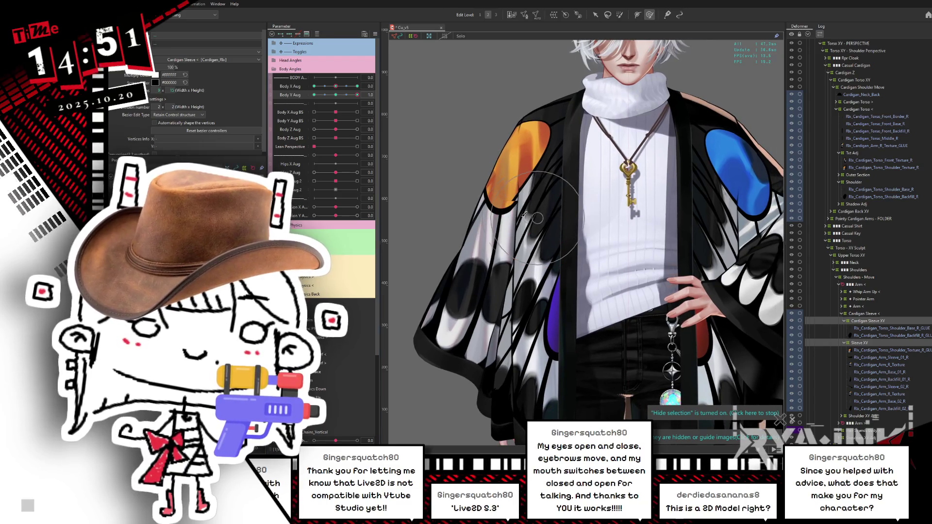
left_click(537, 218)
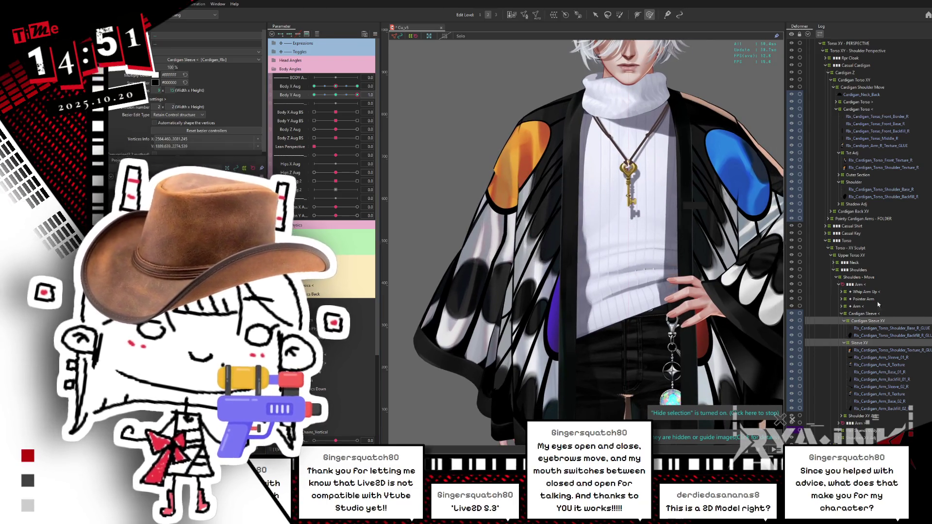
key("Escape")
left_click(853, 154)
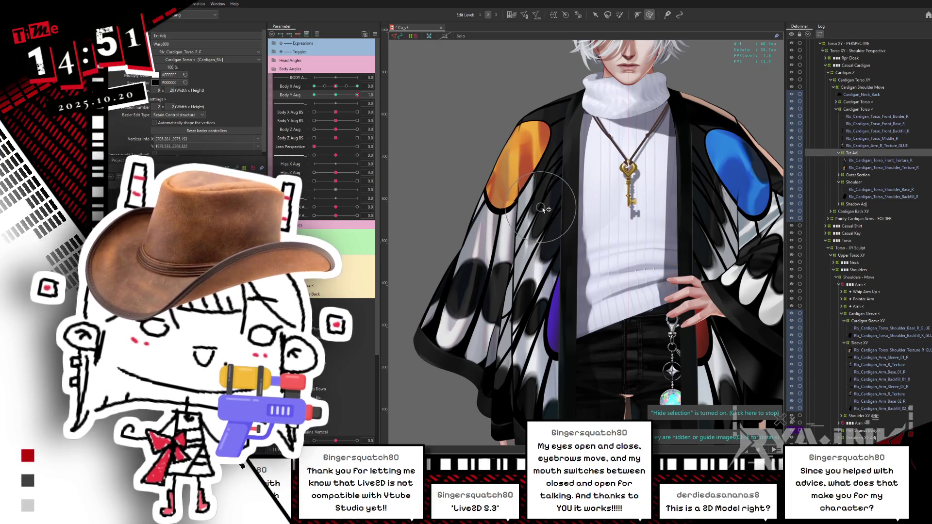
- Reshape the orange sleeve patch to fit the Body Y -1.0 pose
left_click(337, 97)
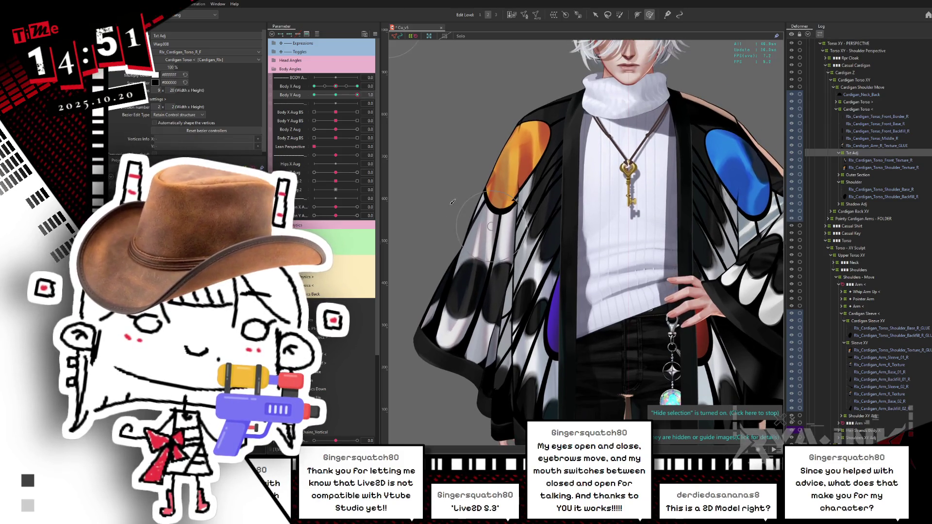
left_click(488, 212)
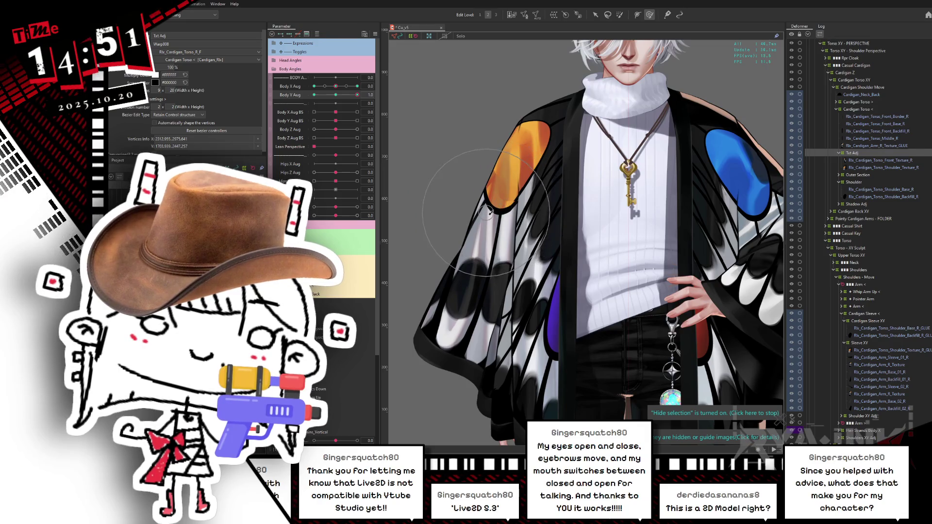
mouse_move(357, 94)
left_mouse_down()
mouse_move(342, 95)
mouse_move(357, 95)
left_mouse_up()
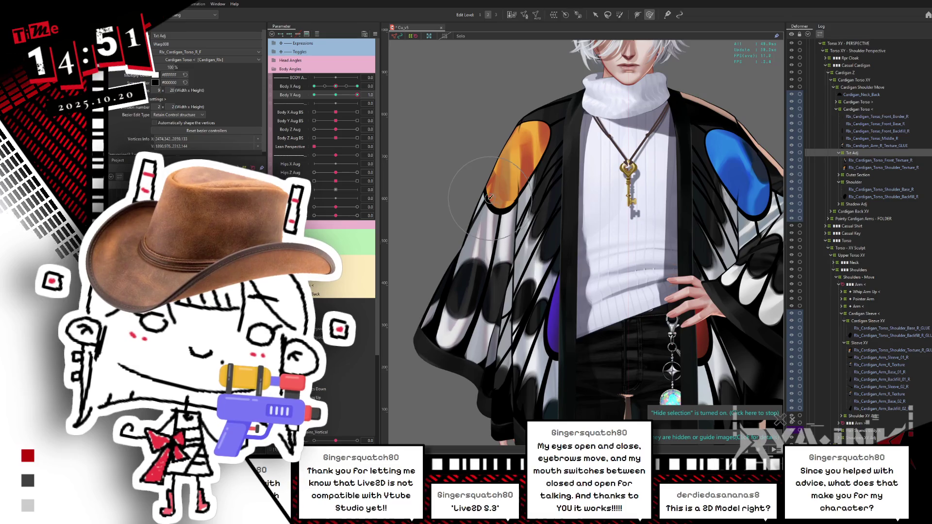
left_click_drag(357, 95, 313, 96)
left_click_drag(496, 212, 482, 171)
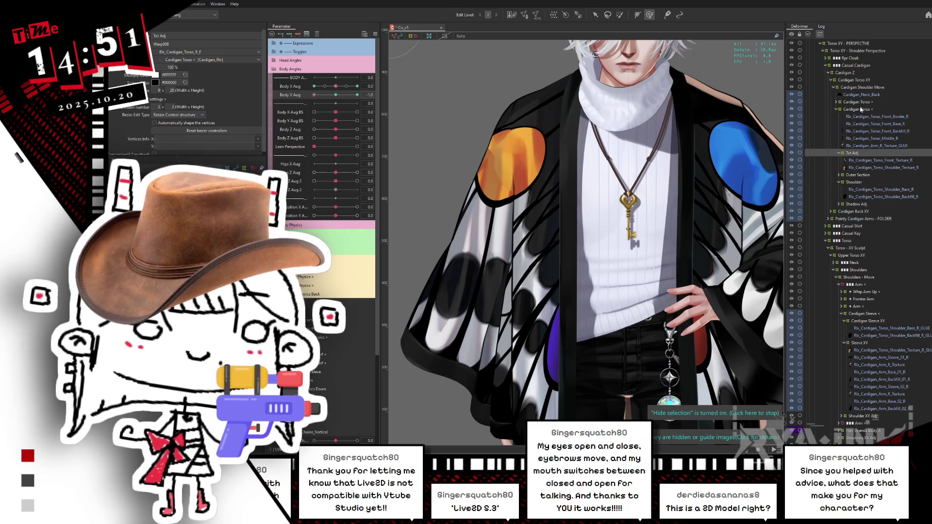
- Inspect the Shoulder, Shoulder XY Adj, Pec Pointer A and Shoulder Draw XY deformers at full Body X turn
left_click(854, 182)
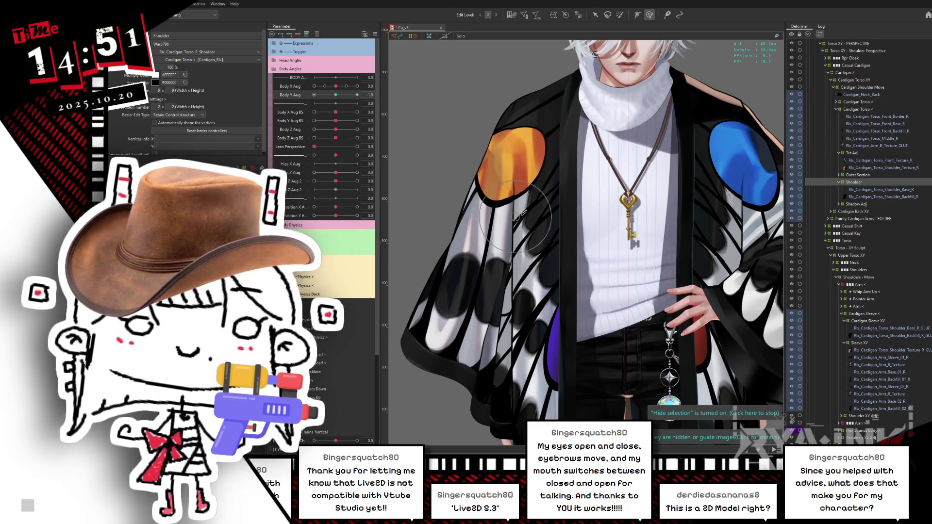
left_click(335, 95)
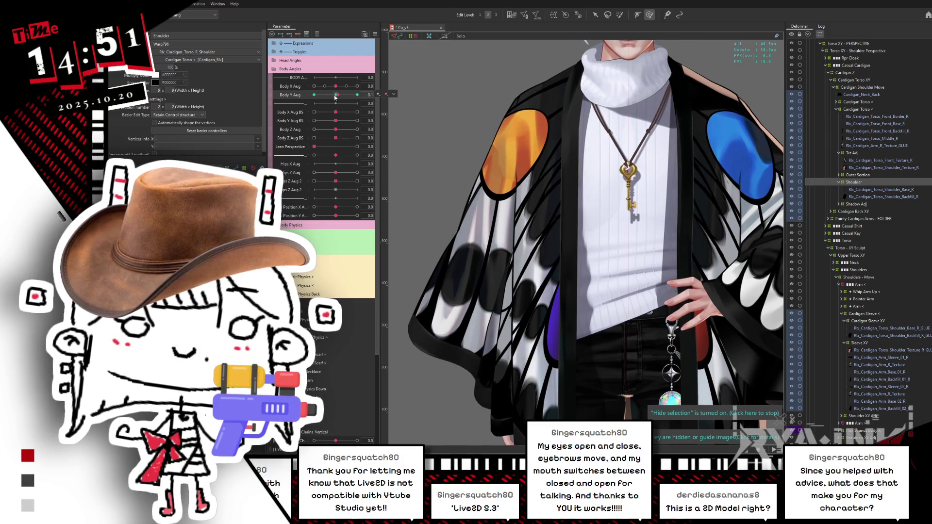
left_click(314, 86)
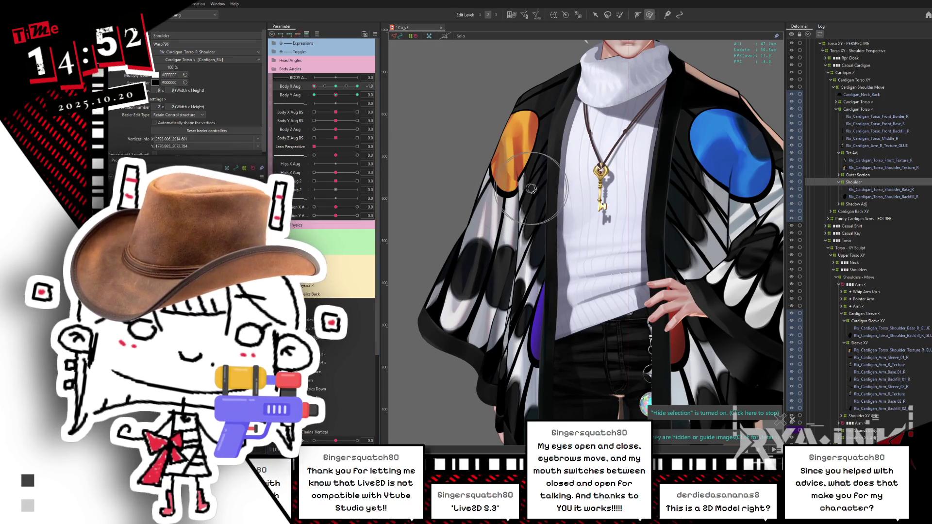
left_click(335, 86)
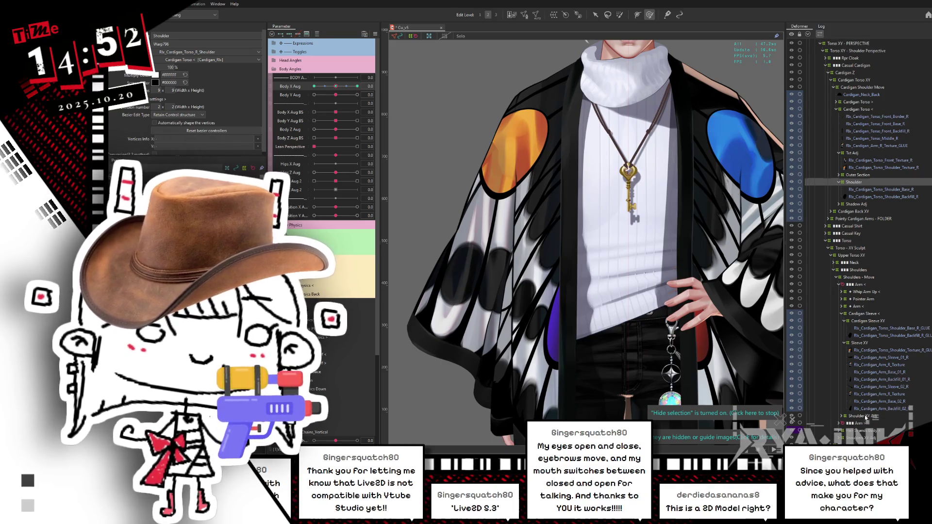
left_click(547, 239)
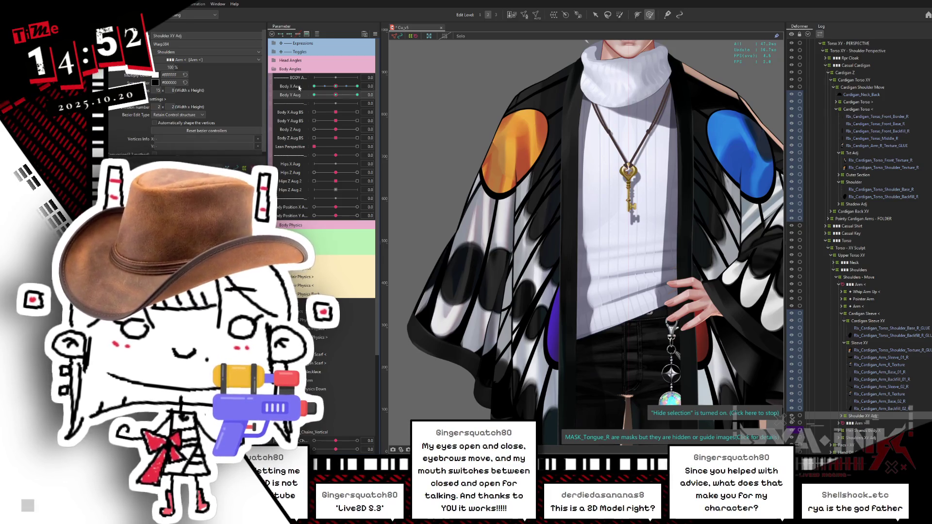
left_click_drag(336, 88, 314, 86)
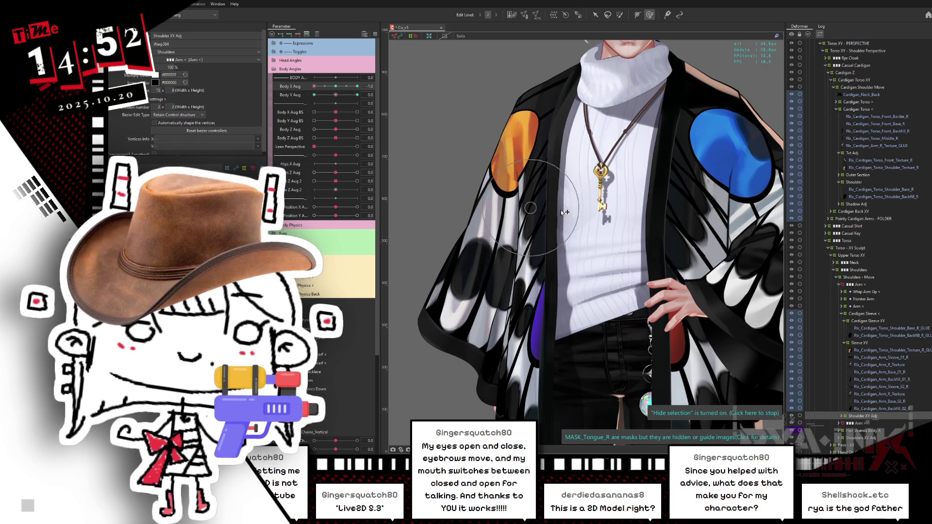
left_click(553, 175)
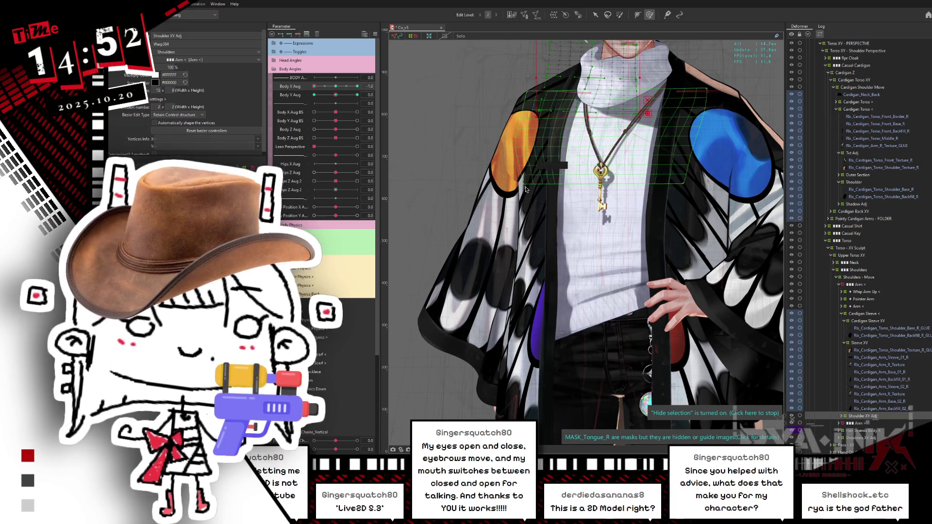
left_click(556, 256)
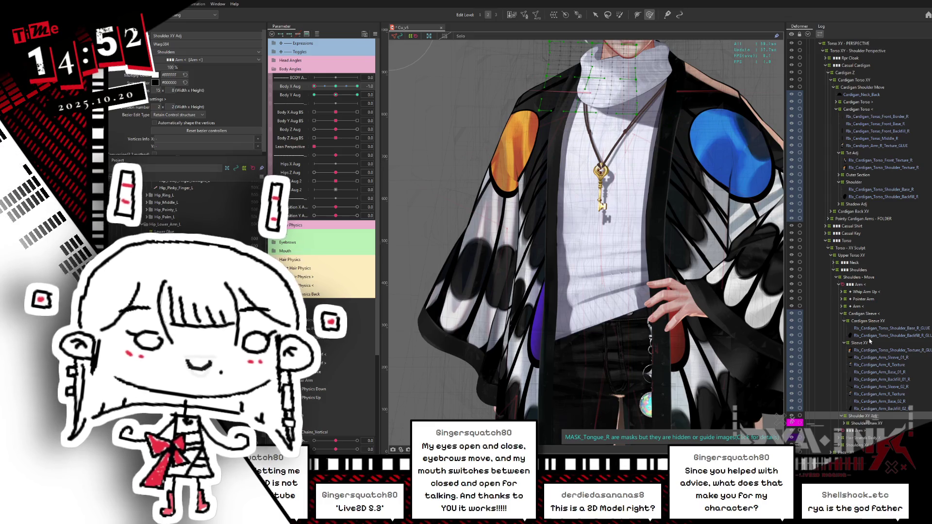
left_click(869, 321)
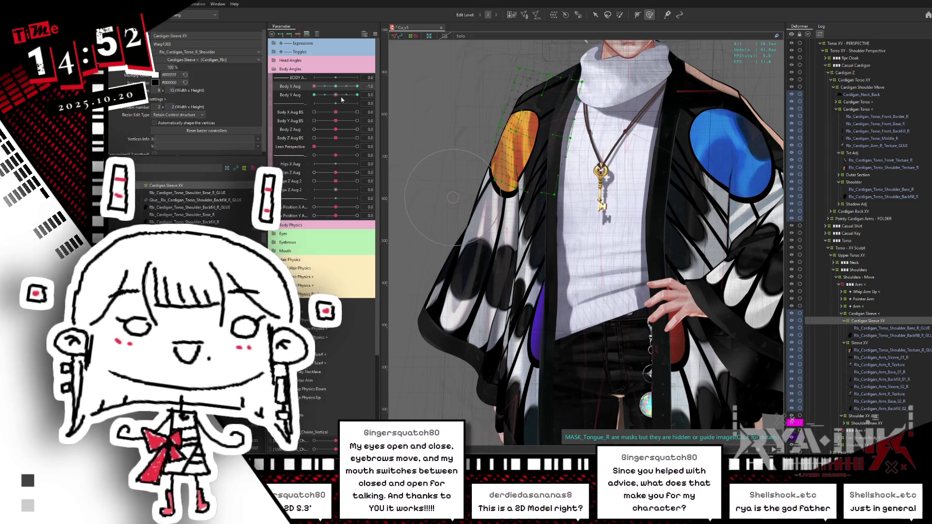
- Check Cardigan Sleeve XY at Body X -1.0 with the overlay hidden, then reset and select Shoulder_Texture_R_GLUE
left_click(336, 86)
left_click_drag(336, 86, 314, 87)
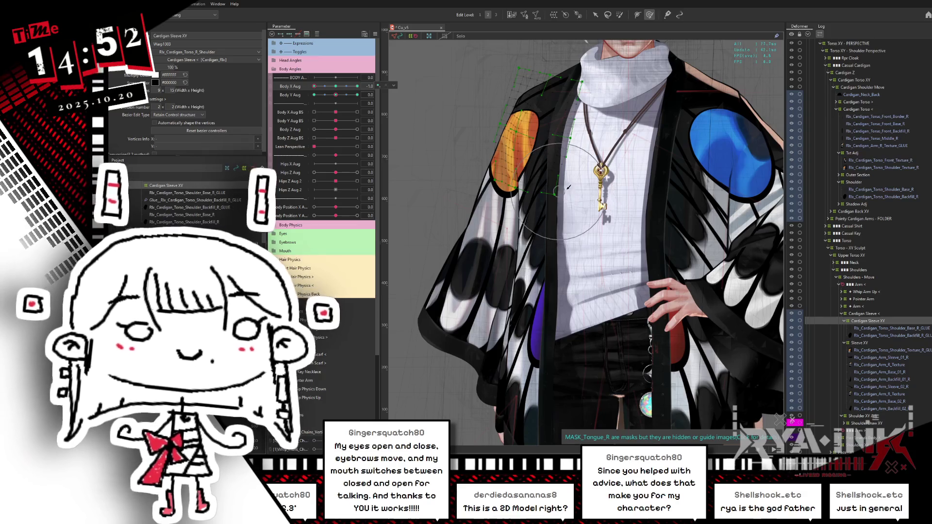
key("ctrl+h")
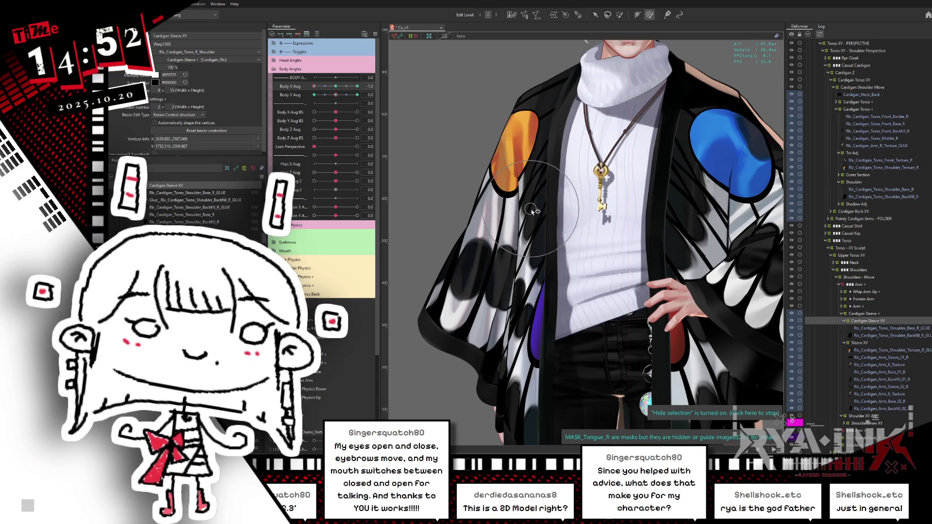
left_click(534, 197)
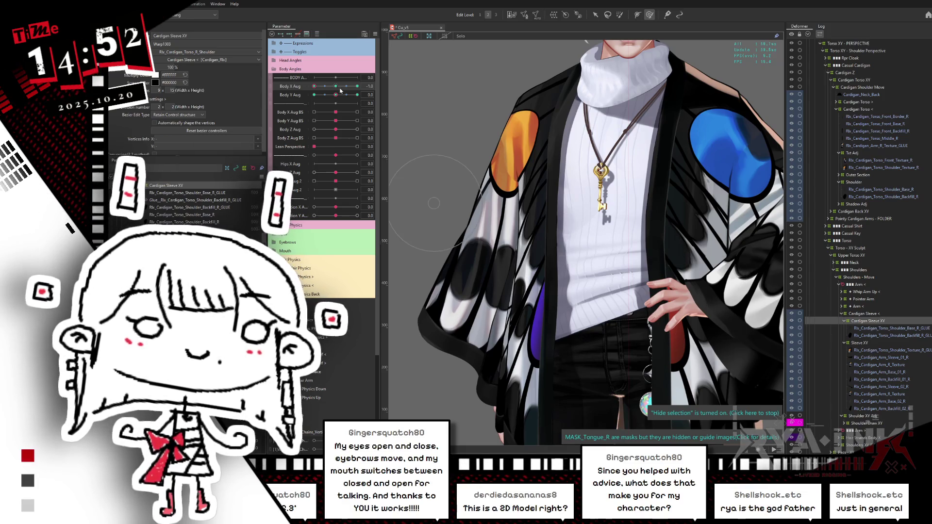
left_click(335, 87)
left_click(872, 349)
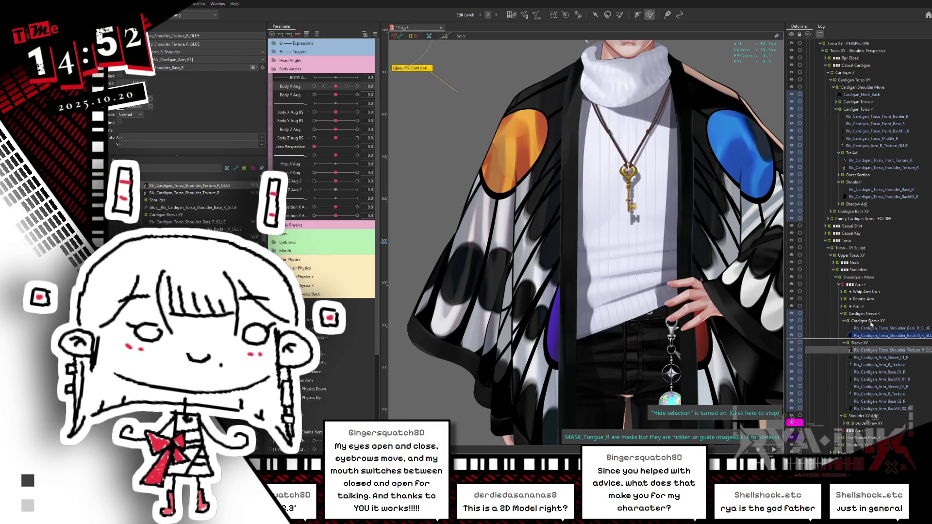
- Drop Rlx_Cardigan_Torso_Shoulder_Texture_R_GLUE into Cardigan Sleeve XY and scrub Body X Aug from -1.0 to 1.0
left_click_drag(871, 323, 871, 324)
left_click(869, 320)
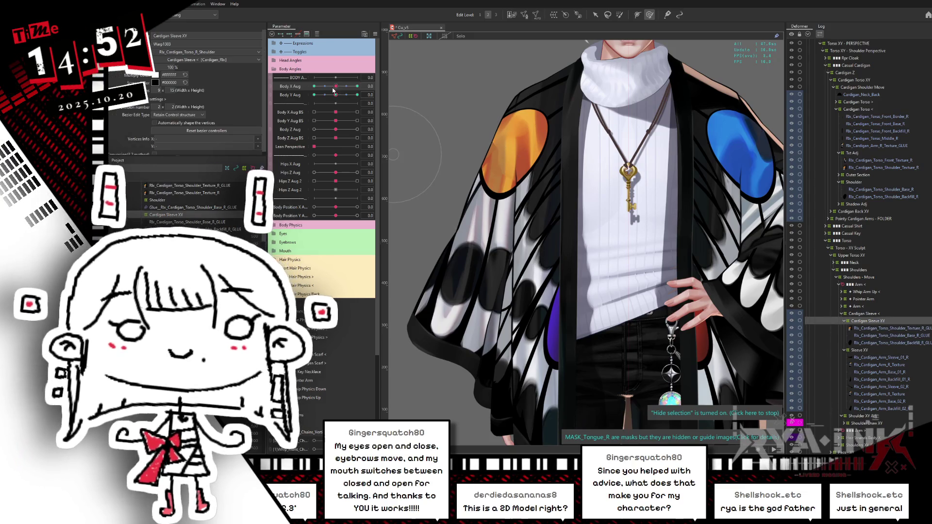
left_click_drag(335, 89, 314, 86)
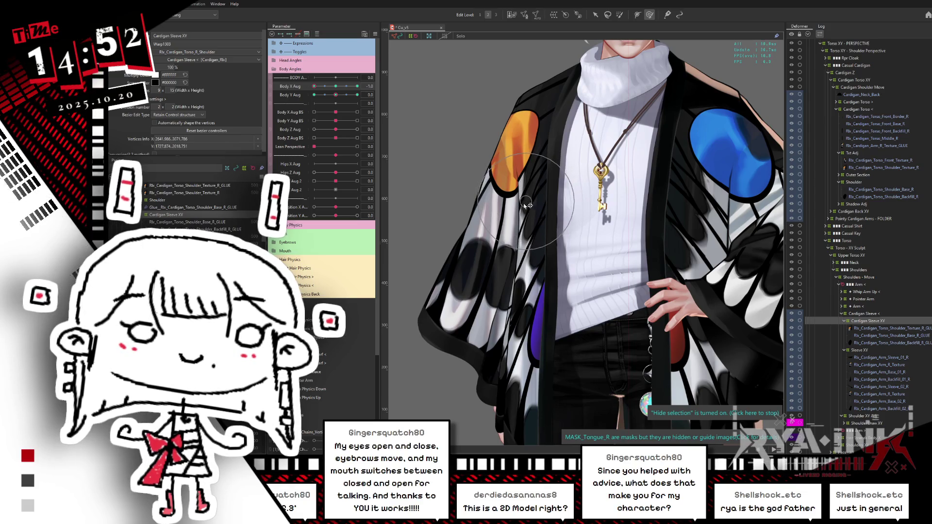
left_click(856, 329)
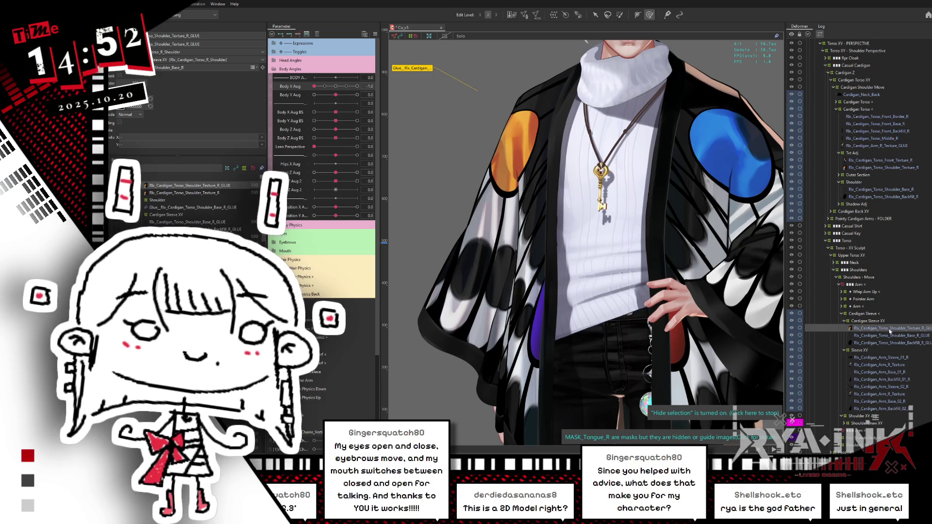
left_click(324, 86)
left_click(314, 86)
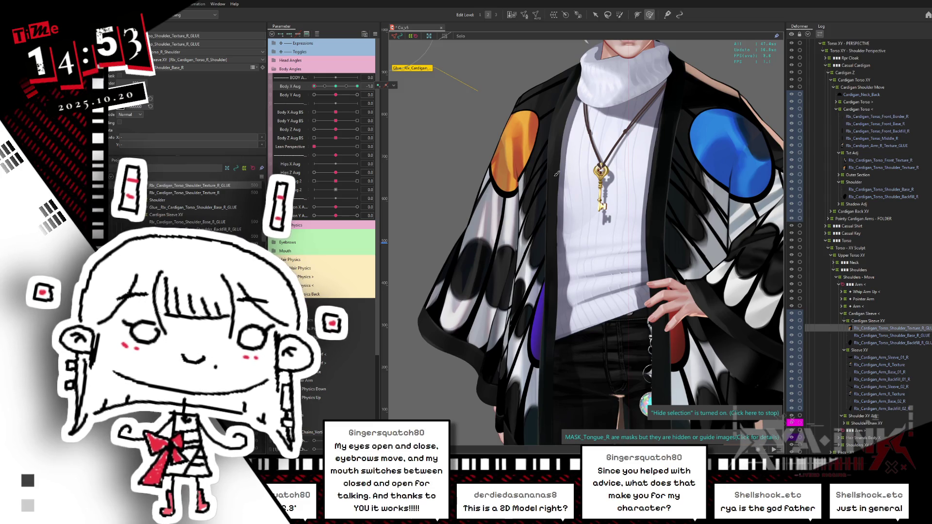
left_click(321, 85)
left_click_drag(318, 95, 337, 94)
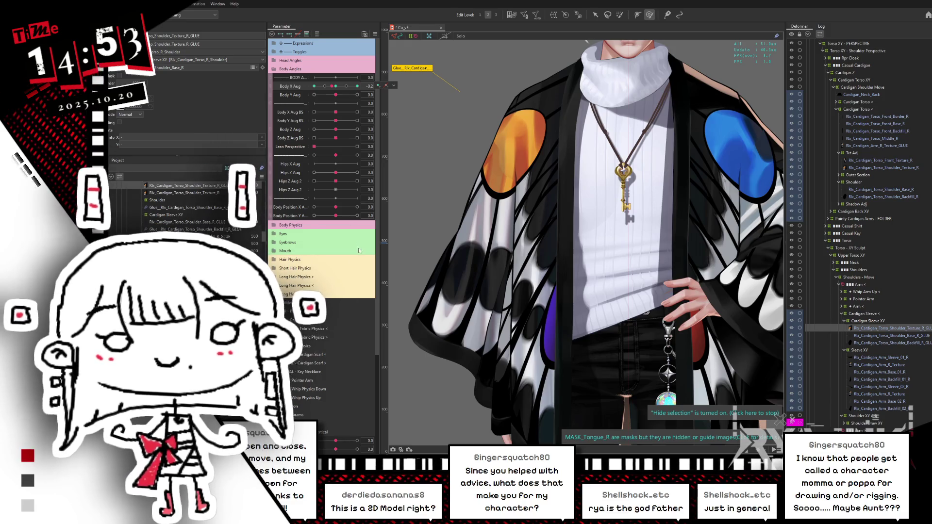
left_click(337, 87)
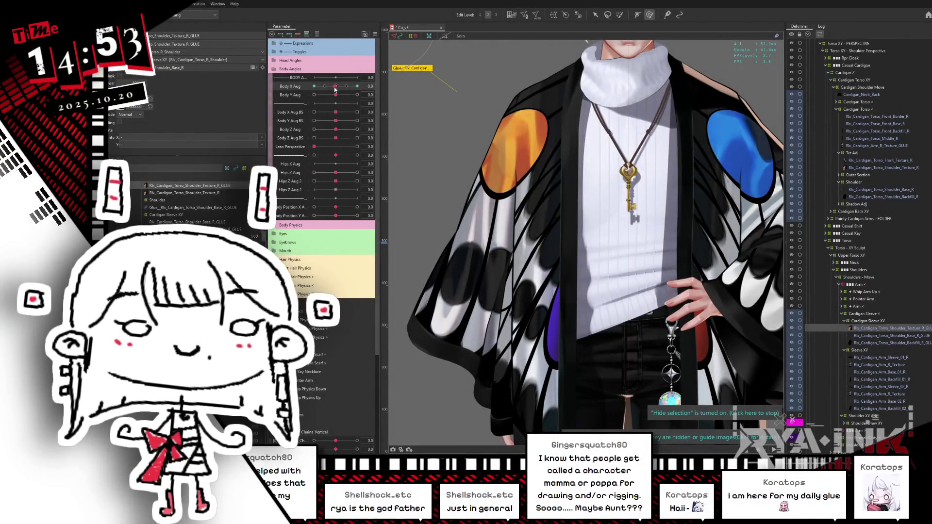
mouse_move(335, 89)
left_mouse_down()
mouse_move(364, 93)
mouse_move(335, 101)
mouse_move(342, 105)
mouse_move(360, 100)
left_mouse_up()
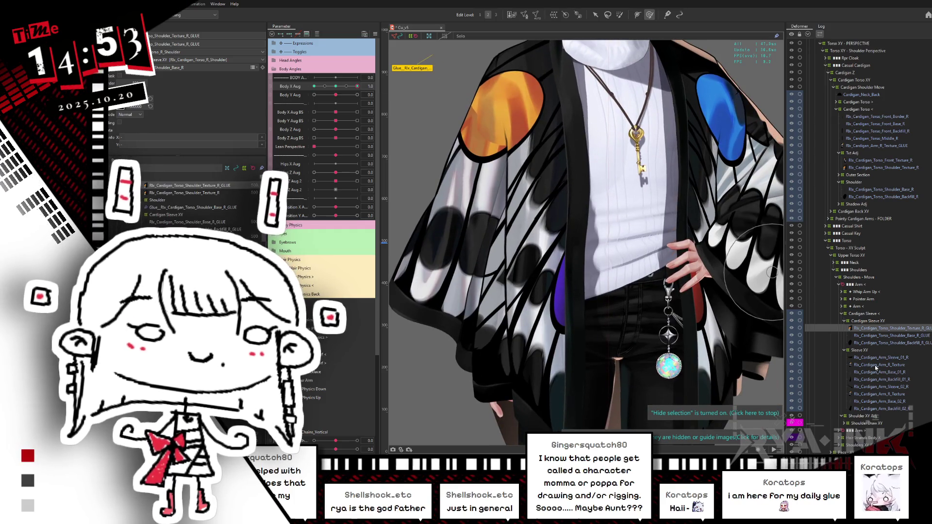
- Select Rlx_Cardigan_Arm_R_Texture at Body X Aug -1.0 and frame the sleeve in view
left_click(876, 364)
left_click(336, 86)
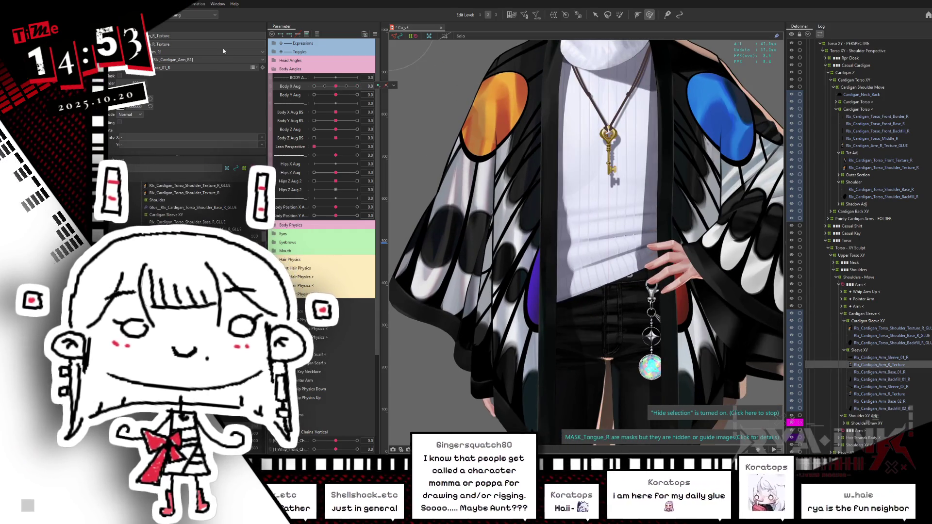
left_click(314, 86)
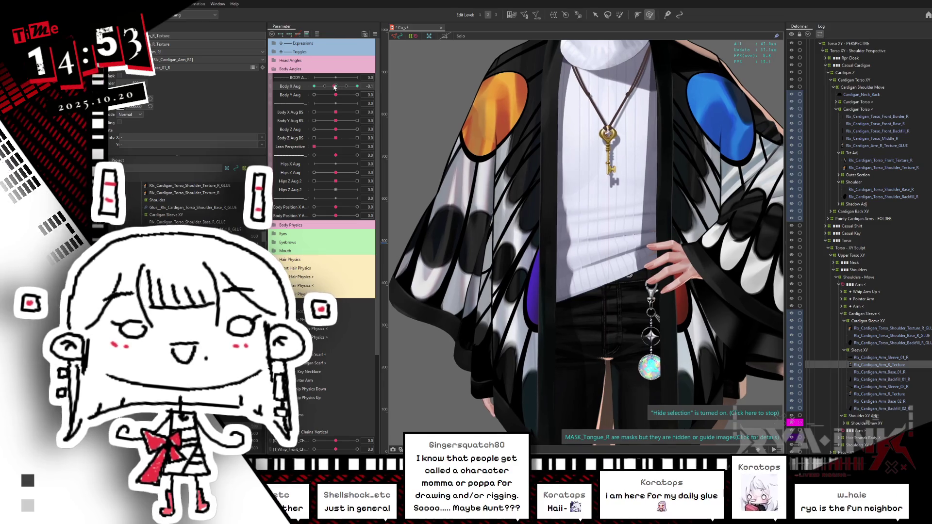
left_click(472, 112)
left_click(337, 94)
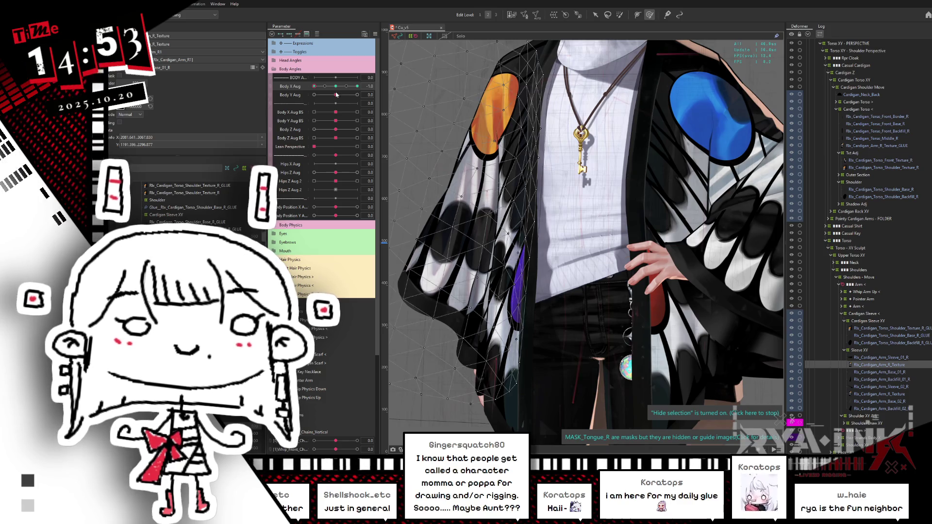
middle_click_drag(501, 128, 587, 206)
- Hide the mesh wireframe and push the sleeve shape into place at the shoulder
left_click(896, 393)
key("ctrl+h")
mouse_move(567, 171)
left_mouse_down()
mouse_move(529, 224)
mouse_move(506, 167)
left_mouse_up()
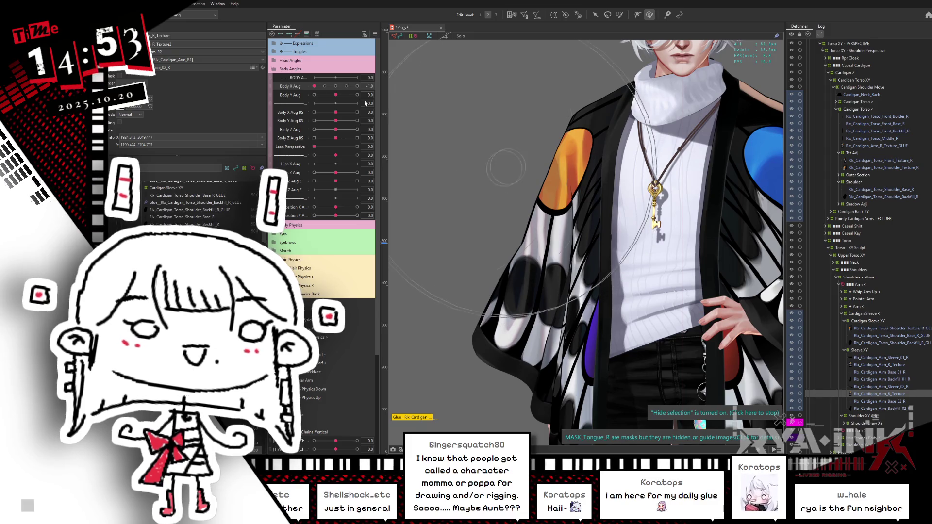
left_click(338, 89)
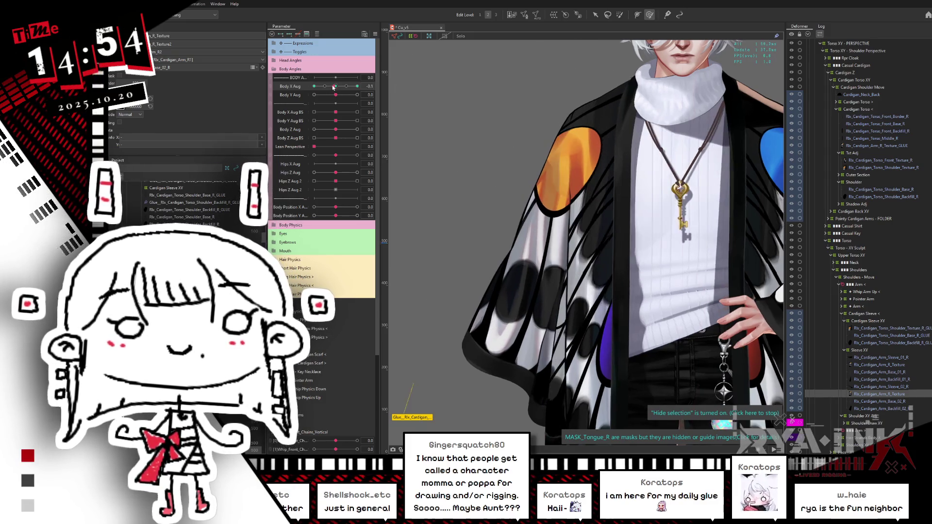
mouse_move(532, 151)
left_mouse_down()
mouse_move(574, 120)
mouse_move(582, 101)
left_mouse_up()
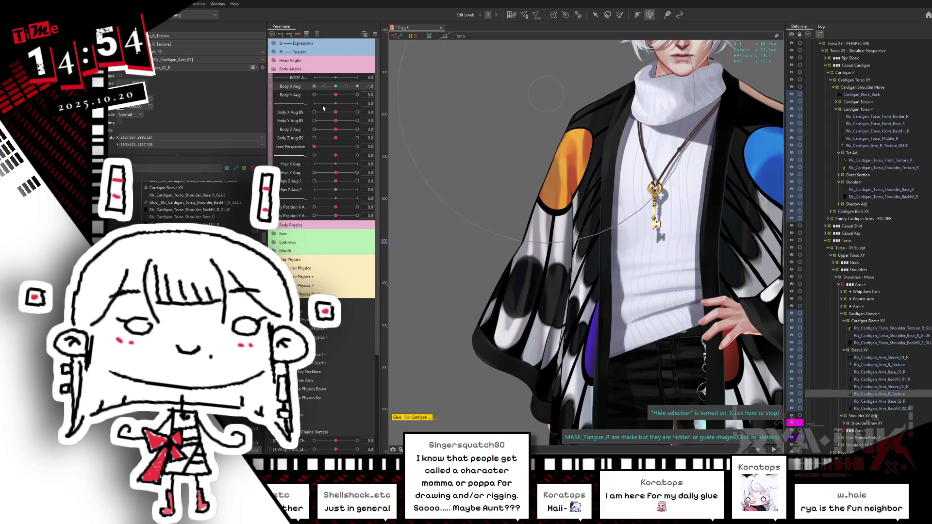
- At Body X Aug -1.0, reshape the sleeve and collar and smooth it near the orange patch
mouse_move(335, 89)
left_mouse_down()
mouse_move(306, 94)
mouse_move(325, 86)
mouse_move(314, 87)
left_mouse_up()
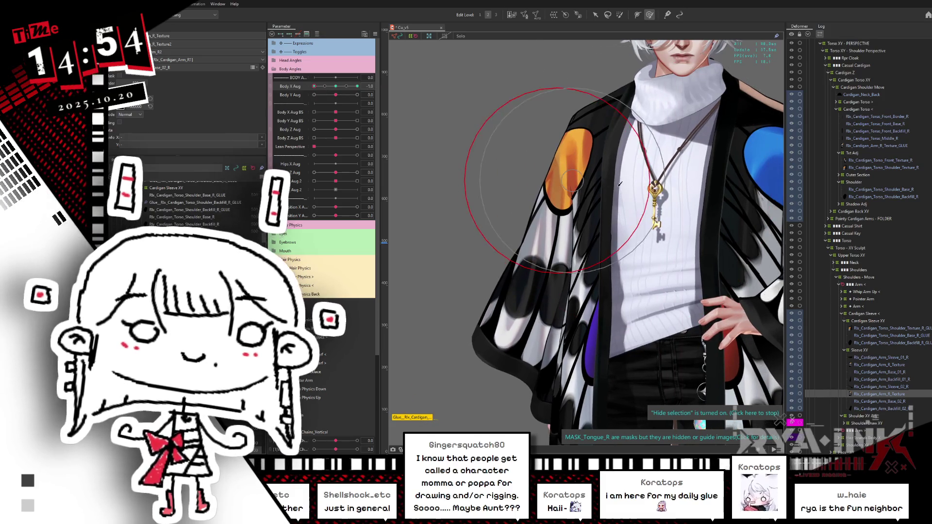
left_click(616, 189)
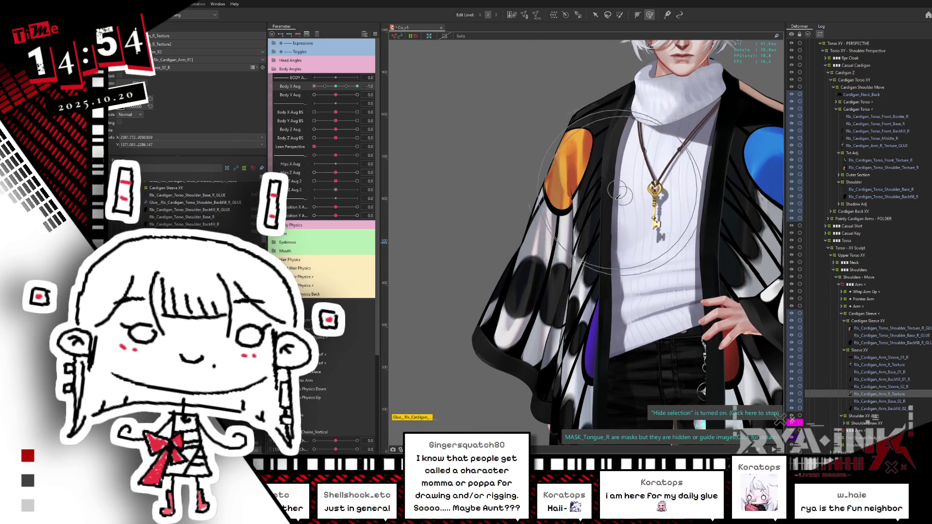
left_click_drag(617, 196, 593, 176)
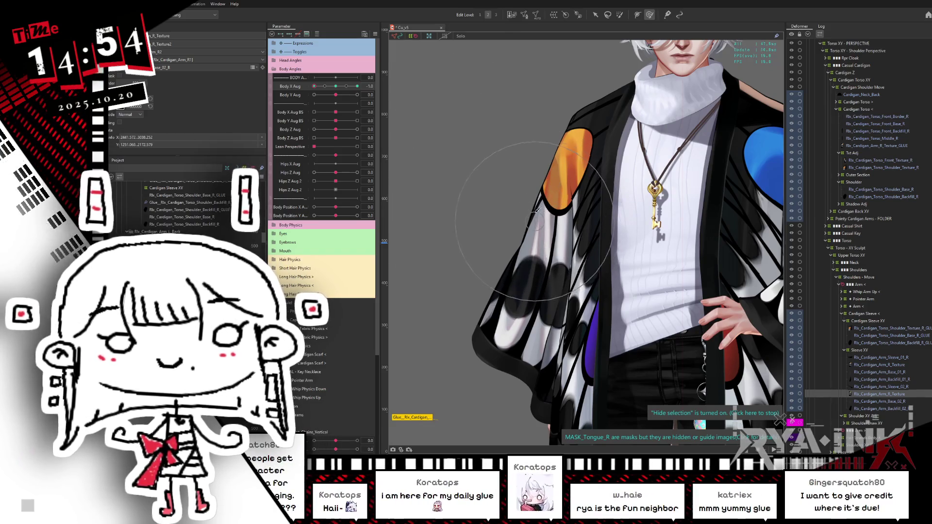
mouse_move(552, 170)
left_mouse_down()
mouse_move(571, 156)
mouse_move(584, 122)
left_mouse_up()
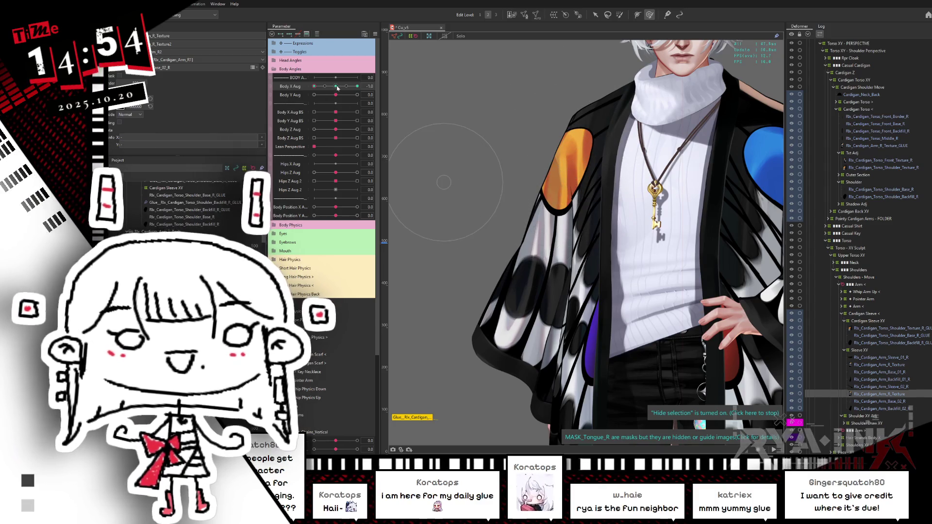
- At Body X Aug 1.0, reshape the sleeve and its orange shoulder patch, then show the warp grid
left_click_drag(314, 86, 369, 90)
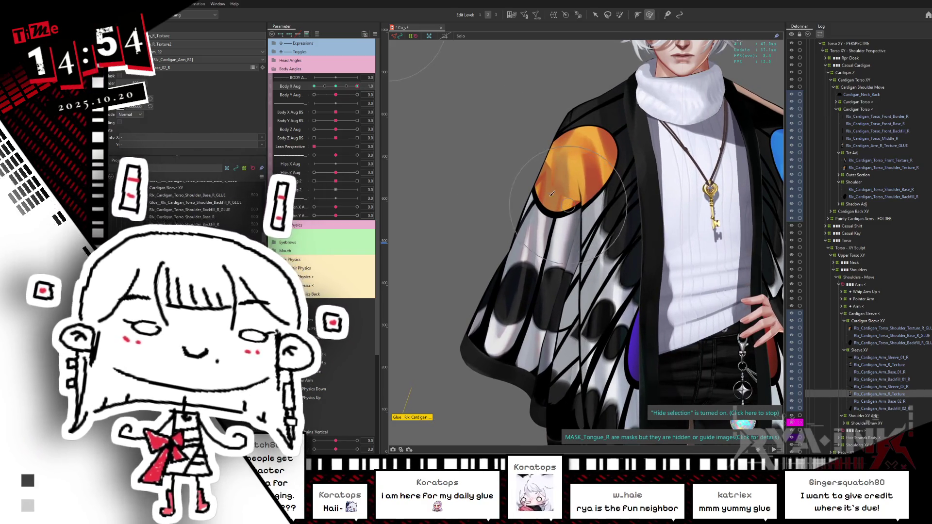
left_click(600, 213)
mouse_move(600, 213)
left_mouse_down()
mouse_move(599, 240)
mouse_move(570, 254)
mouse_move(579, 206)
mouse_move(598, 211)
left_mouse_up()
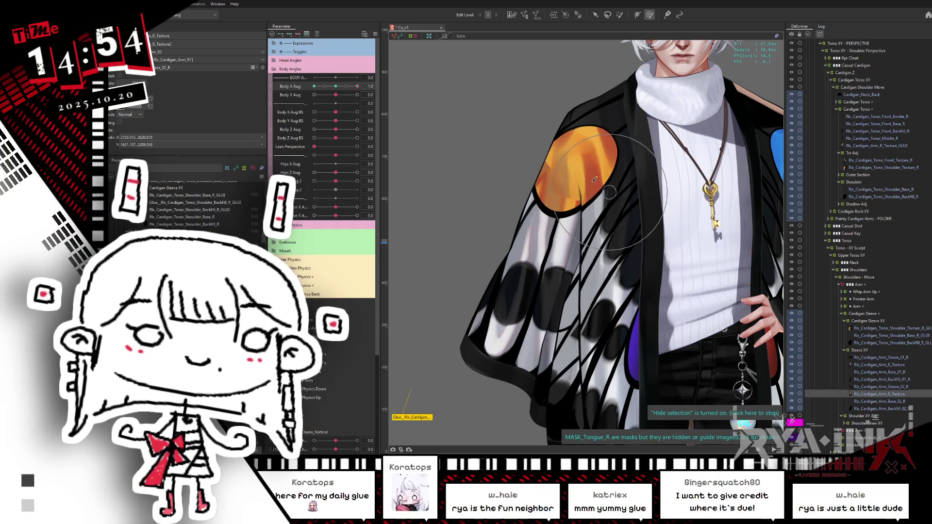
left_click(615, 181)
mouse_move(597, 189)
left_mouse_down()
mouse_move(543, 204)
mouse_move(557, 162)
mouse_move(573, 203)
left_mouse_up()
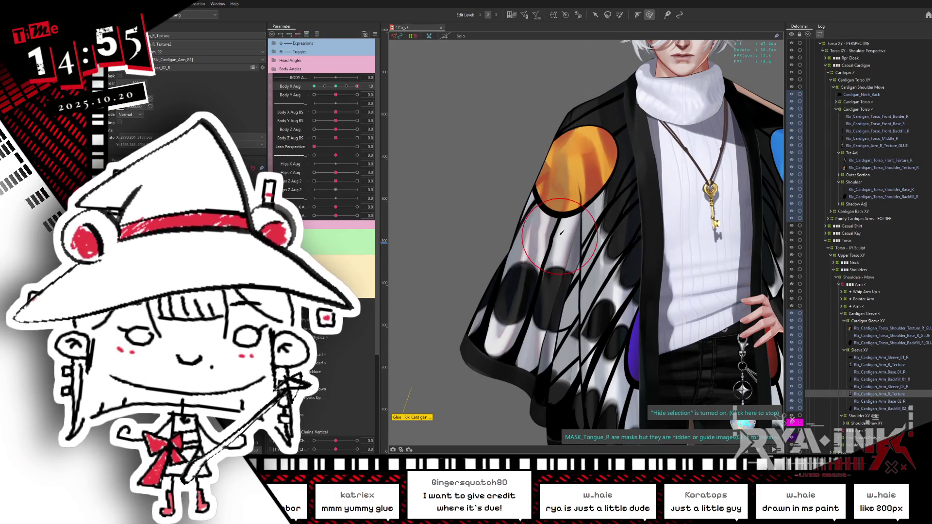
left_click(574, 244)
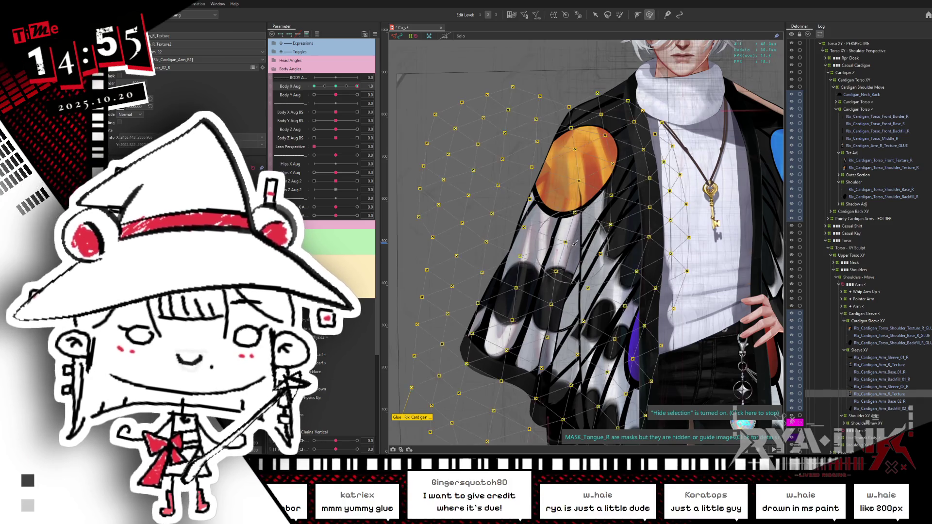
left_click(519, 222)
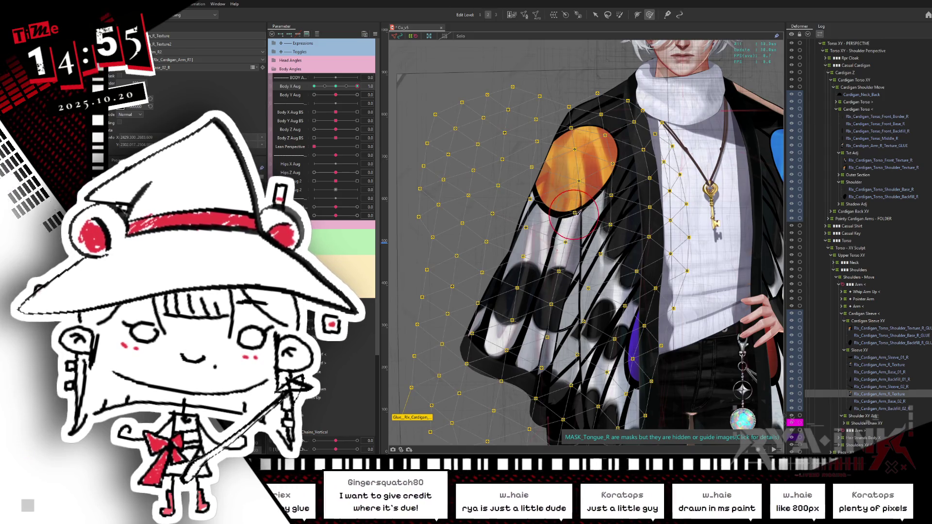
key("ctrl+h")
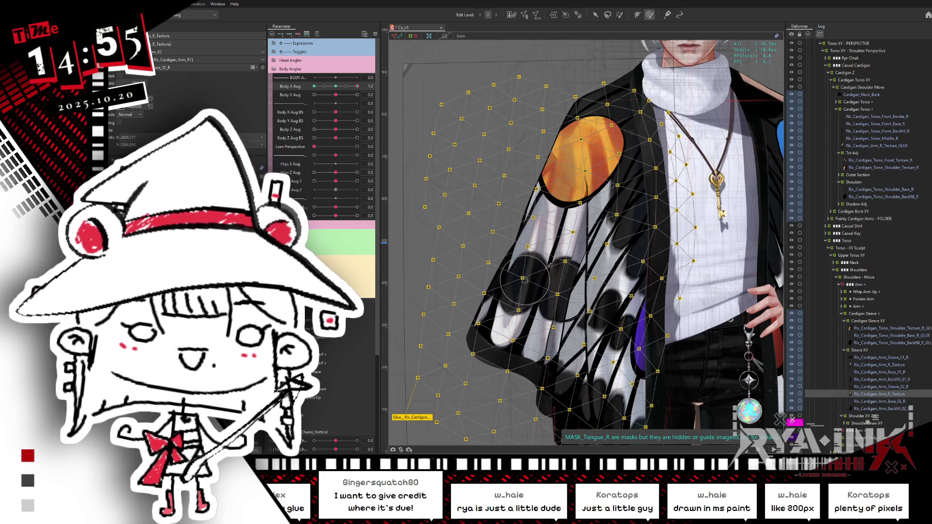
key("ctrl+h")
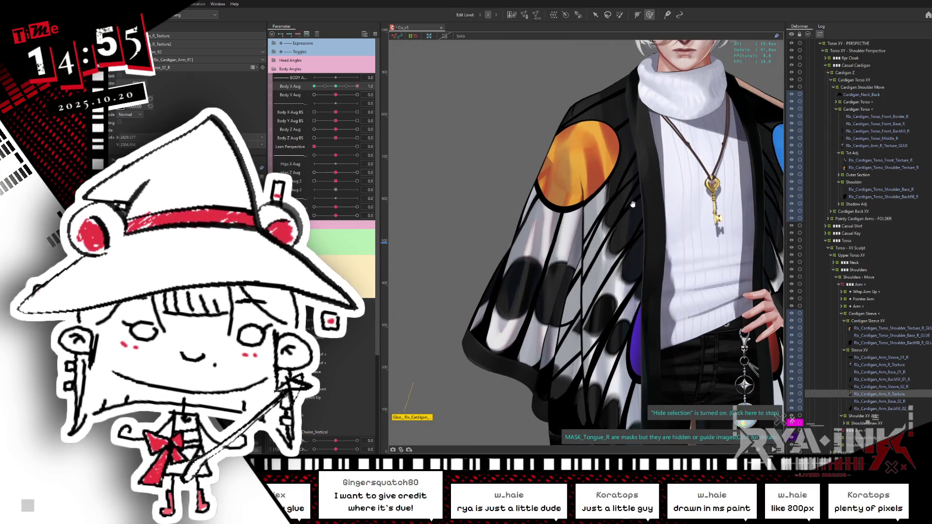
- Sweep Body X Aug through 1.0, 0, -0.6 and 0.4 to test the sleeves
mouse_move(336, 87)
left_mouse_down()
mouse_move(359, 89)
mouse_move(325, 88)
left_mouse_up()
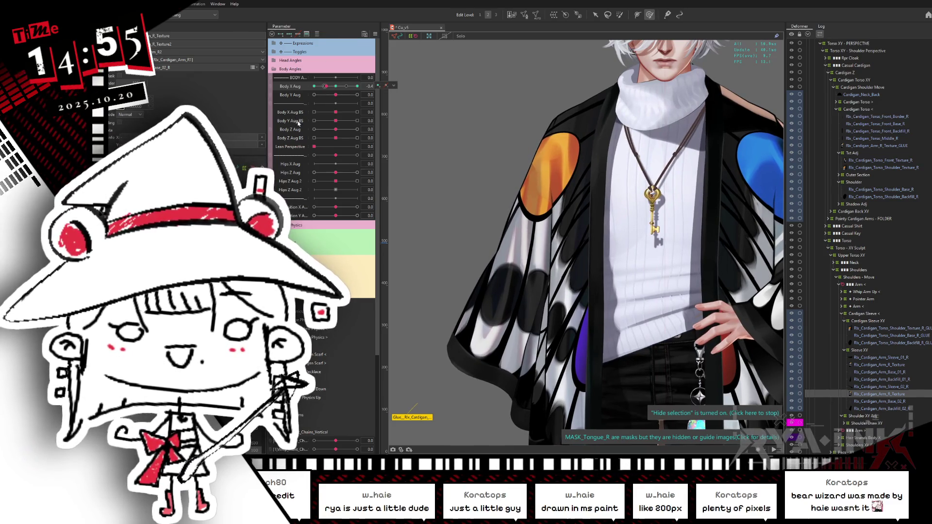
left_click(336, 87)
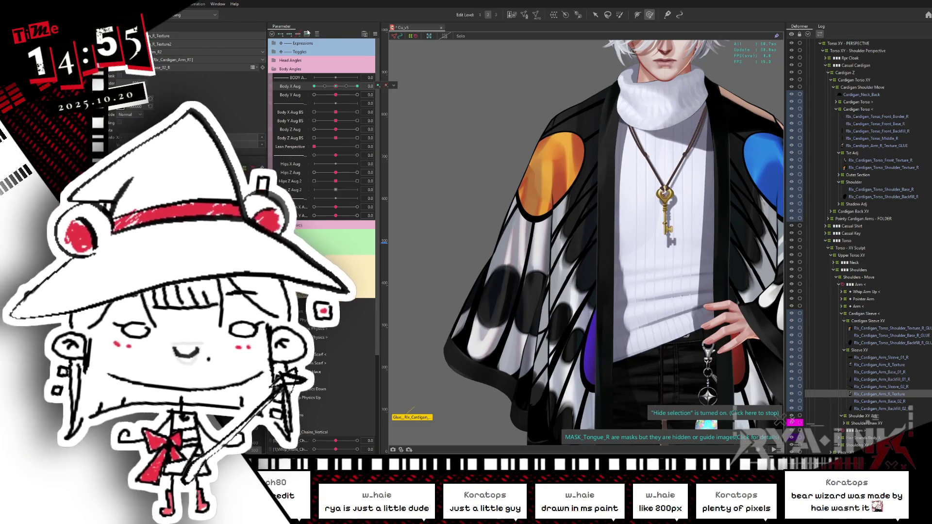
left_click_drag(336, 88, 304, 101)
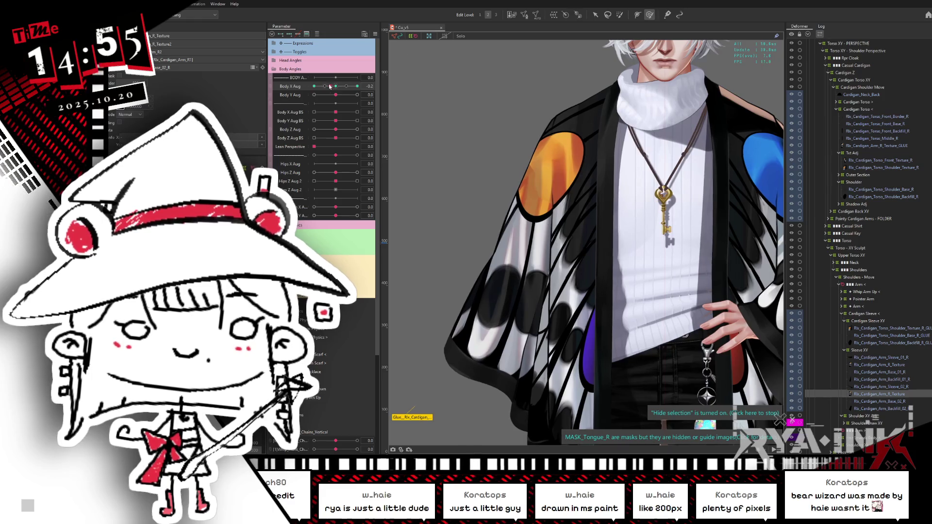
mouse_move(313, 86)
left_mouse_down()
mouse_move(363, 80)
mouse_move(308, 90)
mouse_move(300, 101)
mouse_move(362, 96)
mouse_move(414, 144)
left_mouse_up()
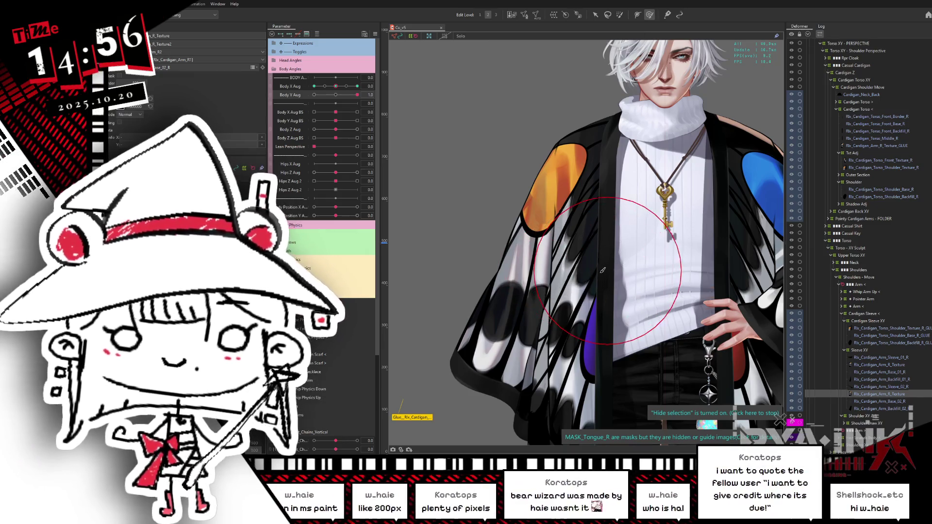
key("v")
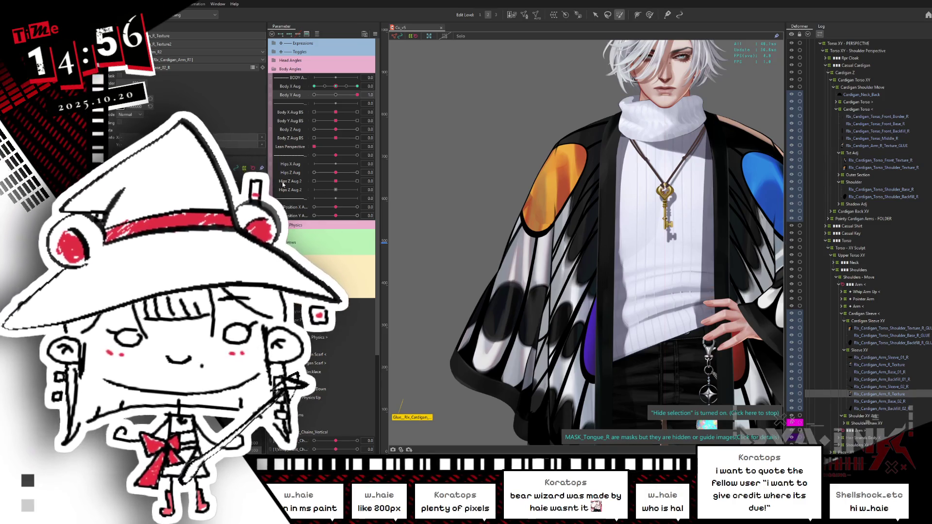
- Sweep Body Y Aug through -0.3 up to 1.0, then reset it to 0
left_click(324, 95)
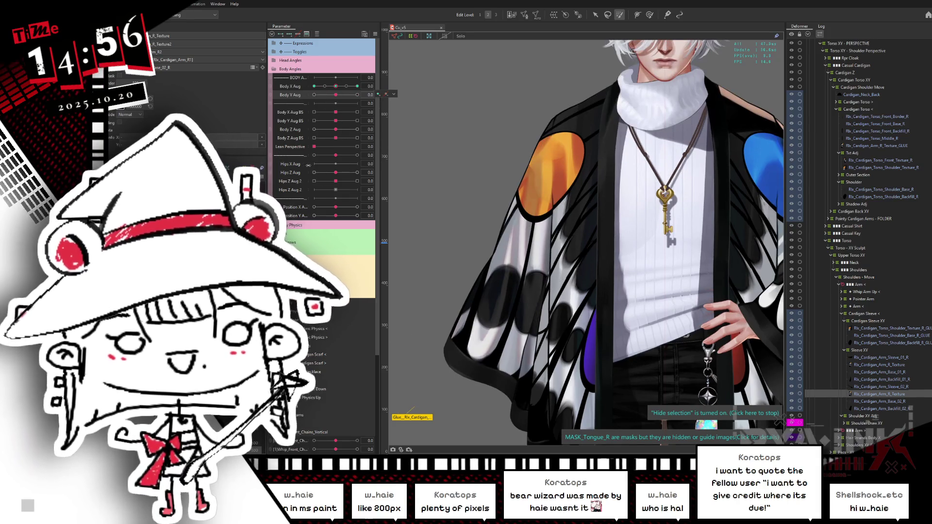
left_click(329, 94)
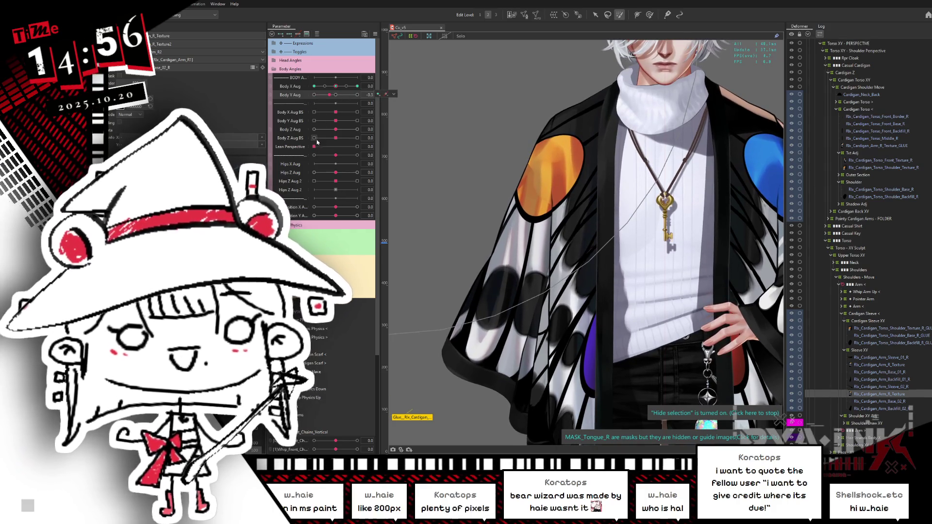
left_click(335, 94)
mouse_move(336, 96)
left_mouse_down()
mouse_move(370, 102)
mouse_move(284, 140)
left_mouse_up()
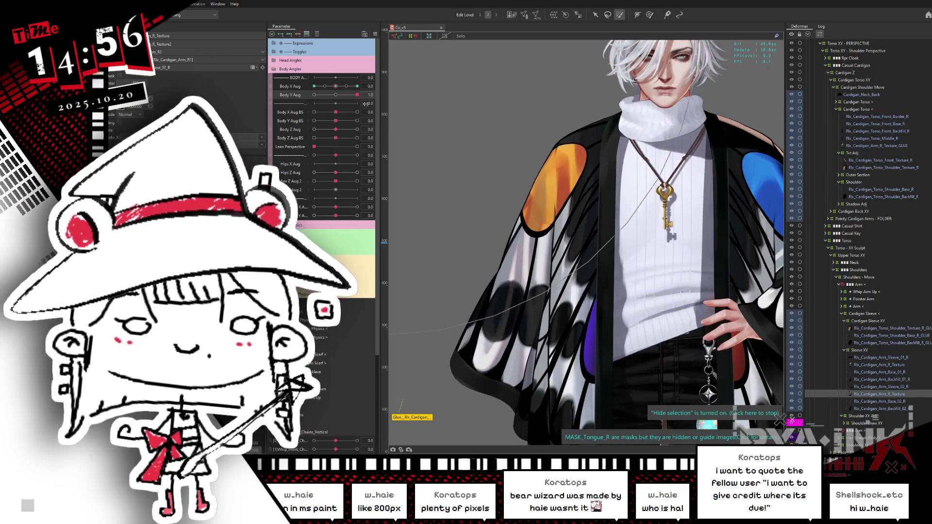
double_click(348, 99)
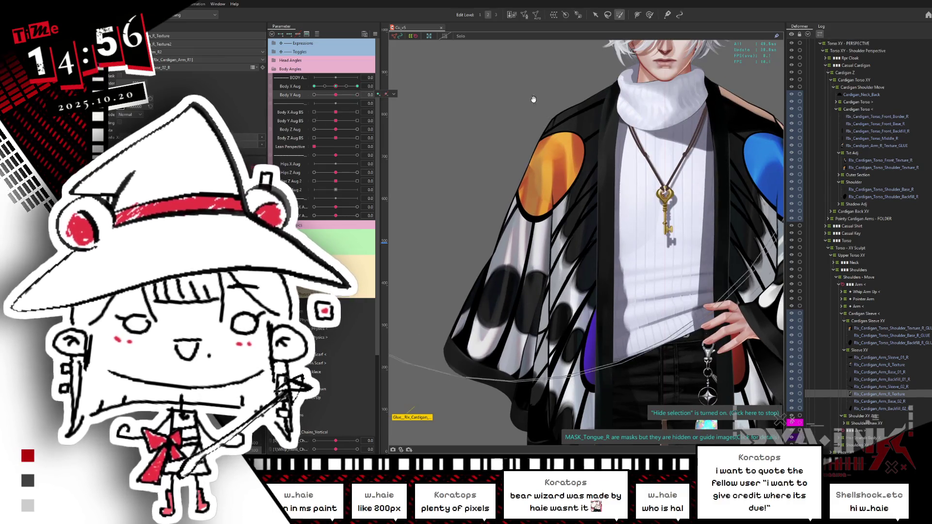
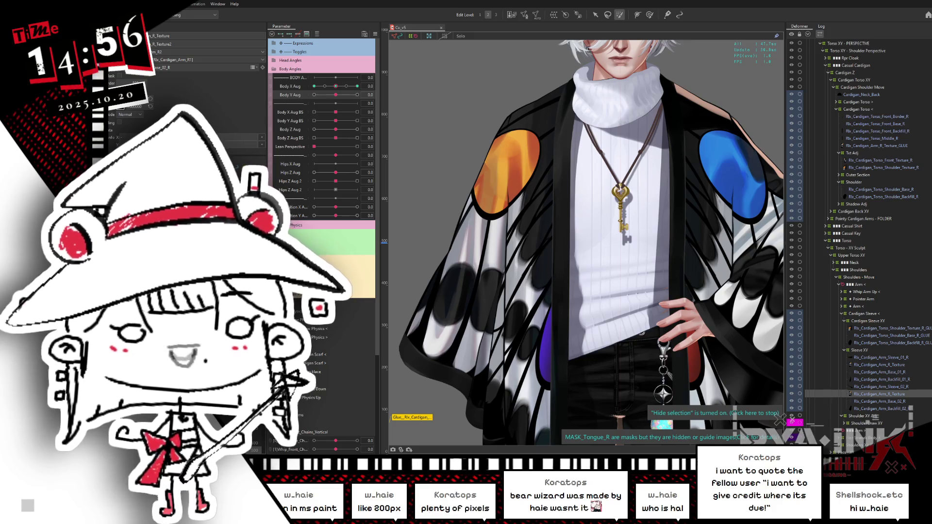
- With the deform brush active, turn the torso to Body X Aug -0.2 and zoom into the chest
left_click(650, 16)
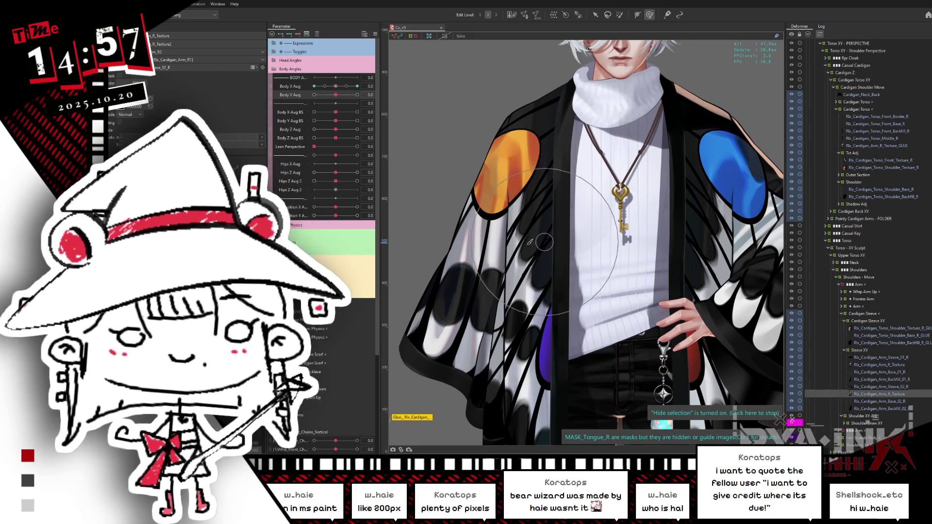
middle_click_drag(623, 238, 590, 255)
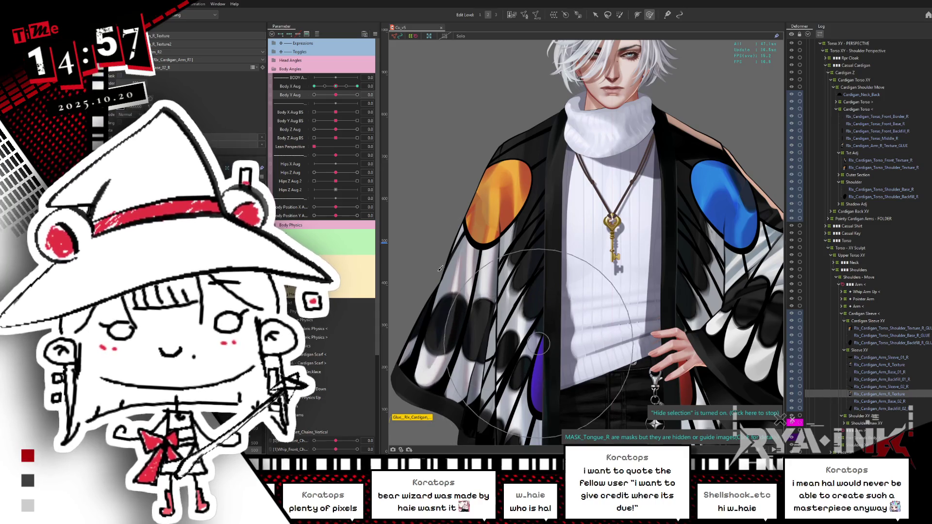
left_click_drag(335, 87, 357, 87)
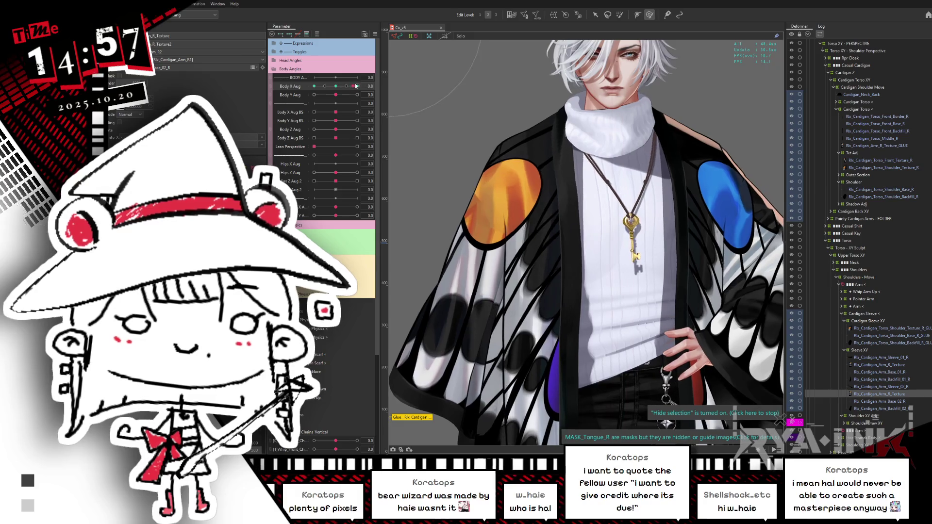
scroll(529, 94, "up", 5)
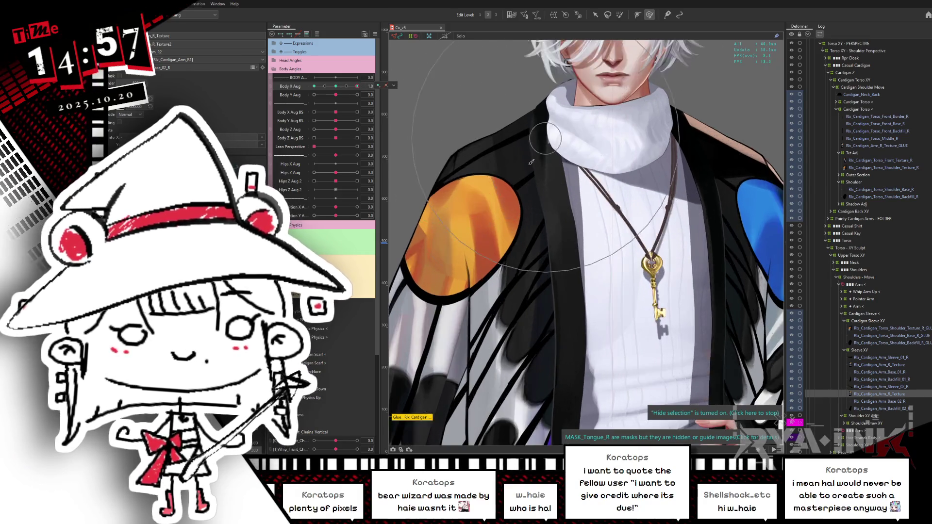
scroll(565, 96, "up", 3)
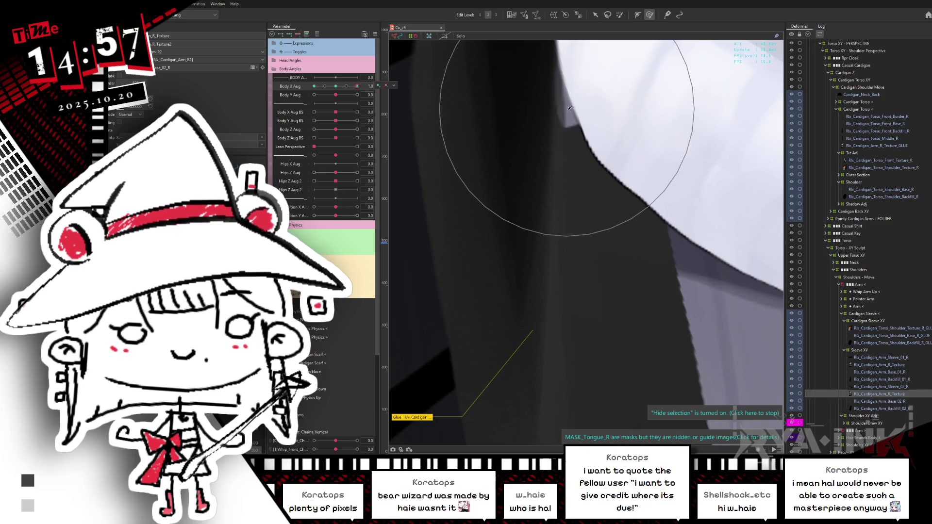
- Select Rlx_Cardigan_Torso_Front_Border_R and brush its front border and collar edge beside the turtleneck
right_click(570, 107)
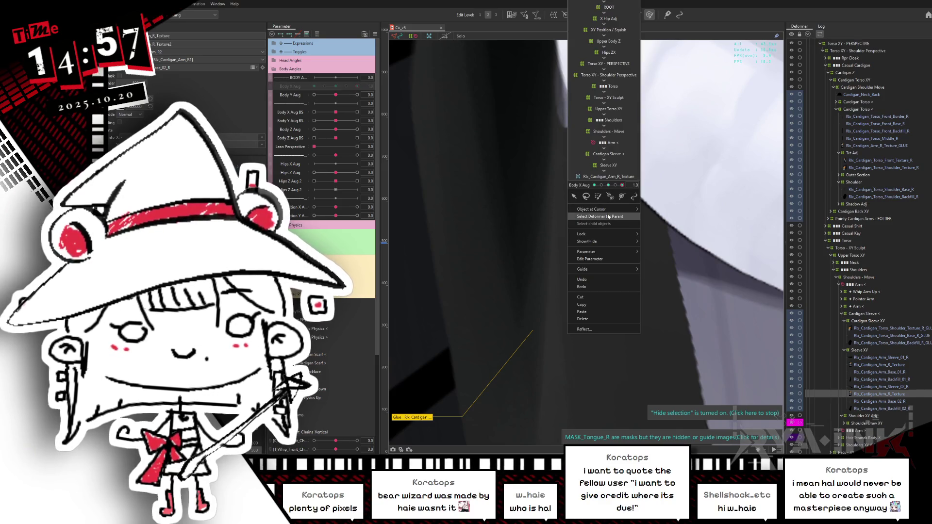
mouse_move(611, 208)
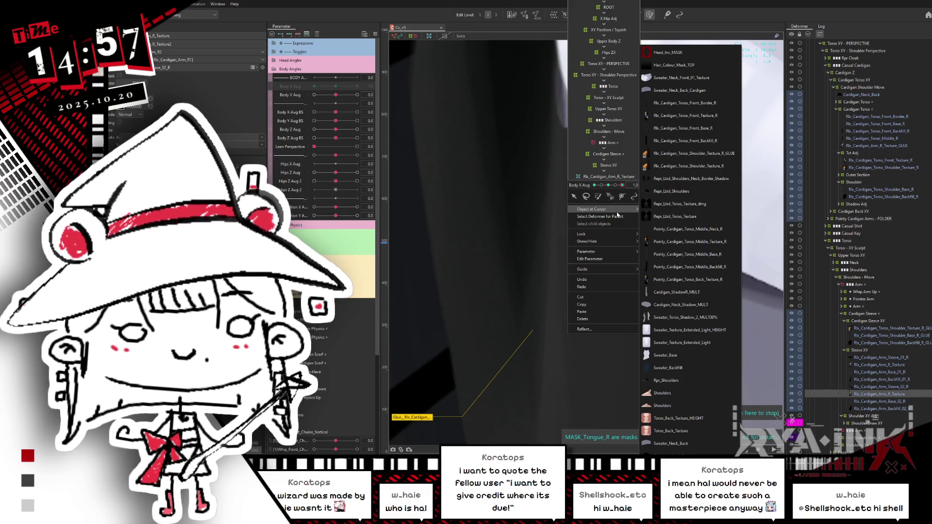
left_click(582, 192)
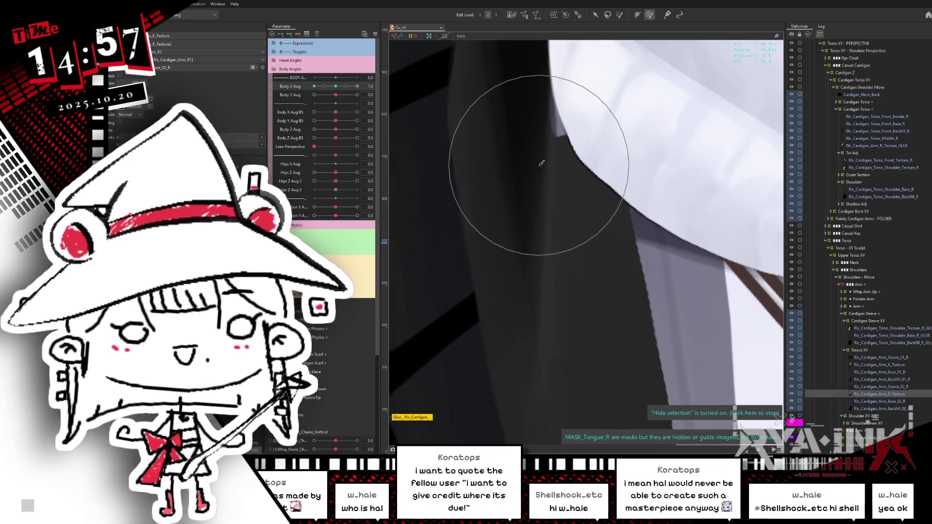
scroll(539, 158, "up", 3)
scroll(556, 190, "down", 3)
right_click(550, 185)
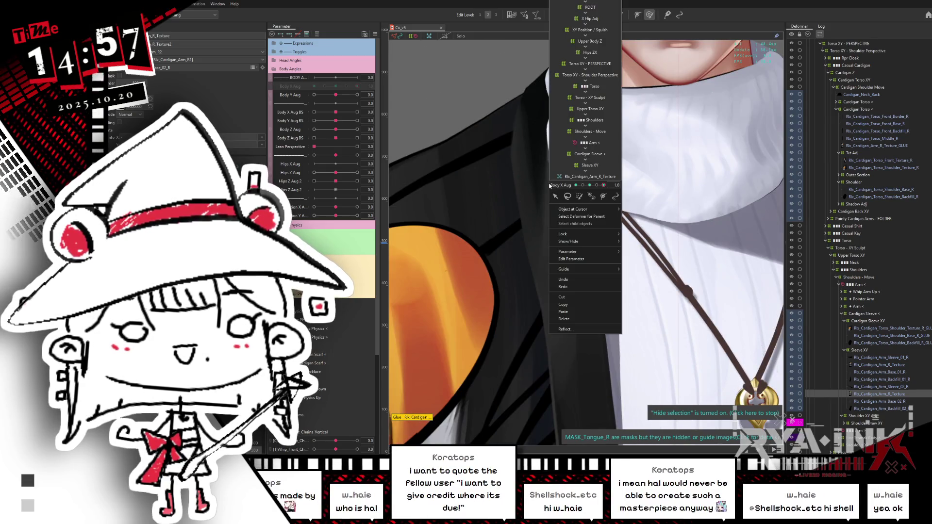
mouse_move(572, 212)
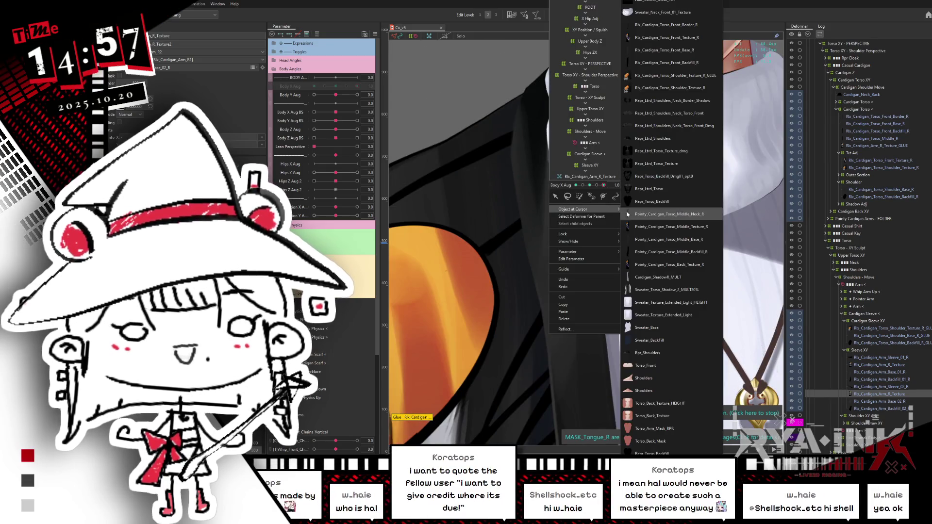
left_click(666, 25)
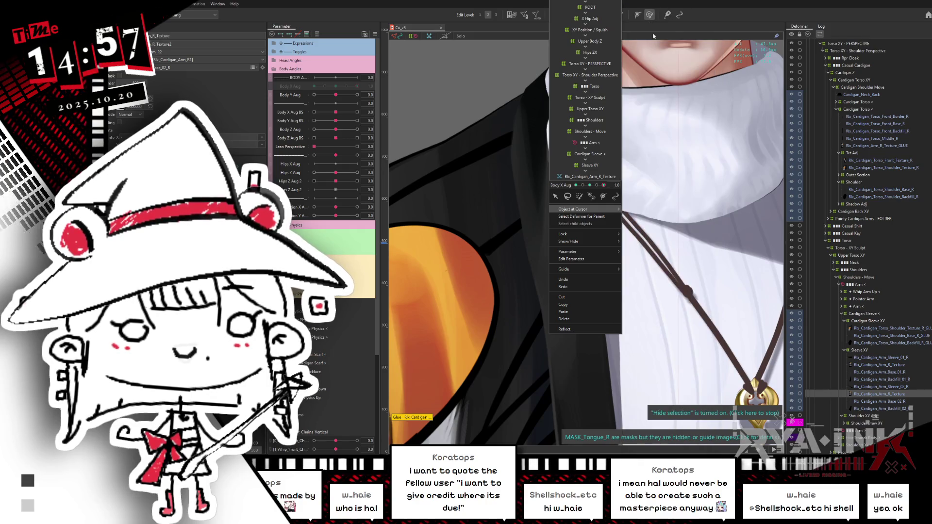
mouse_move(603, 166)
left_mouse_down()
mouse_move(551, 217)
mouse_move(508, 214)
mouse_move(657, 208)
mouse_move(645, 213)
mouse_move(659, 216)
left_mouse_up()
left_click_drag(607, 150, 577, 154)
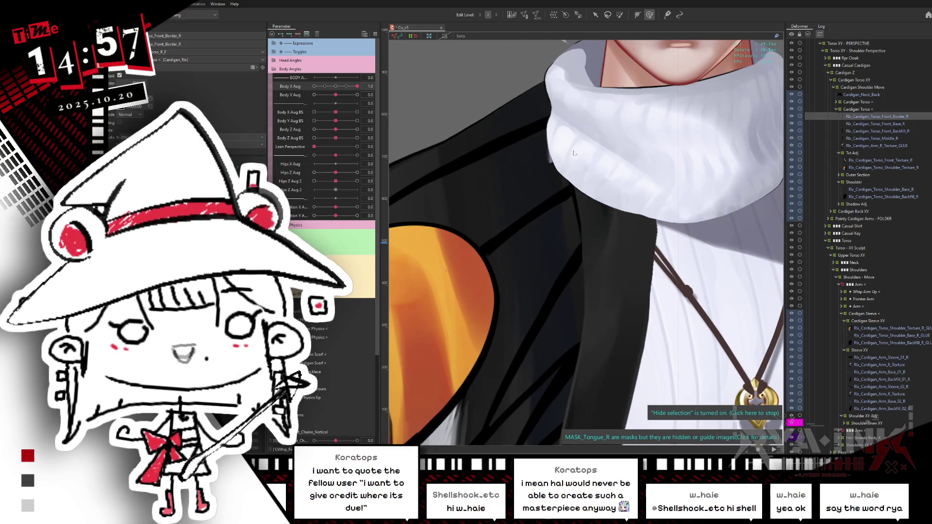
left_click_drag(519, 135, 484, 155)
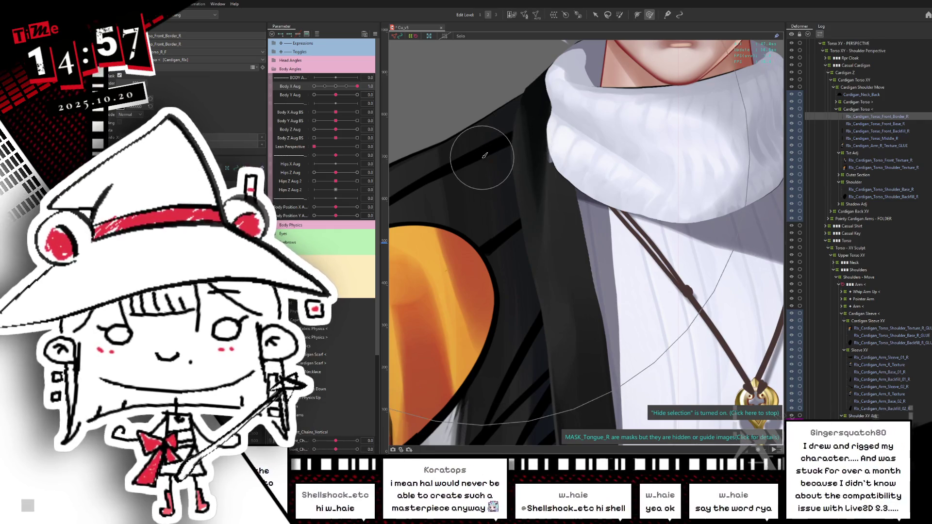
- Zoom in and select the Sweater_Neck_Back_Cardigan deformer under the collar
scroll(482, 146, "up", 2)
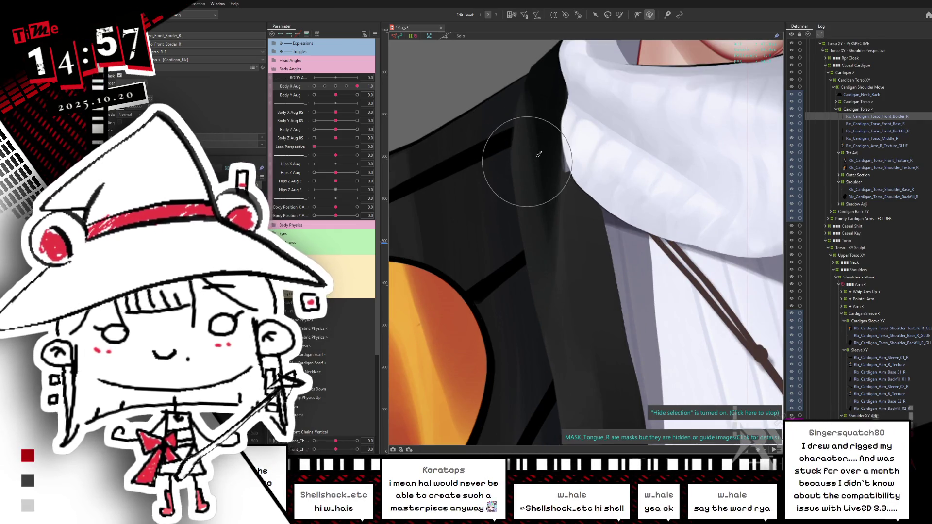
scroll(535, 150, "up", 2)
right_click(574, 178)
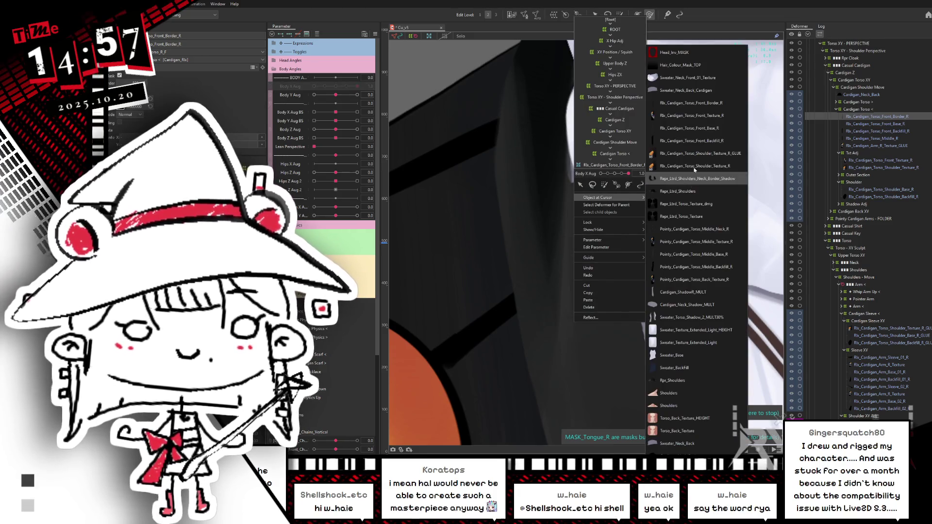
left_click(700, 86)
scroll(666, 177, "up", 2)
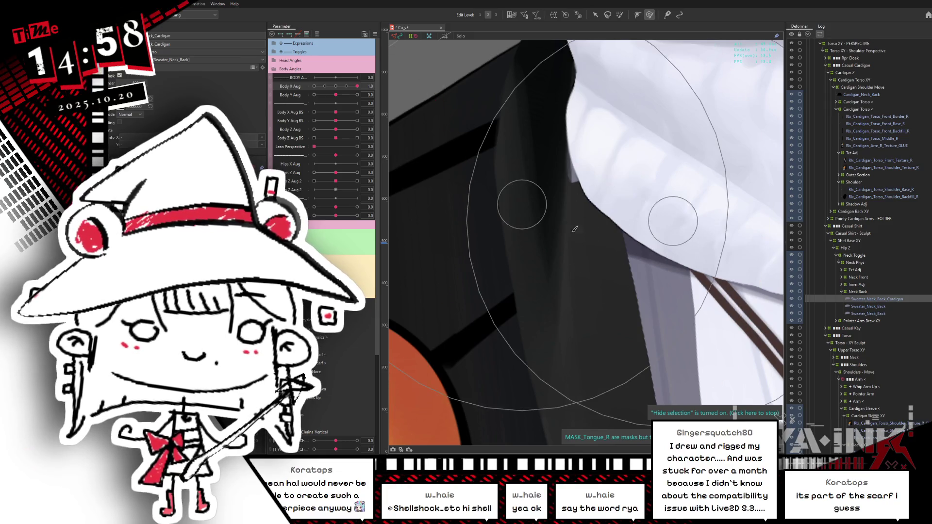
- Brush the Sweater_Neck_Back_Cardigan collar edge slightly to the right
mouse_move(582, 203)
left_mouse_down()
mouse_move(634, 197)
mouse_move(626, 171)
left_mouse_up()
scroll(625, 171, "down", 5)
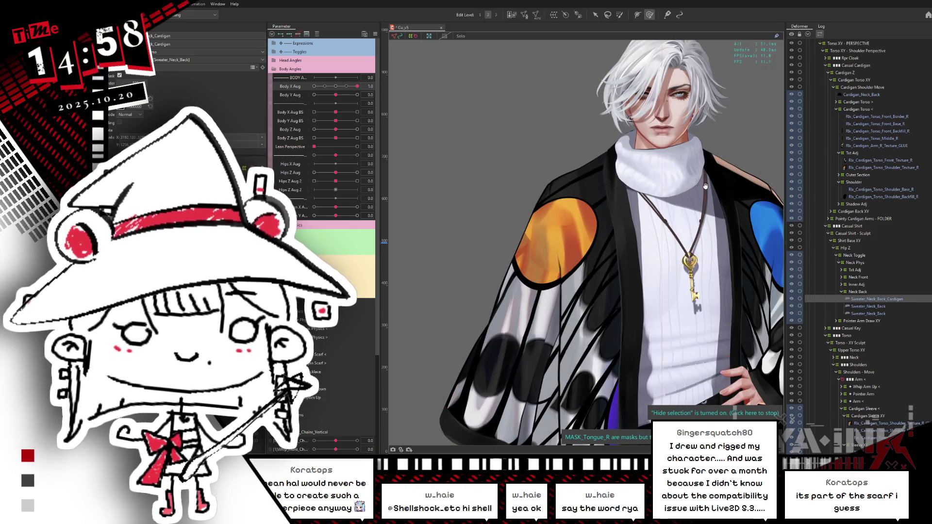
scroll(726, 178, "up", 4)
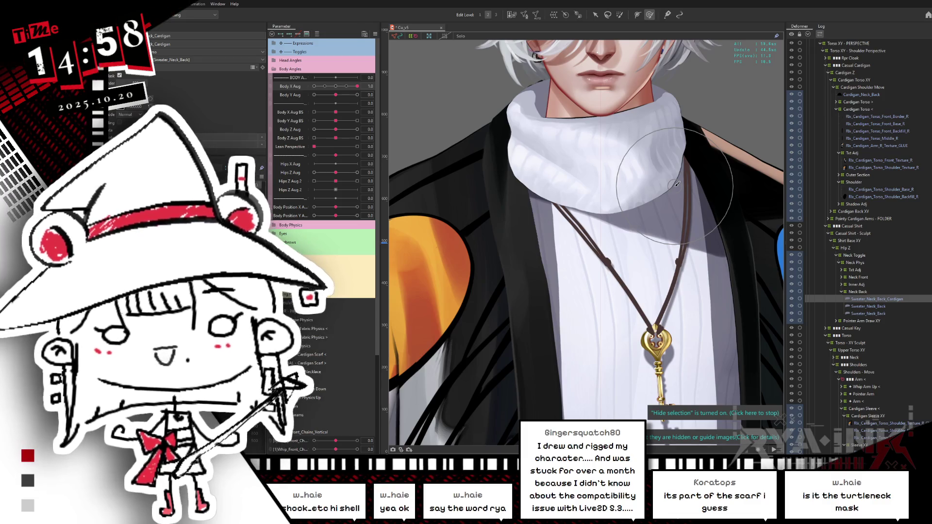
- Highlight the piece's mesh to check its extent, then reset Body X Aug to 0.0
left_click(895, 300)
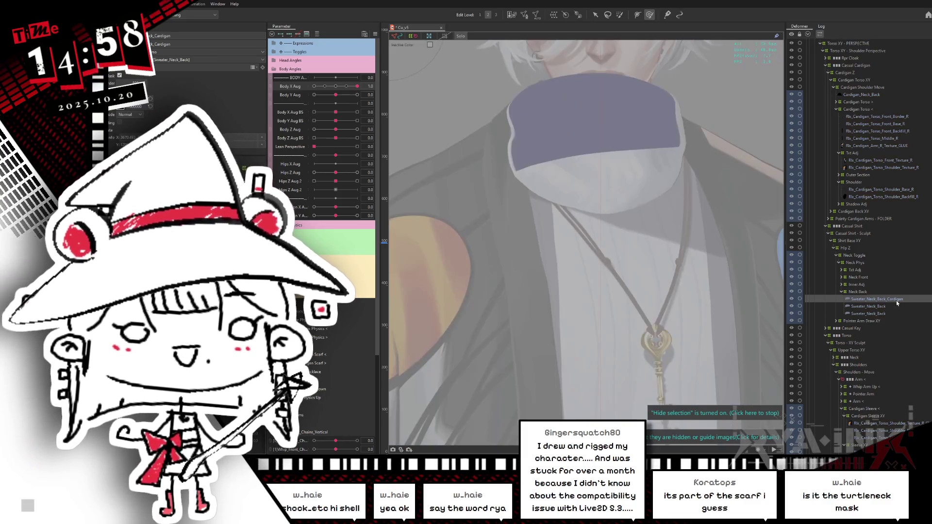
left_click(574, 140)
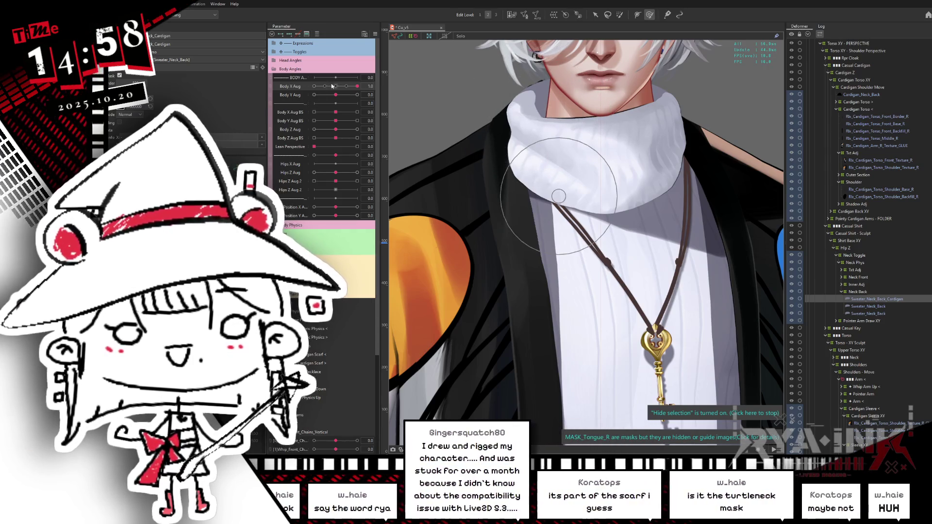
key("ctrl+shift+r")
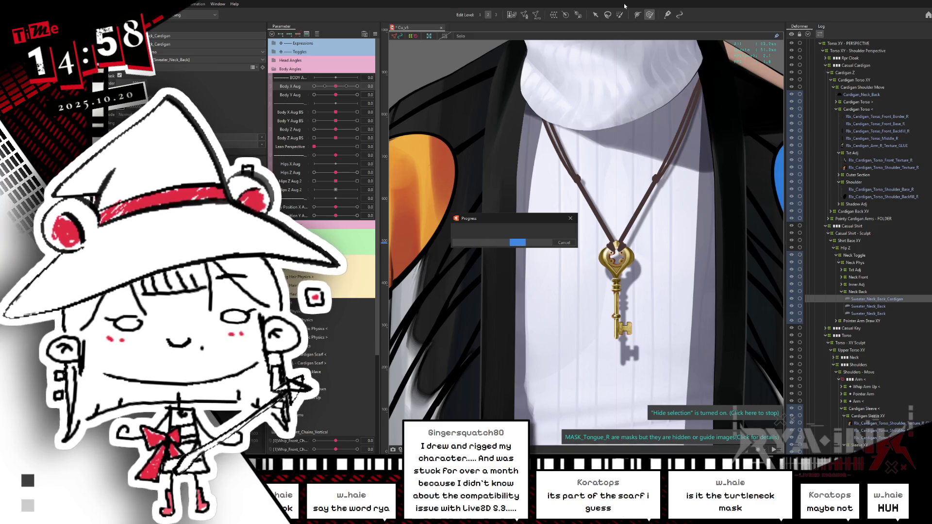
- Zoom and pan across the cardigan front, collar, turtleneck and orange shoulder patch
scroll(636, 68, "down", 5)
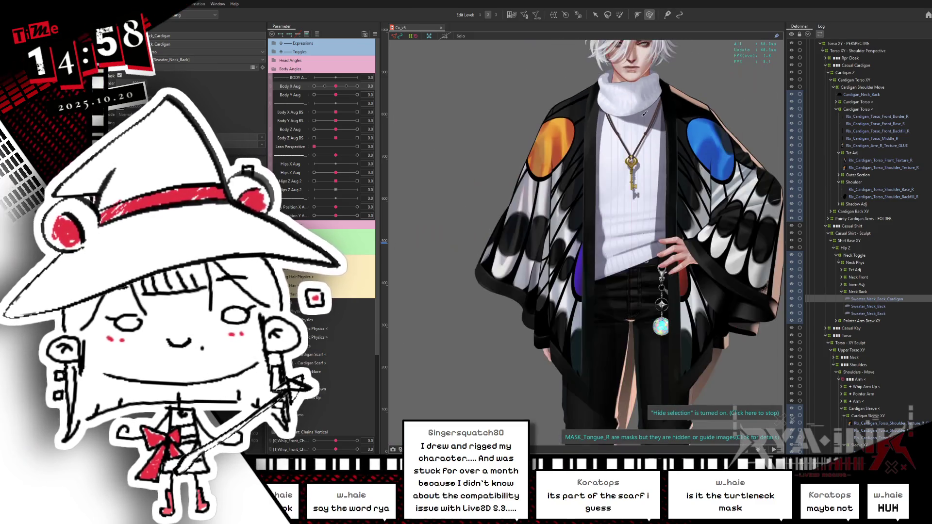
scroll(651, 168, "up", 2)
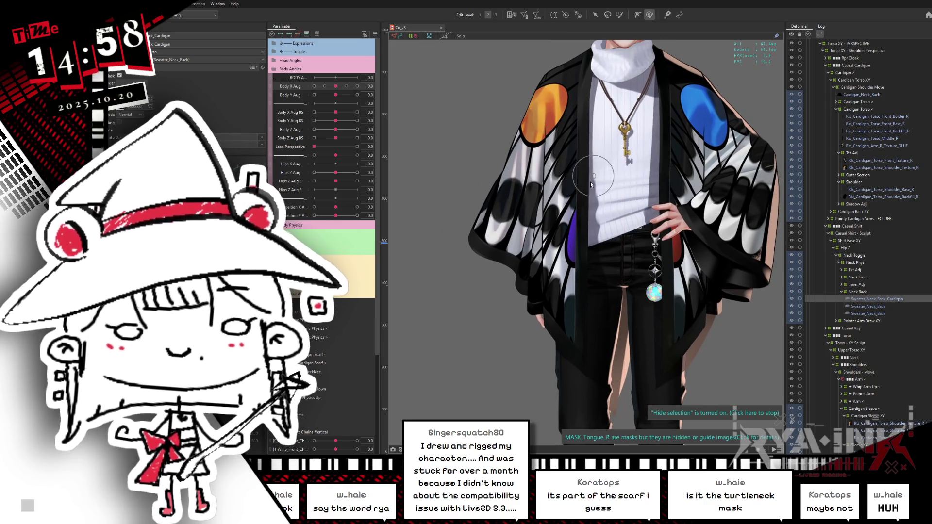
scroll(593, 178, "up", 2)
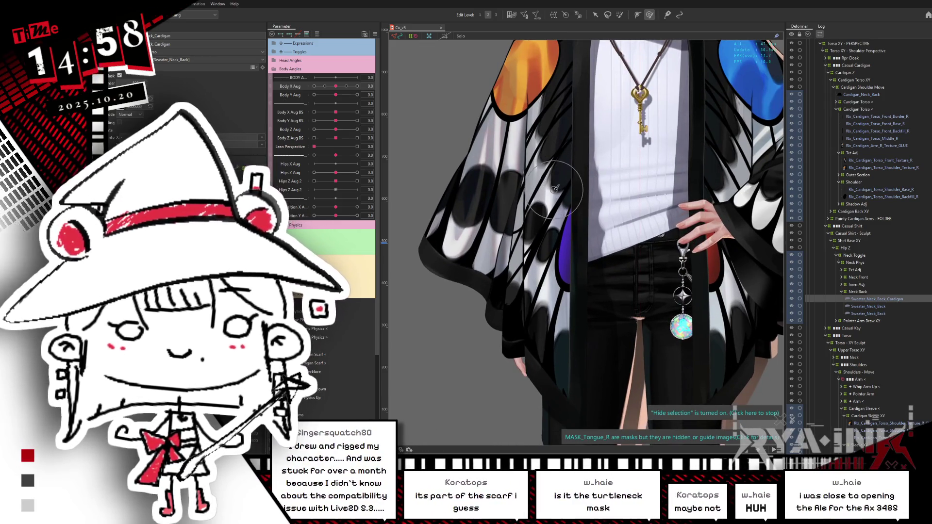
scroll(555, 188, "up", 2)
left_click_drag(553, 189, 582, 256)
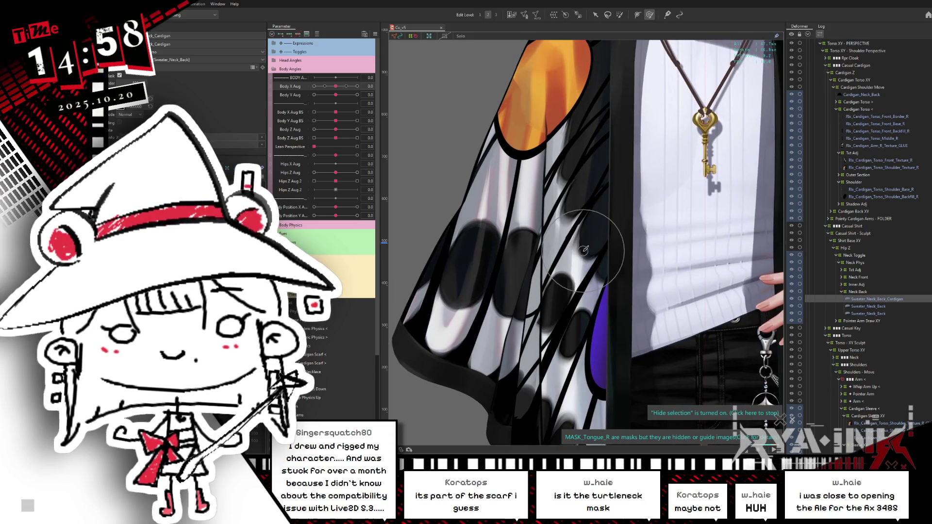
left_click_drag(578, 208, 586, 215)
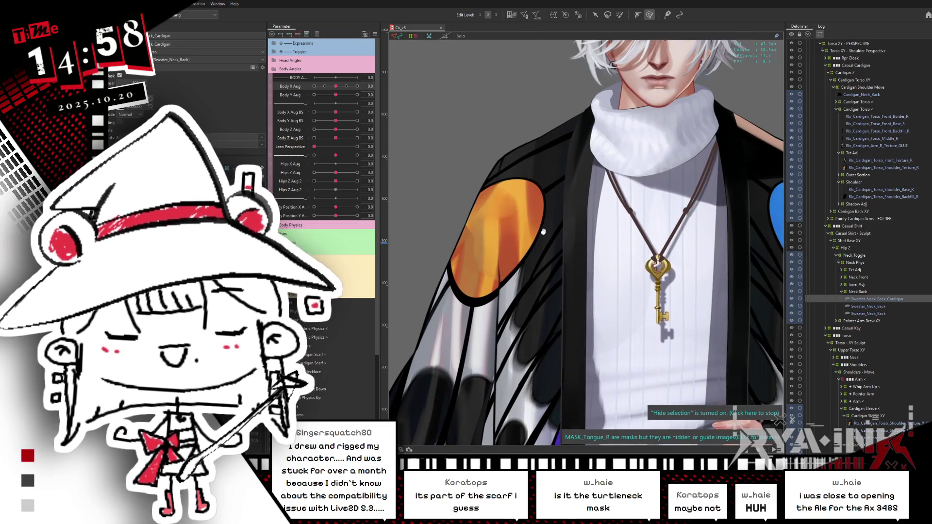
scroll(625, 253, "down", 2)
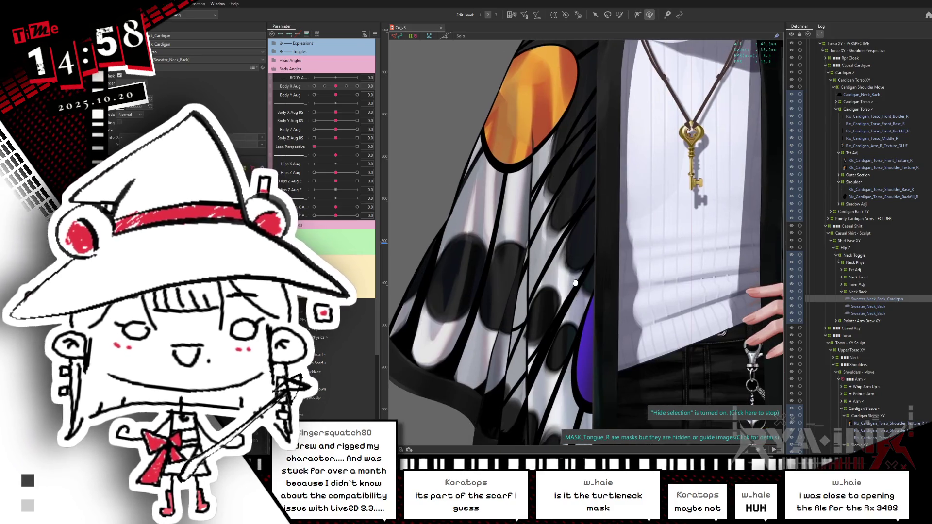
middle_click_drag(734, 342, 769, 272)
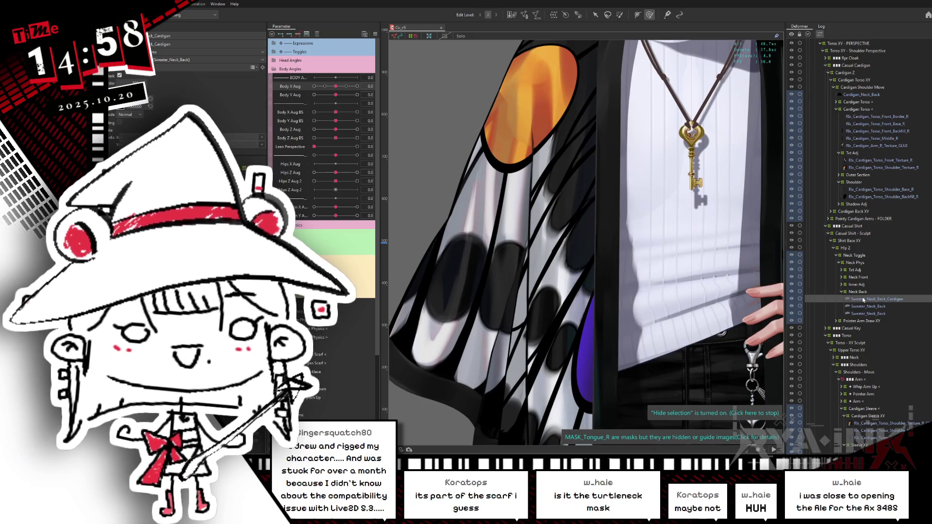
scroll(863, 300, "up", 3)
scroll(662, 236, "down", 5)
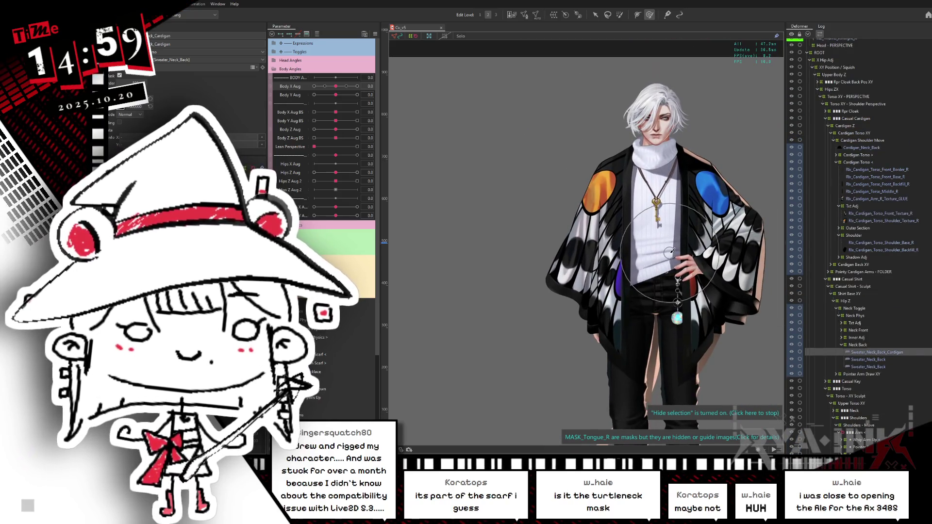
scroll(627, 156, "up", 2)
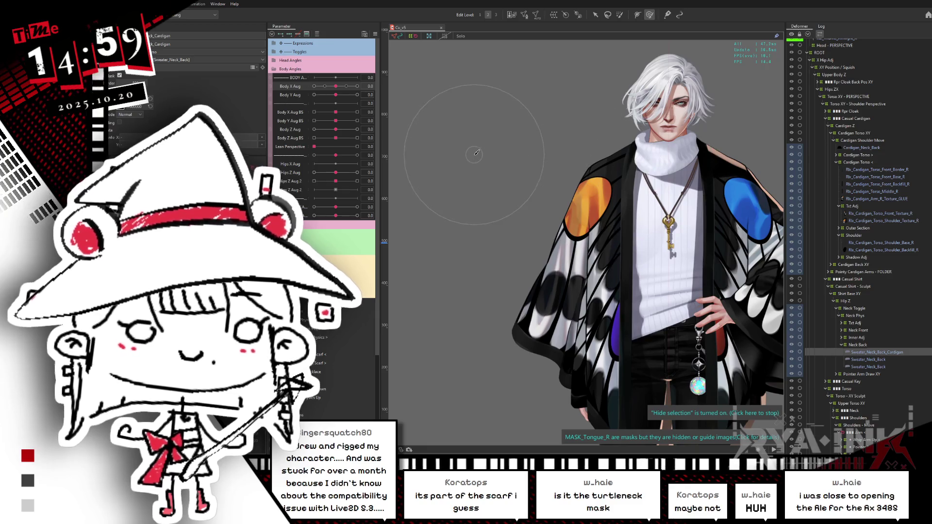
- Swing the body sideways to Body X Aug 1.0, reset it, and select the Neck Back deformer
mouse_move(332, 87)
left_mouse_down()
mouse_move(360, 86)
mouse_move(348, 86)
left_mouse_up()
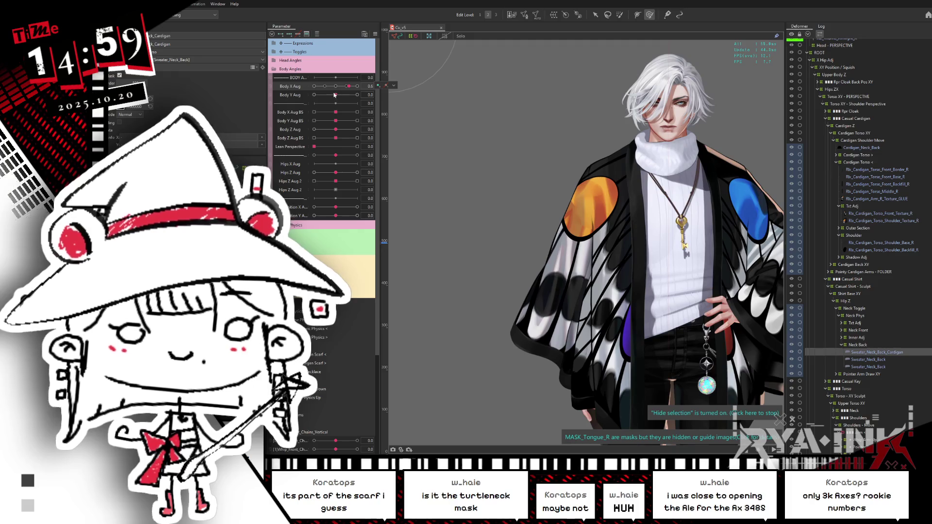
left_click(333, 87)
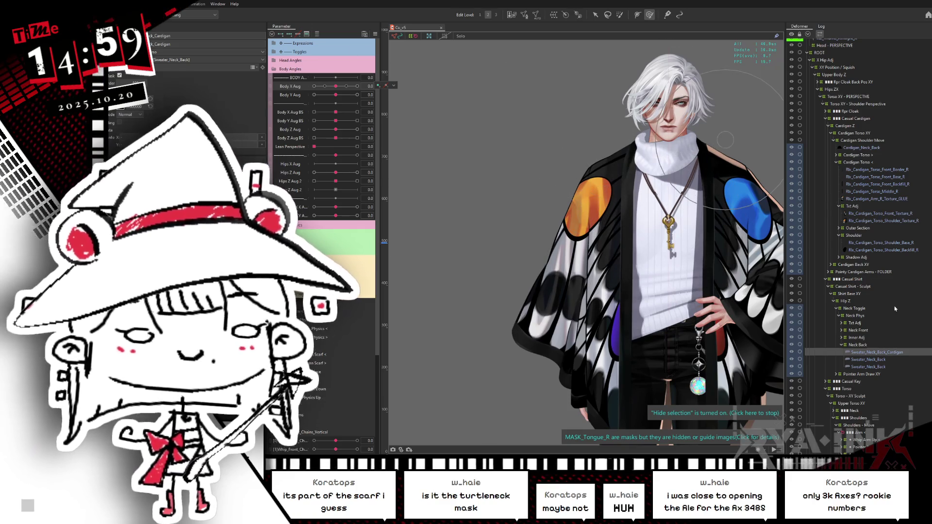
left_click(859, 346)
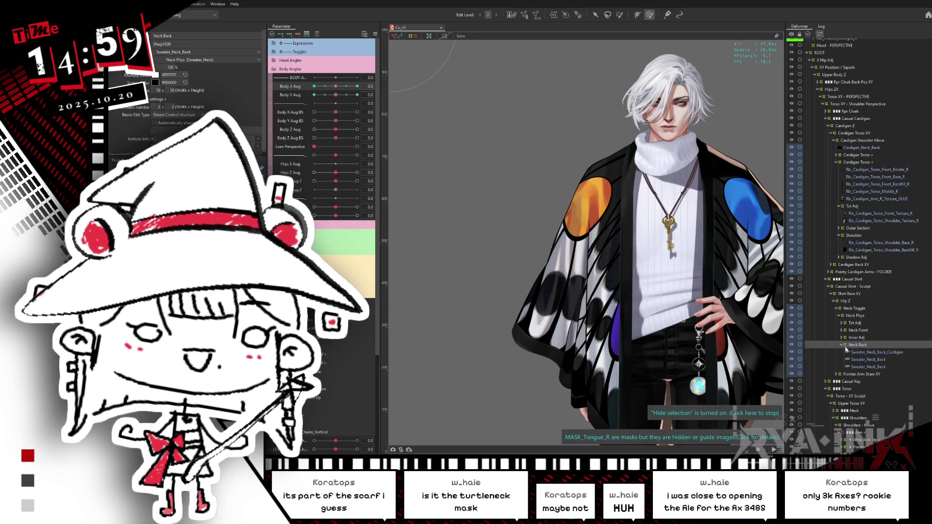
- Select the Inner Adj deformer, show its grid, and preview Body Y Aug at 1.0 and -1.0
key("Left")
left_click(856, 338)
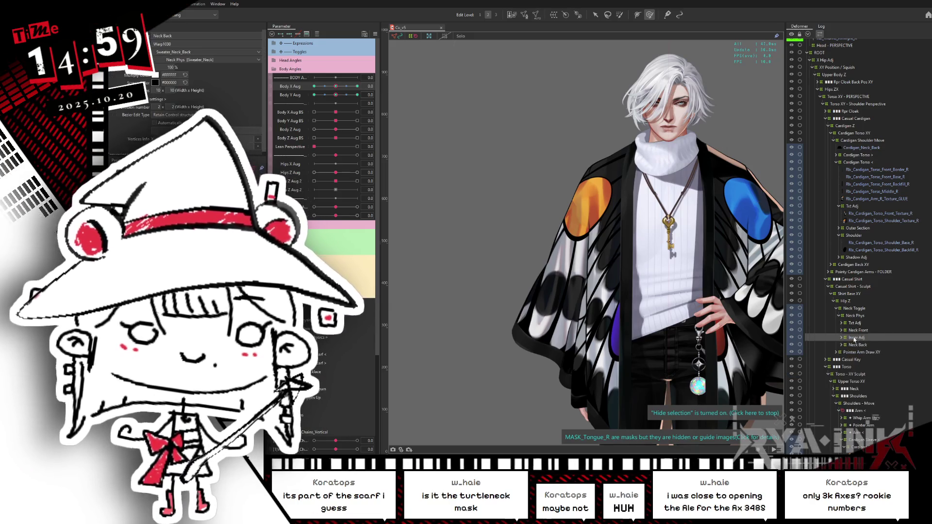
key("h")
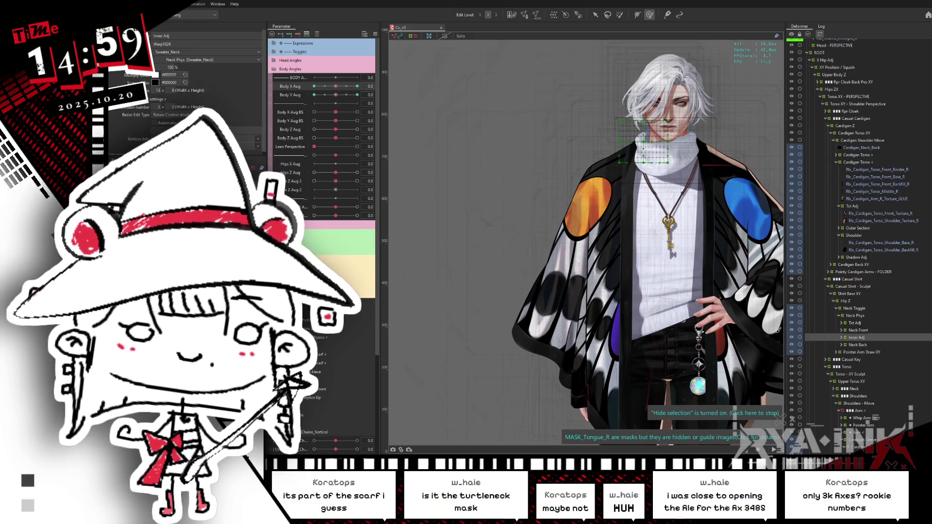
scroll(655, 212, "up", 1)
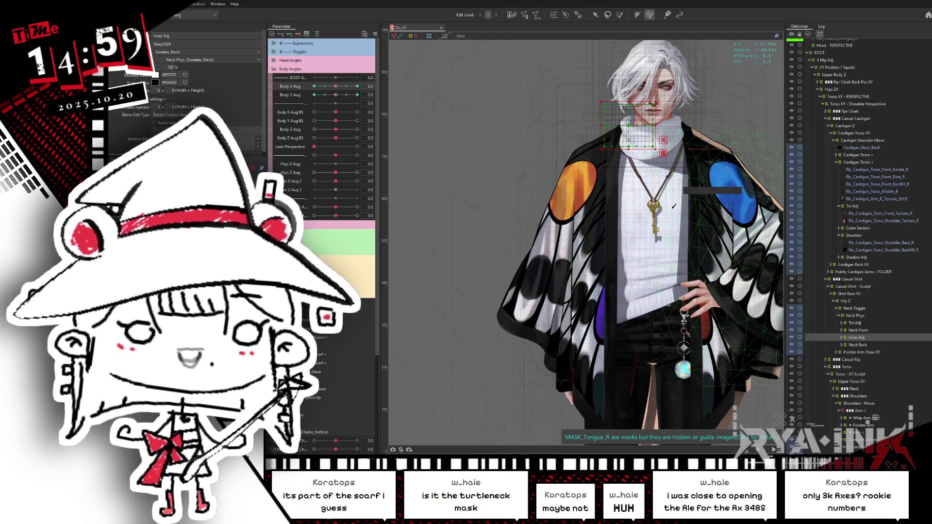
left_click_drag(335, 95, 371, 86)
left_click_drag(660, 264, 626, 167)
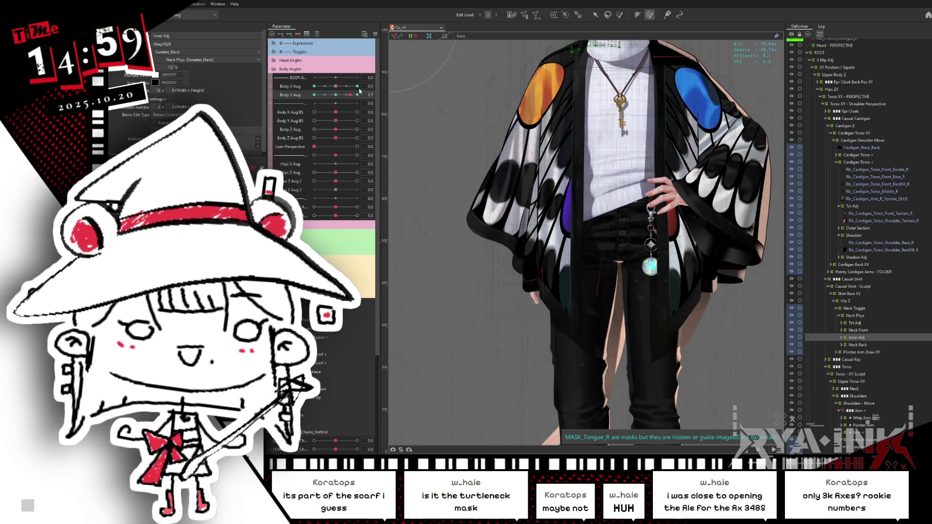
left_click_drag(358, 95, 313, 95)
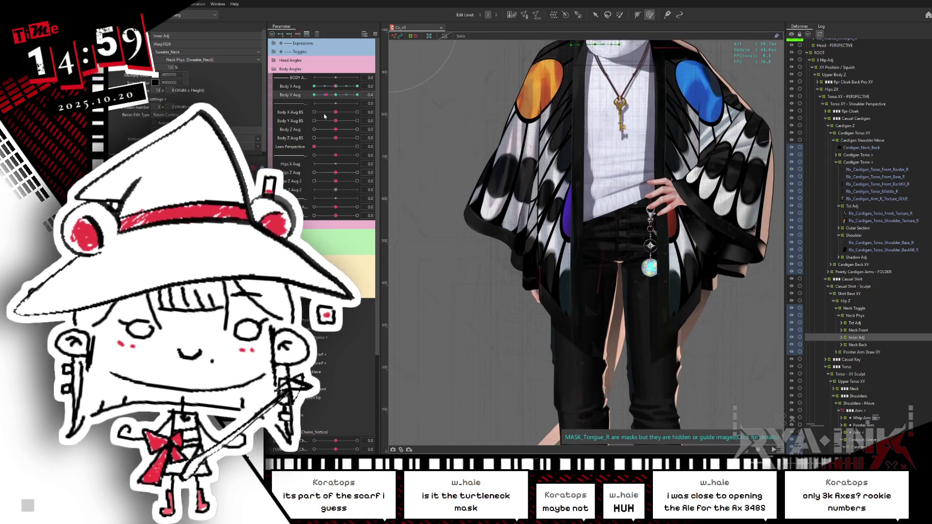
left_click(468, 159)
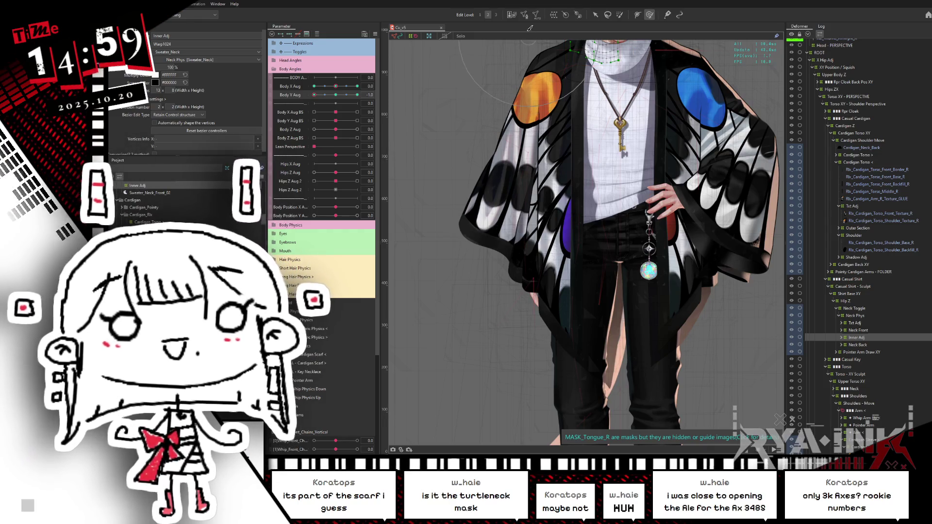
scroll(485, 97, "down", 3)
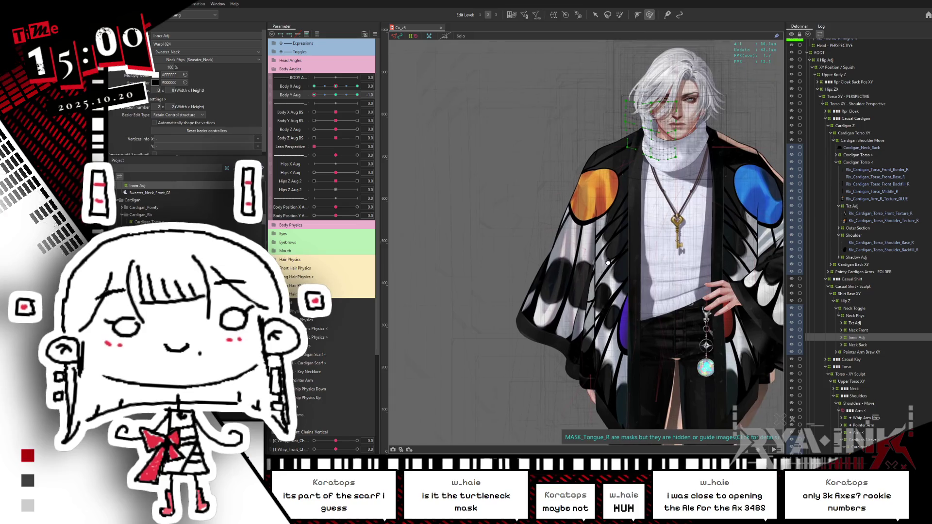
- Reset Body Y Aug, reselect Inner Adj, and turn the body partway along Body Y Aug
scroll(447, 155, "up", 4)
left_click(336, 94)
left_click_drag(763, 290, 706, 230)
left_click(879, 335)
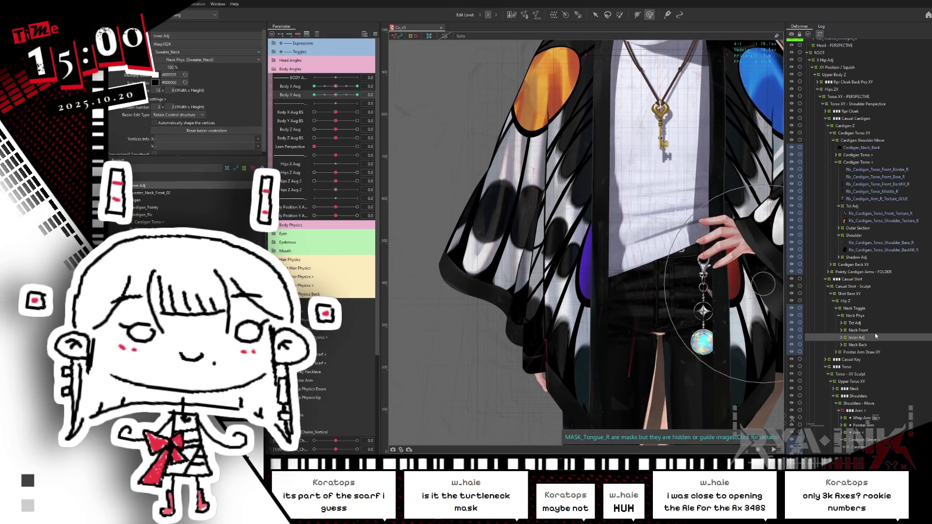
mouse_move(335, 94)
left_mouse_down()
mouse_move(344, 97)
mouse_move(314, 95)
left_mouse_up()
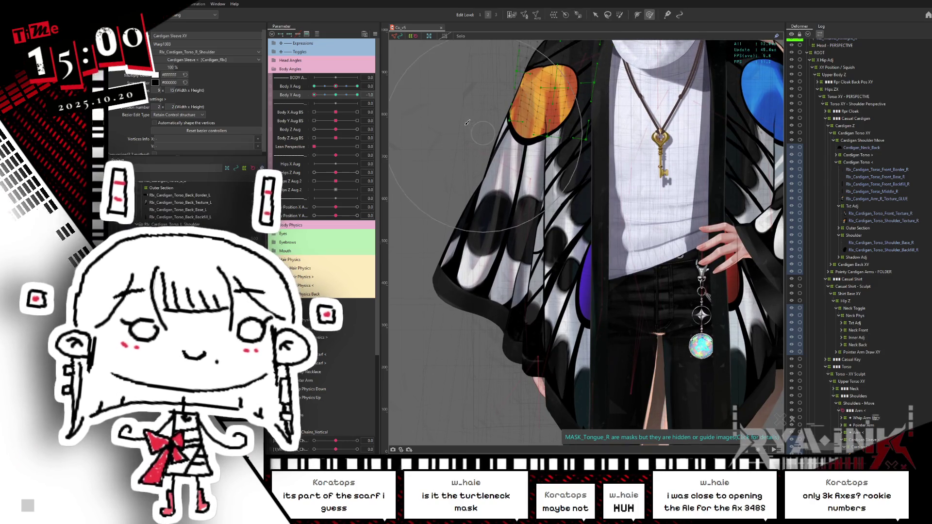
- Select all points of the Cardigan Sleeve XY warp deformer
left_click(497, 130)
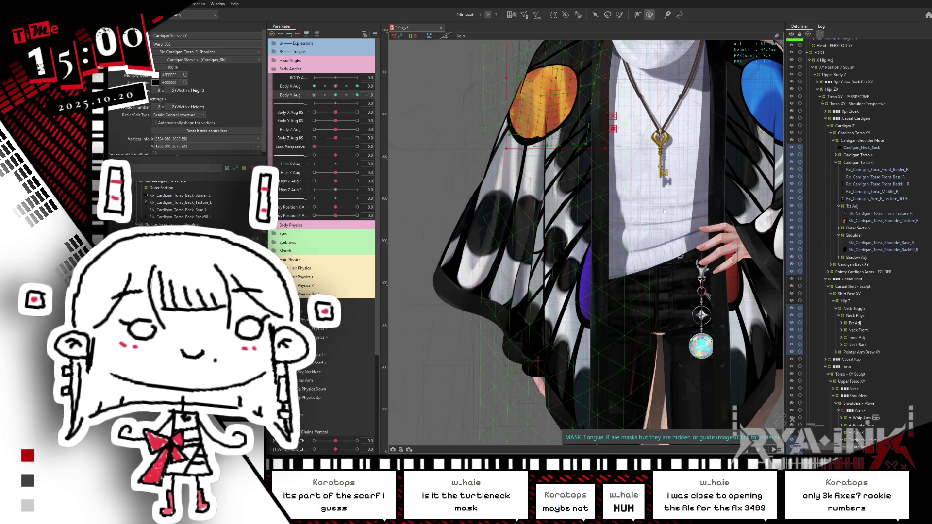
key("ctrl+a")
scroll(665, 211, "down", 5)
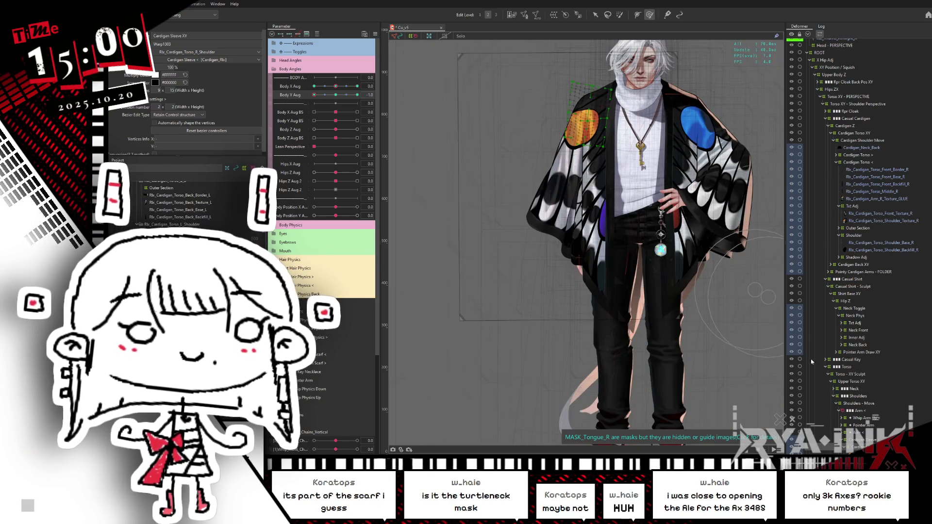
scroll(843, 402, "down", 1)
- Select the shoulder glue and right-arm cardigan texture meshes, hiding the selection outlines
left_click(877, 429)
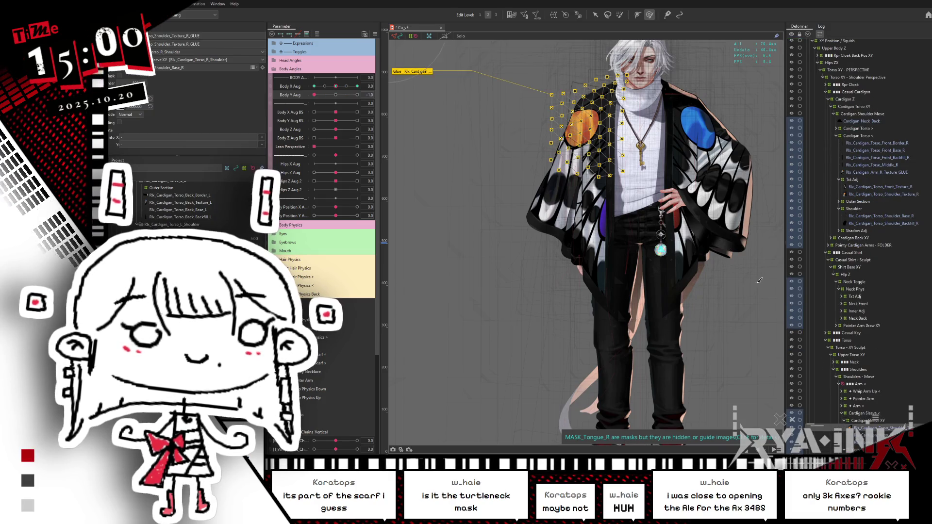
scroll(866, 375, "down", 3)
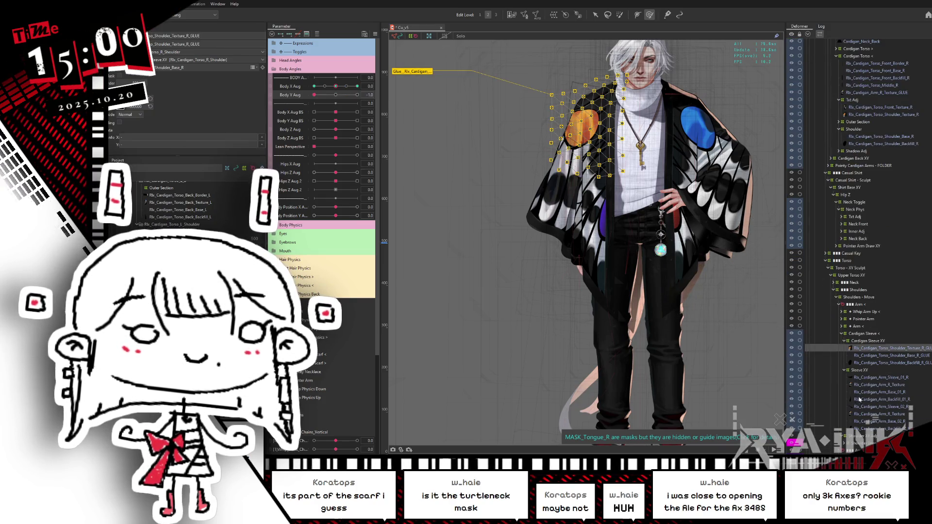
left_click(887, 386)
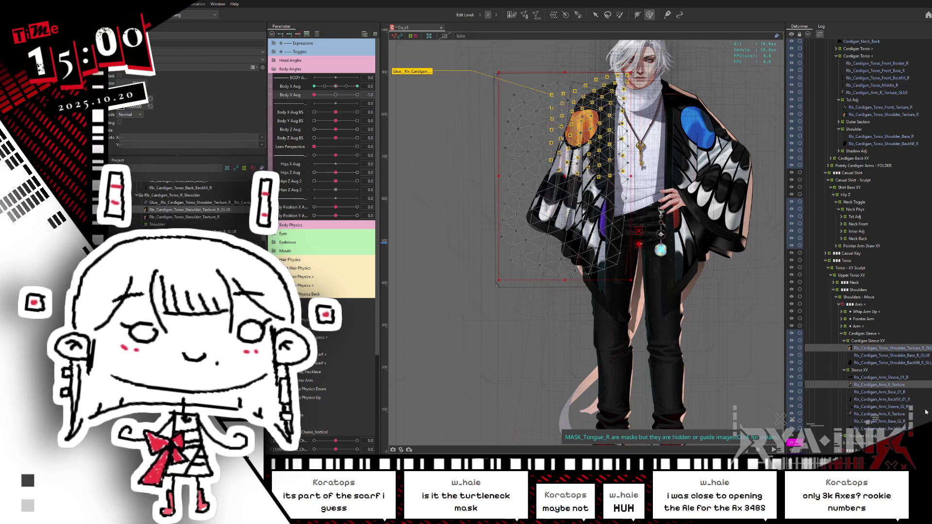
left_click(554, 180)
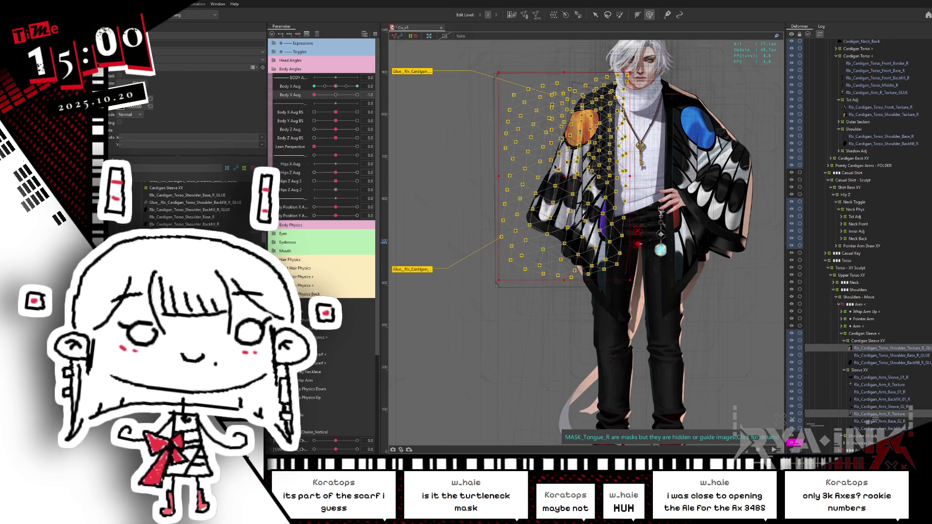
key("ctrl+h")
key("ctrl+h")
key("ctrl+h")
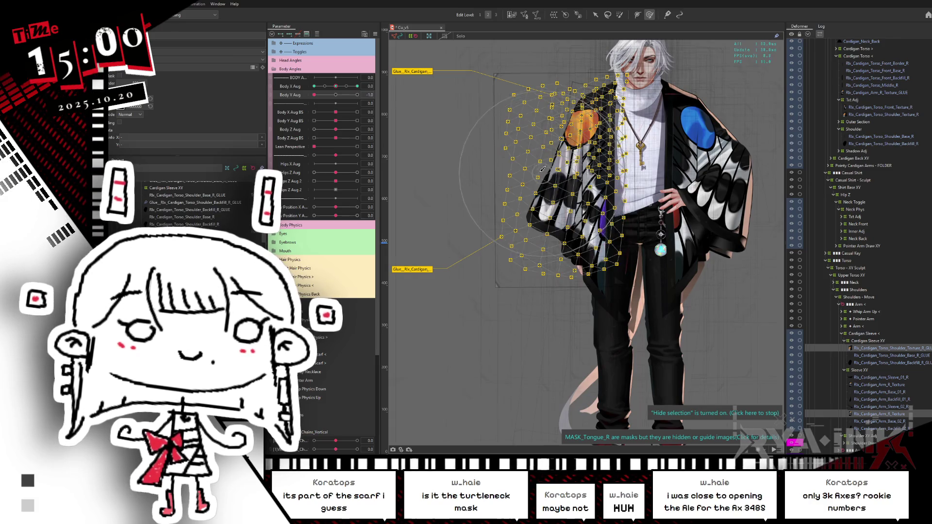
left_click(539, 185)
left_click(602, 174)
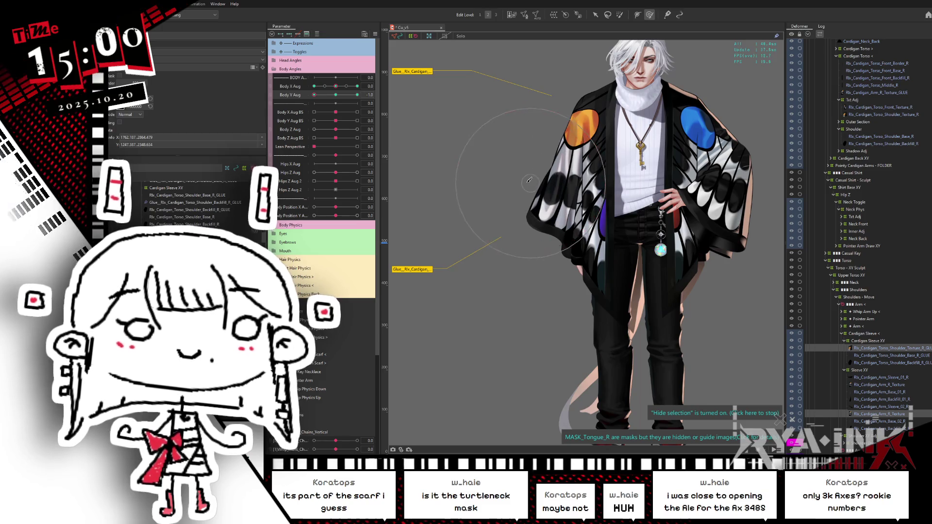
left_click(437, 206)
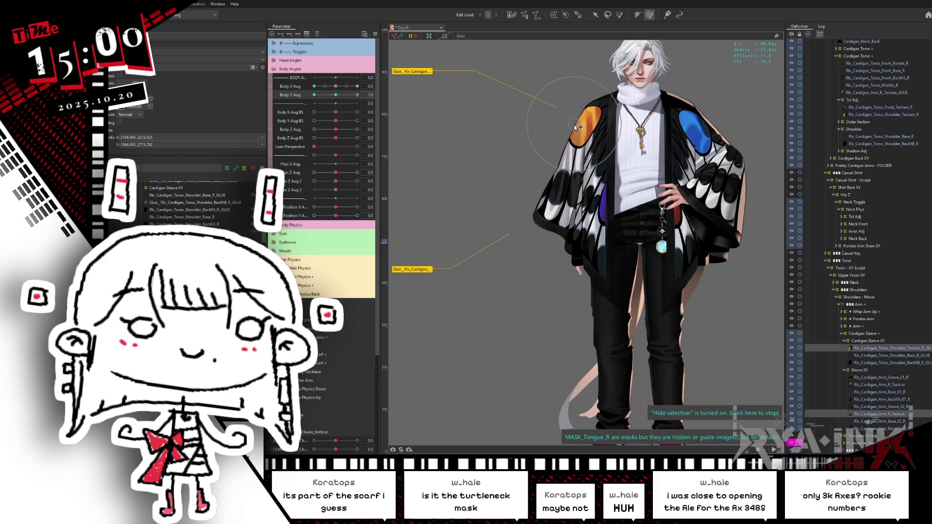
left_click(472, 121)
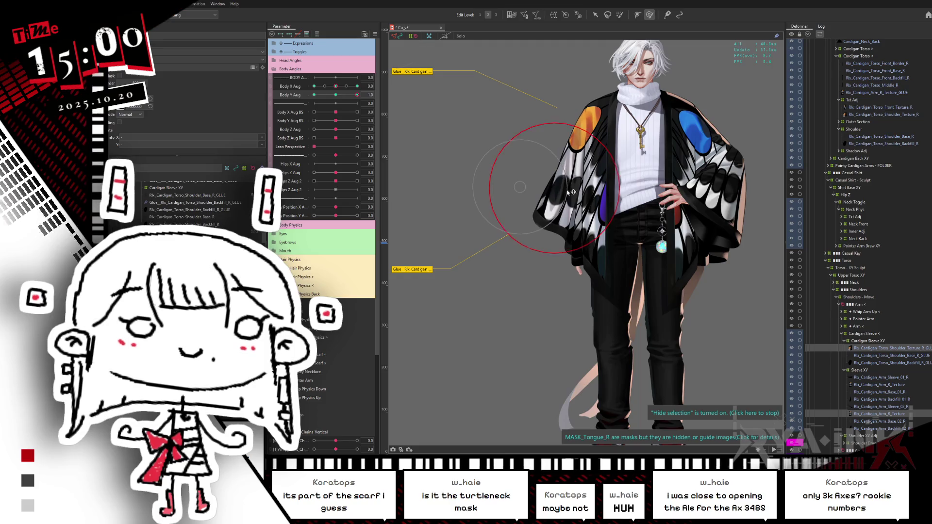
left_click(338, 97)
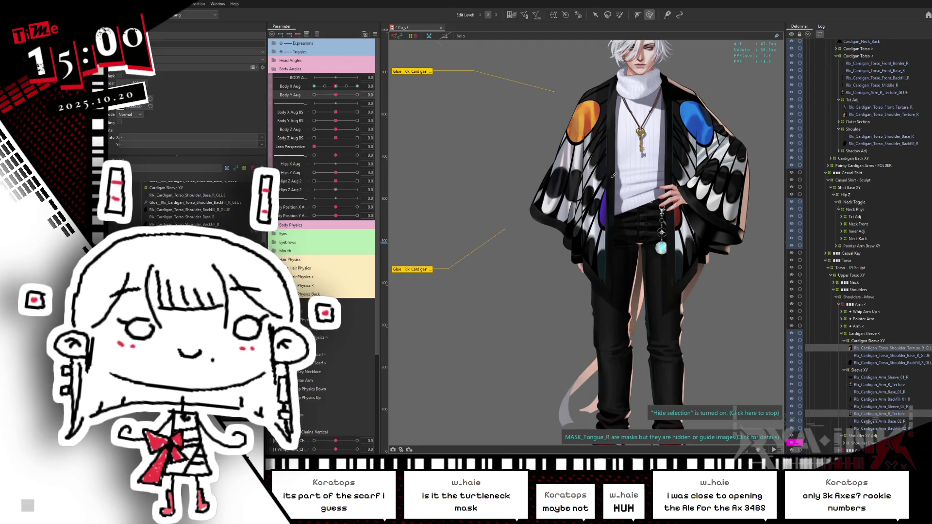
left_click(860, 370)
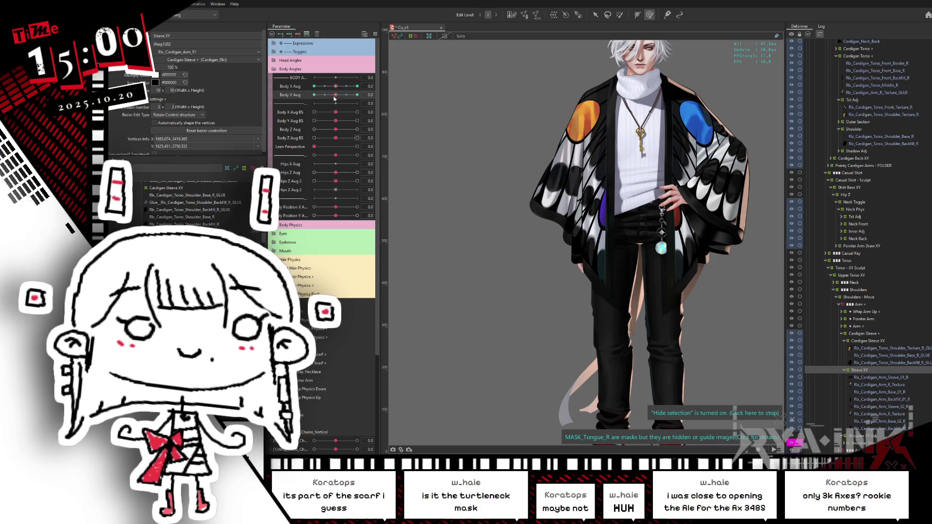
left_click_drag(338, 96, 314, 95)
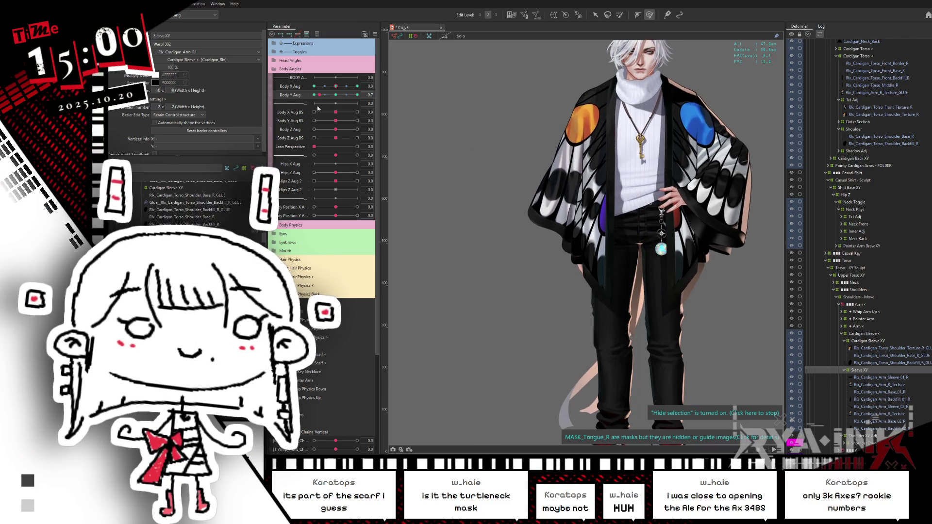
left_click(869, 341)
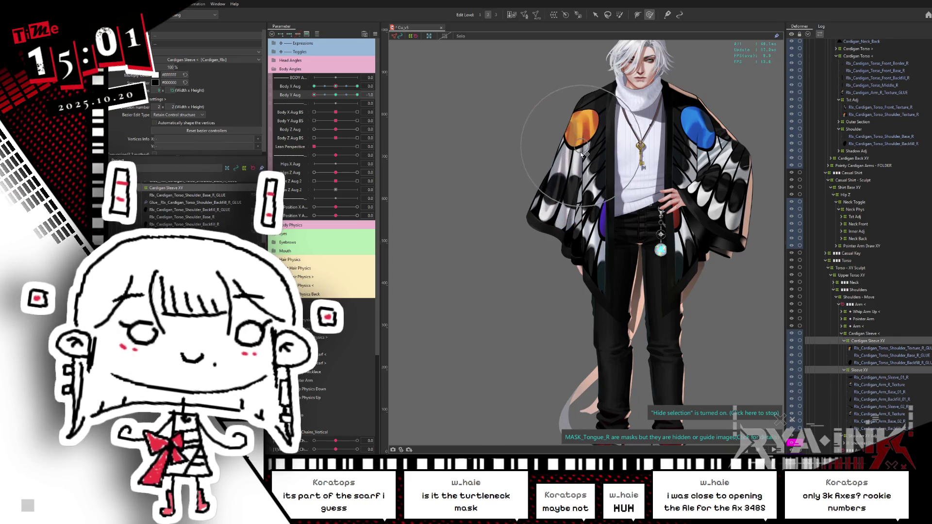
left_click(318, 94)
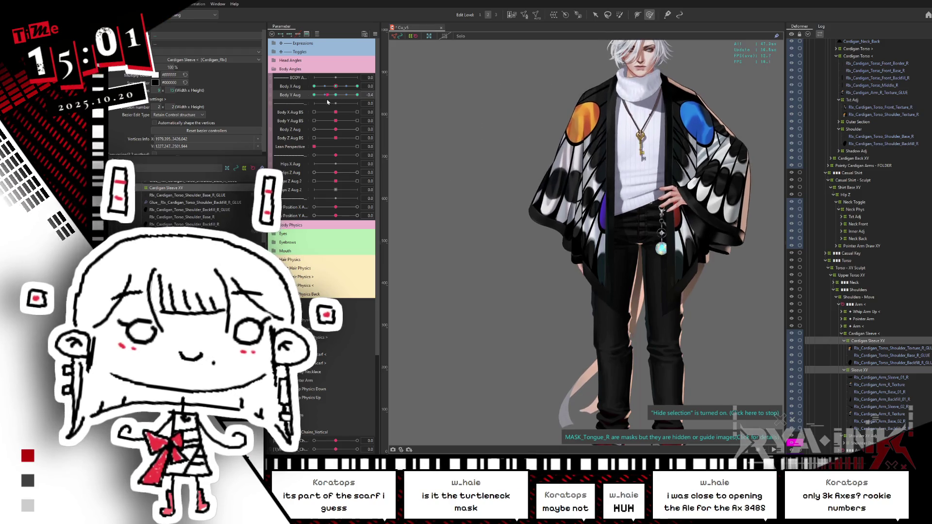
mouse_move(318, 107)
left_mouse_down()
mouse_move(312, 112)
mouse_move(465, 93)
left_mouse_up()
left_click(577, 142)
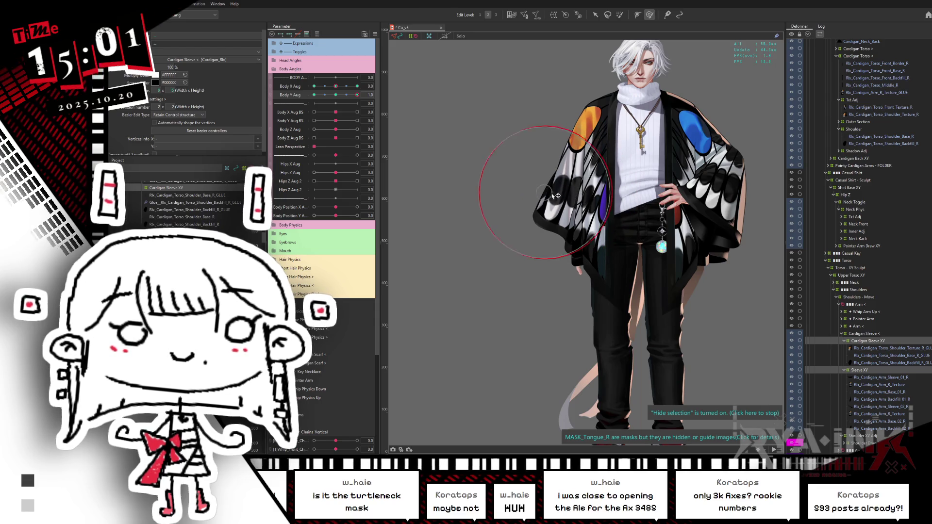
left_click(574, 152)
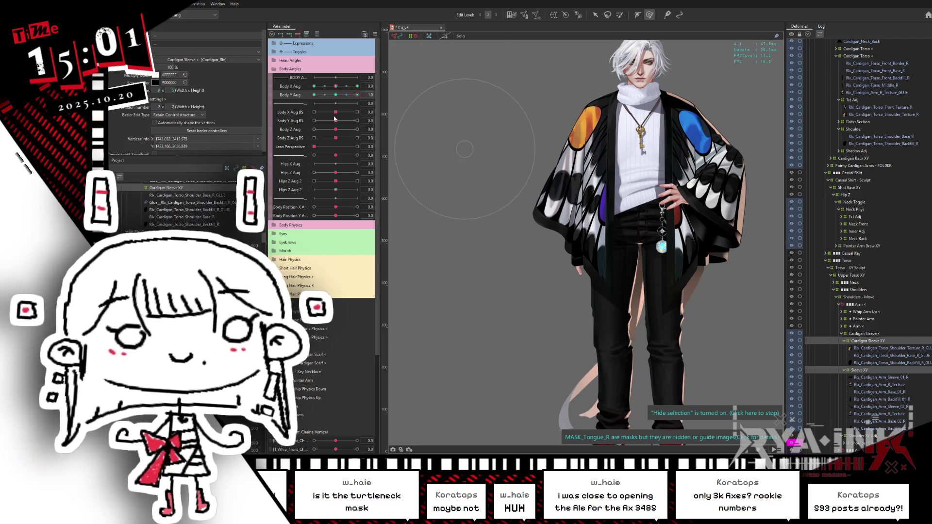
left_click(368, 87)
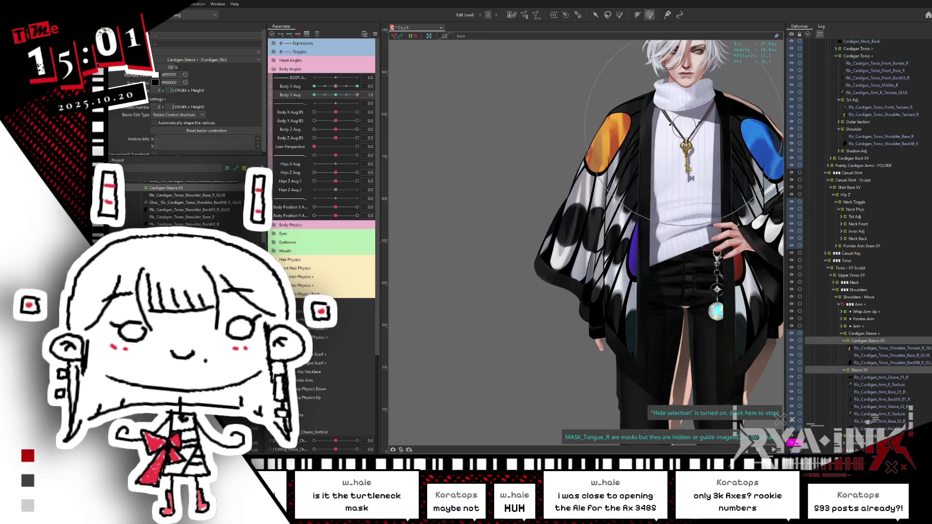
- Turn the body partway and reshape the orange sleeve mesh around the shoulder
scroll(588, 180, "up", 2)
scroll(588, 181, "up", 4)
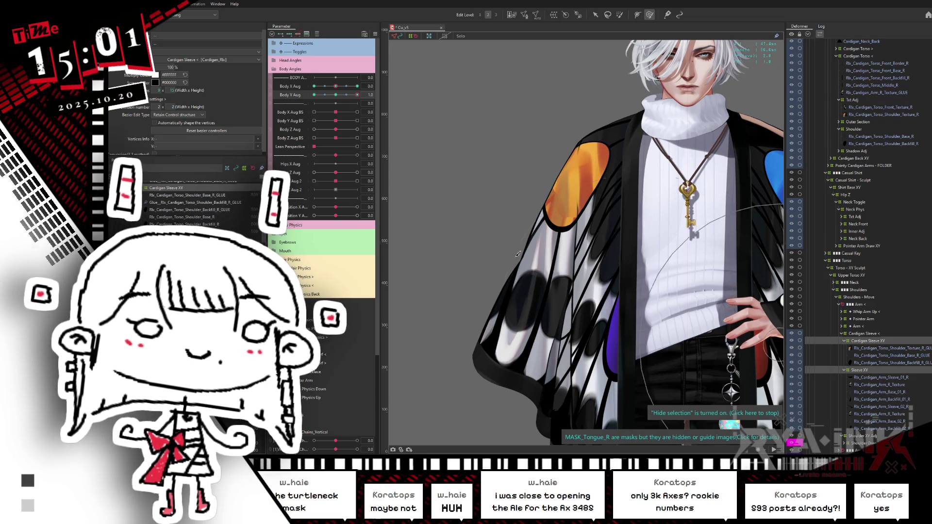
left_click_drag(357, 94, 364, 88)
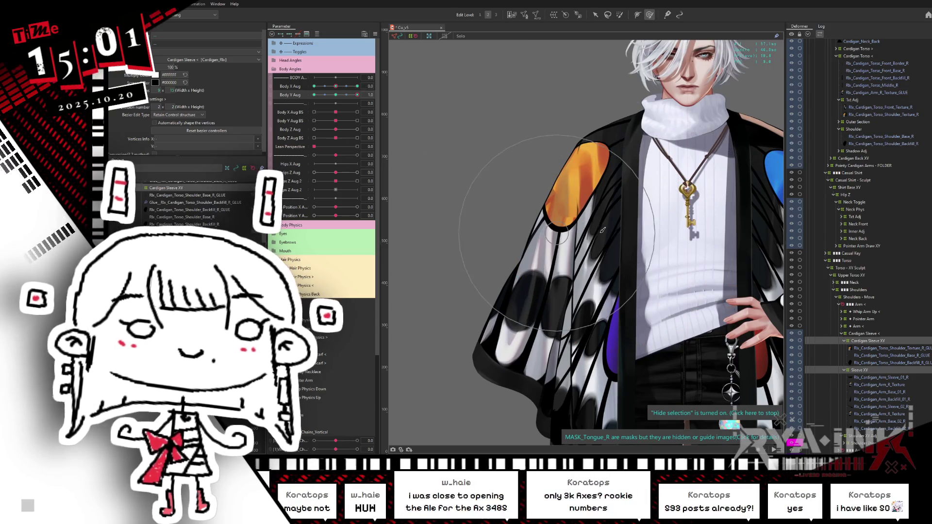
left_click(569, 217)
left_click_drag(567, 205, 572, 206)
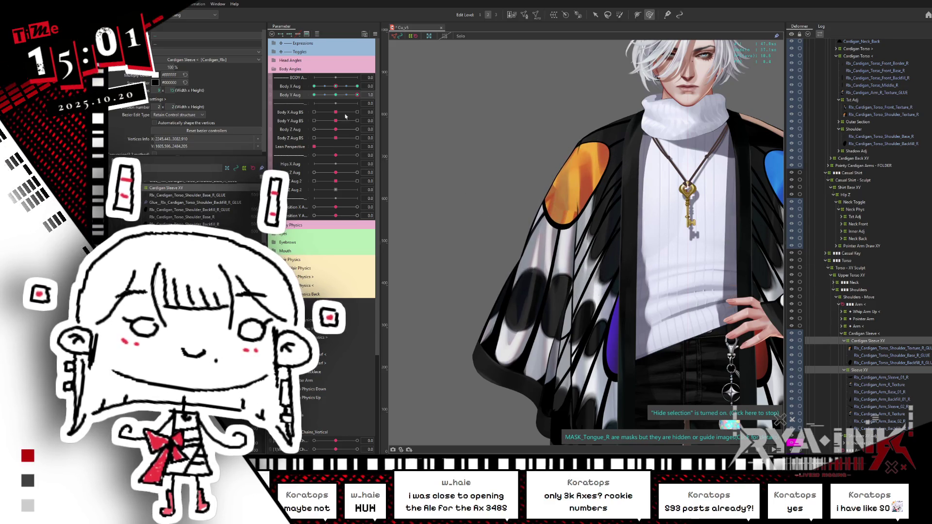
- At Body Y Aug 1.0, rotate the Cardigan Sleeve < deformer, then test the range and settle at 0.9
left_click(338, 95)
left_click_drag(336, 93, 363, 83)
left_click(340, 95)
left_click(357, 95)
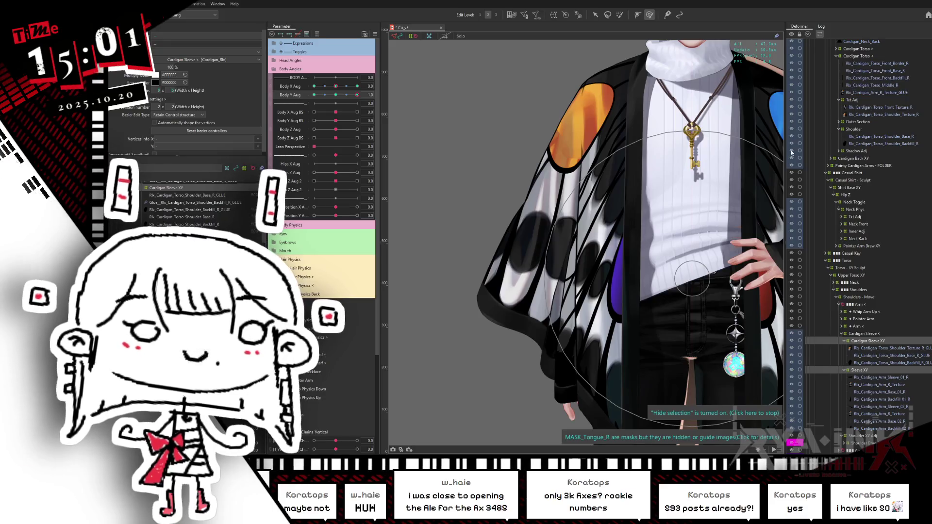
left_click(865, 333)
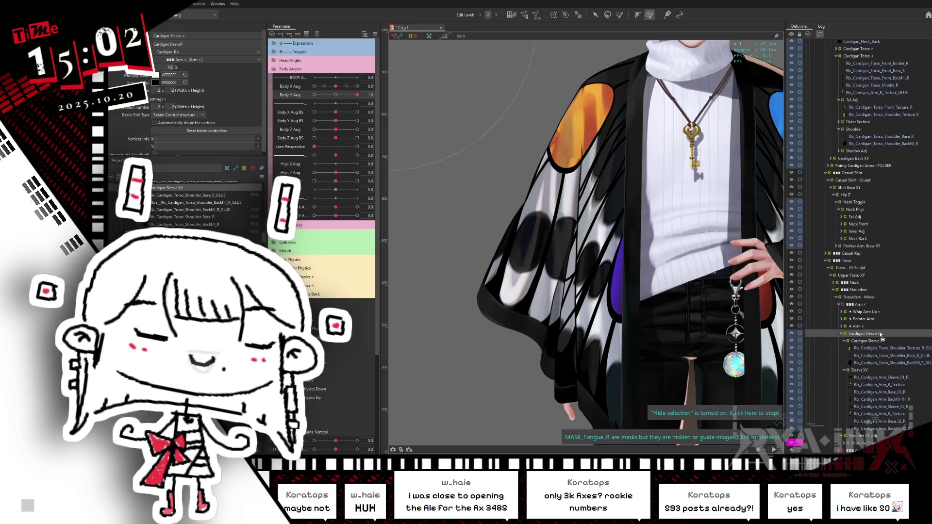
mouse_move(552, 227)
left_mouse_down()
mouse_move(475, 250)
mouse_move(515, 194)
left_mouse_up()
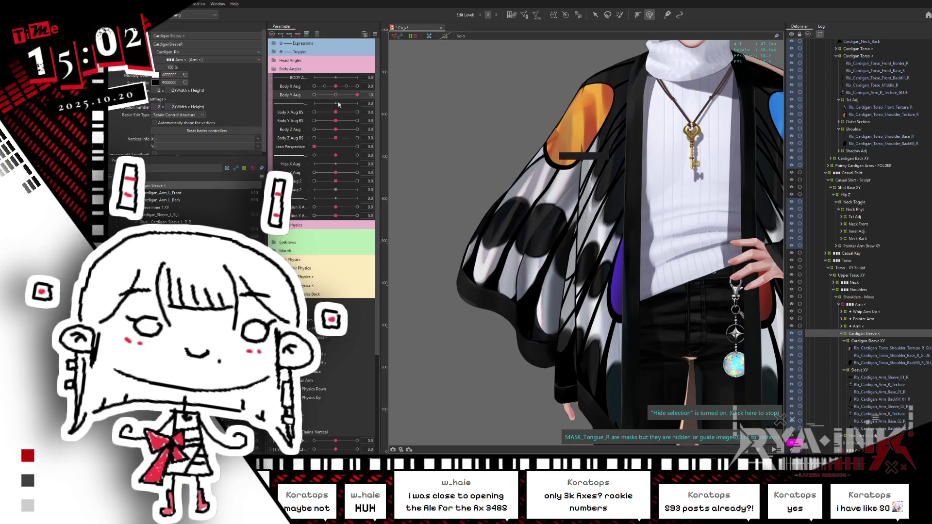
left_click_drag(338, 96, 361, 93)
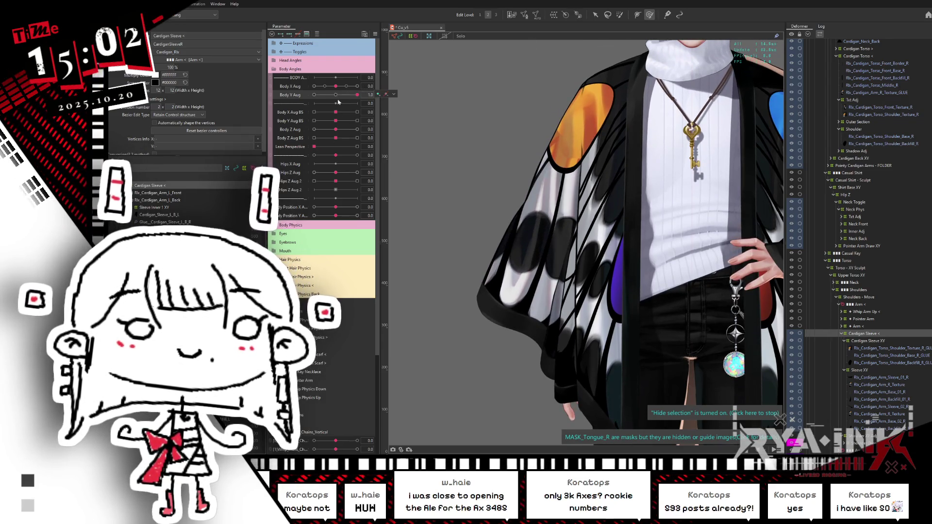
left_click_drag(357, 95, 312, 95)
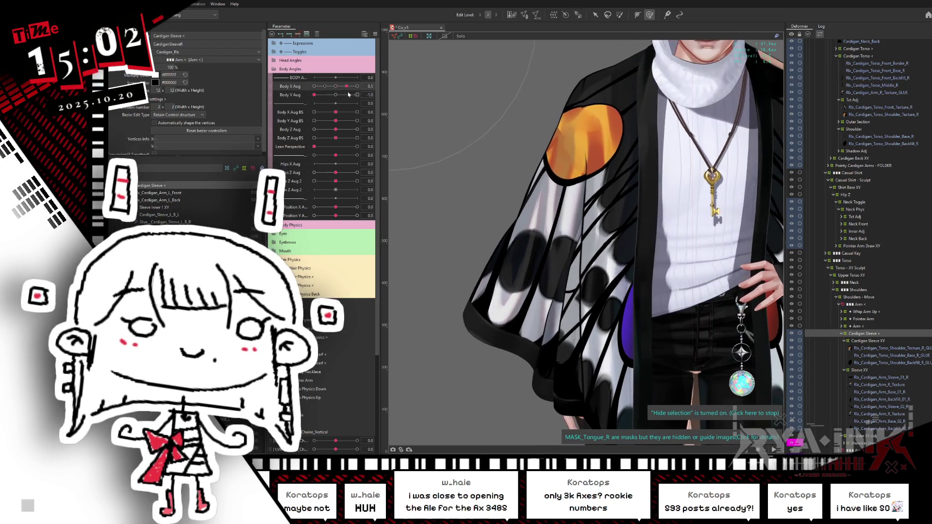
- Select Cardigan Sleeve XY and open Synthesize corners for Body X and Y Aug
left_click(464, 145)
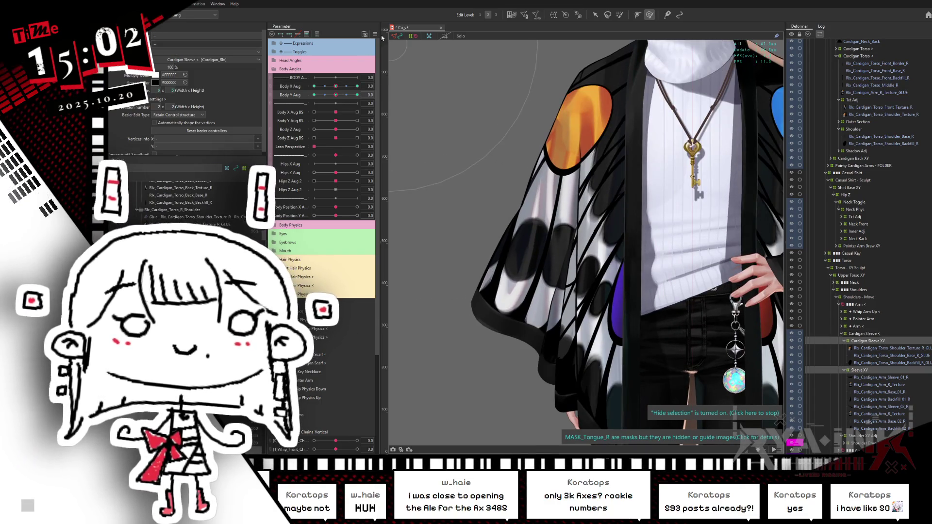
left_click(374, 34)
left_click(427, 87)
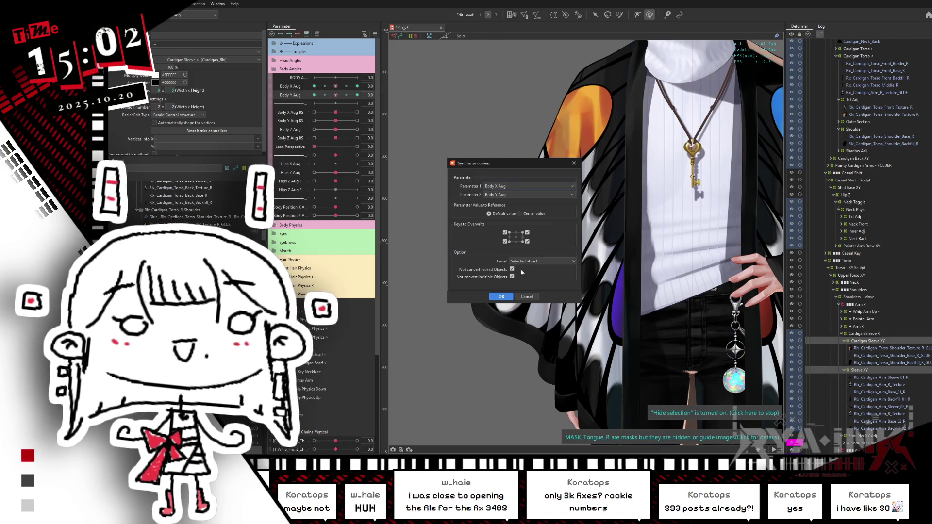
- Synthesize the corner keys, check Body Y Aug -1.0, then select Cardigan Sleeve XY and the Shoulder_Base_R glue
left_click(500, 298)
mouse_move(336, 95)
left_mouse_down()
mouse_move(301, 107)
mouse_move(326, 86)
mouse_move(314, 95)
left_mouse_up()
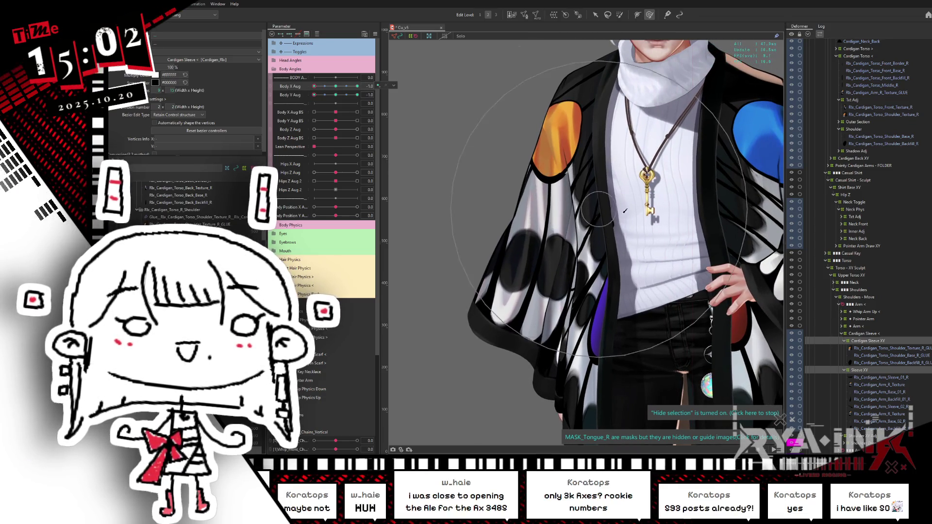
left_click(877, 342)
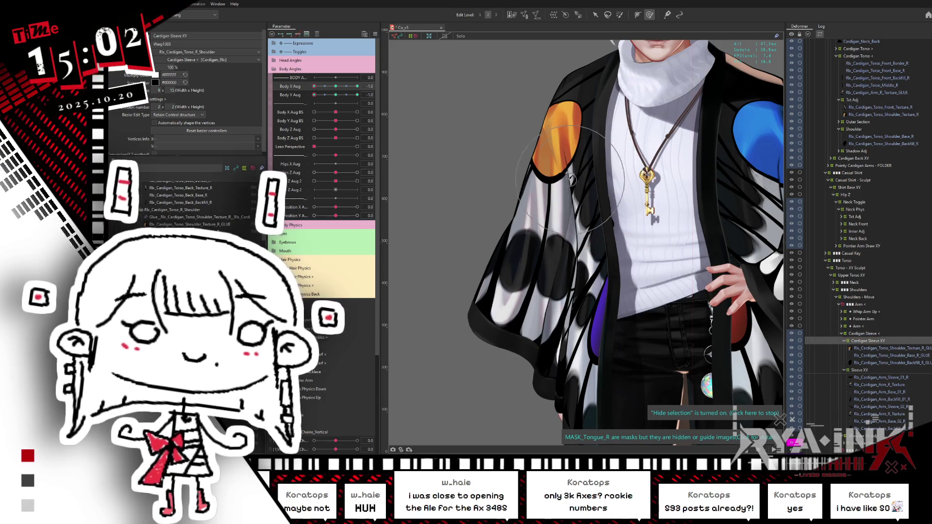
left_click(573, 188)
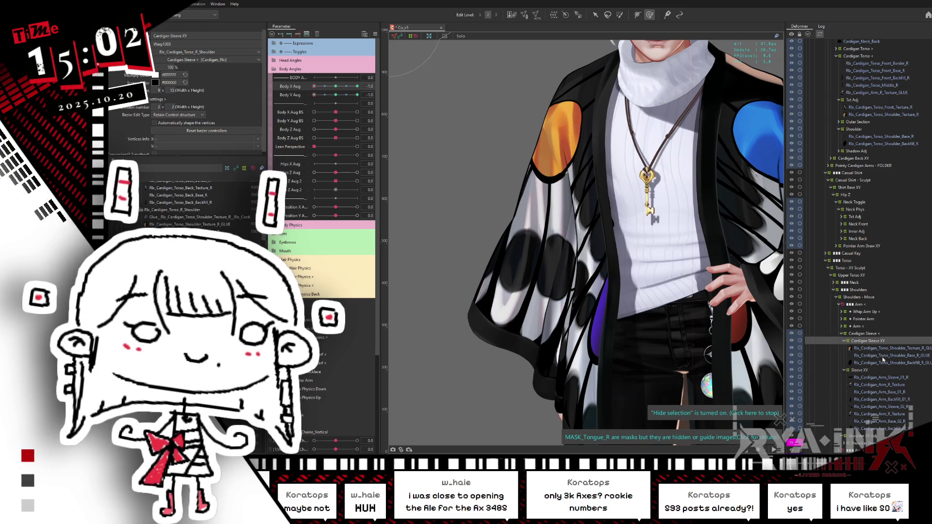
left_click(879, 357)
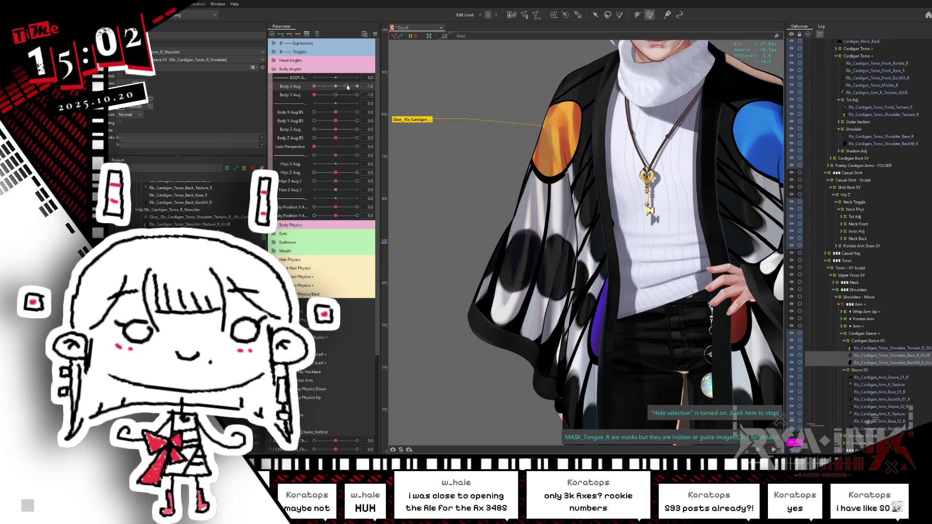
- Preview the sleeve while sweeping Body X Aug from -0.3 to 0.8
left_click(611, 204)
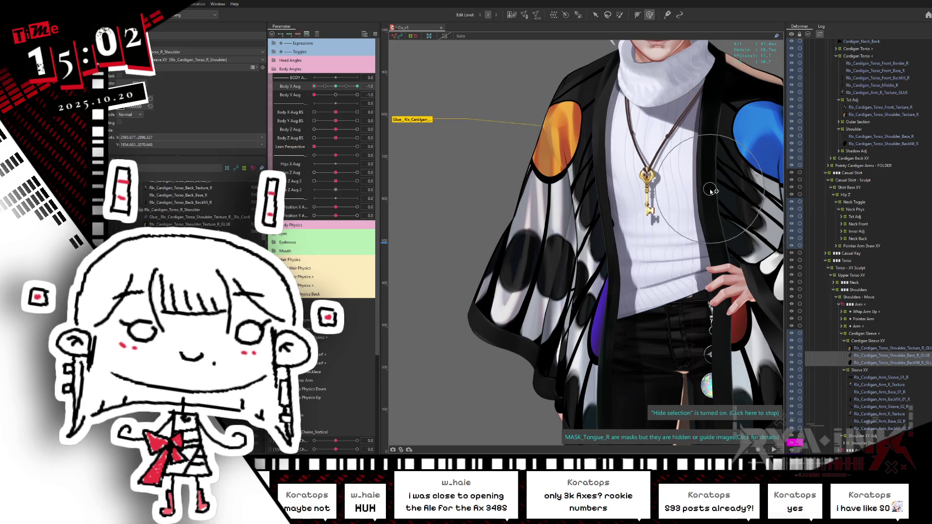
left_click(329, 87)
left_click_drag(325, 96, 460, 95)
- Select the right shoulder GLUE meshes, reset parameters, and set Body Y Aug to 1.0 with the deform brush
left_click(872, 348)
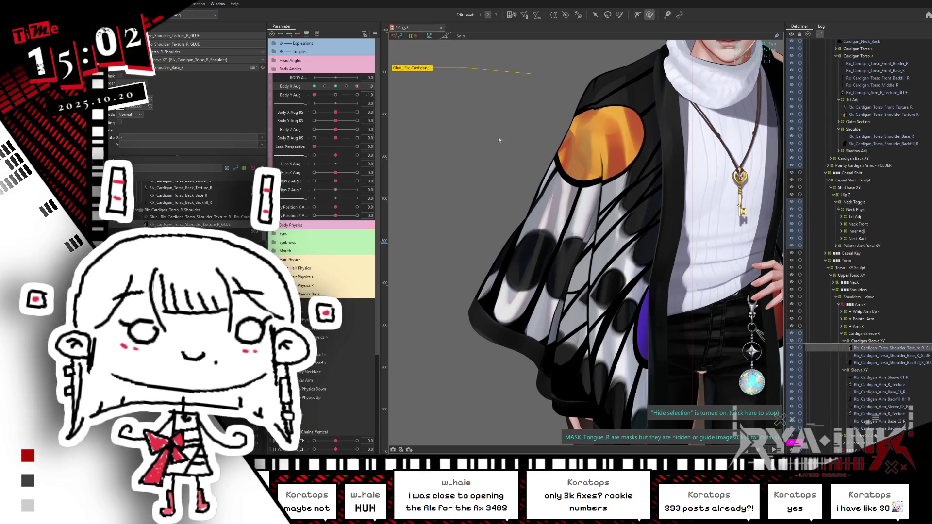
left_click(880, 363, "shift")
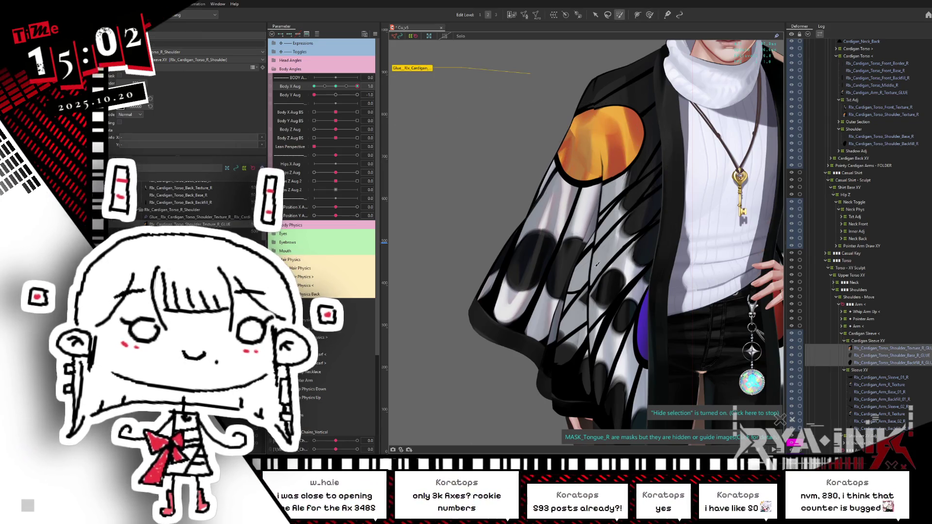
key("ctrl+shift+r")
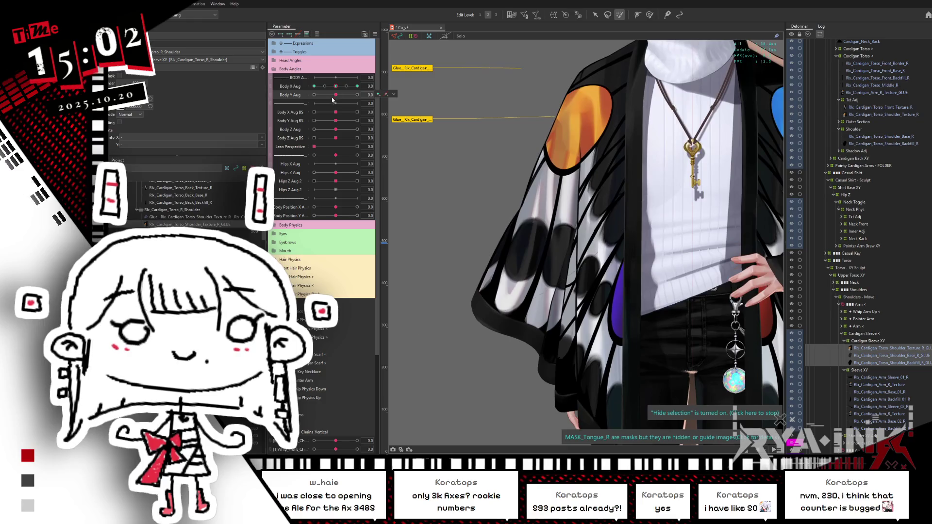
left_click_drag(335, 94, 377, 94)
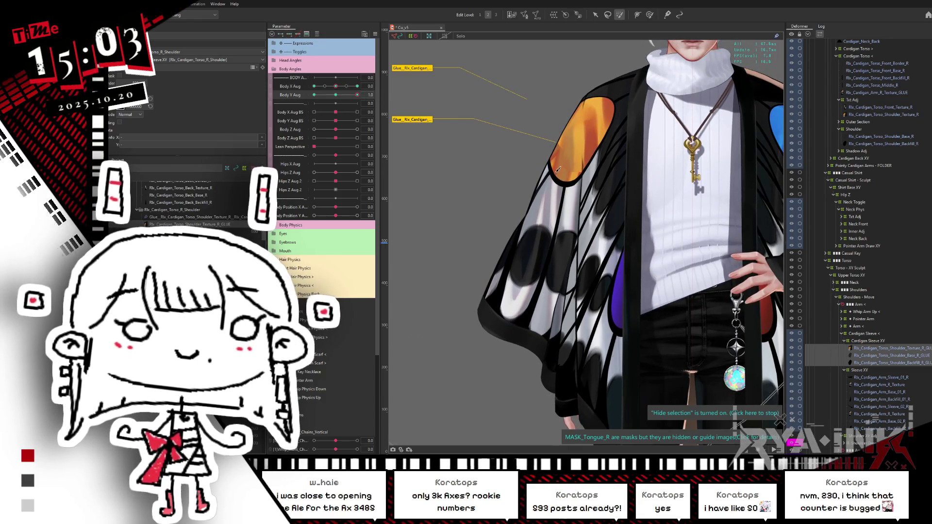
key("b")
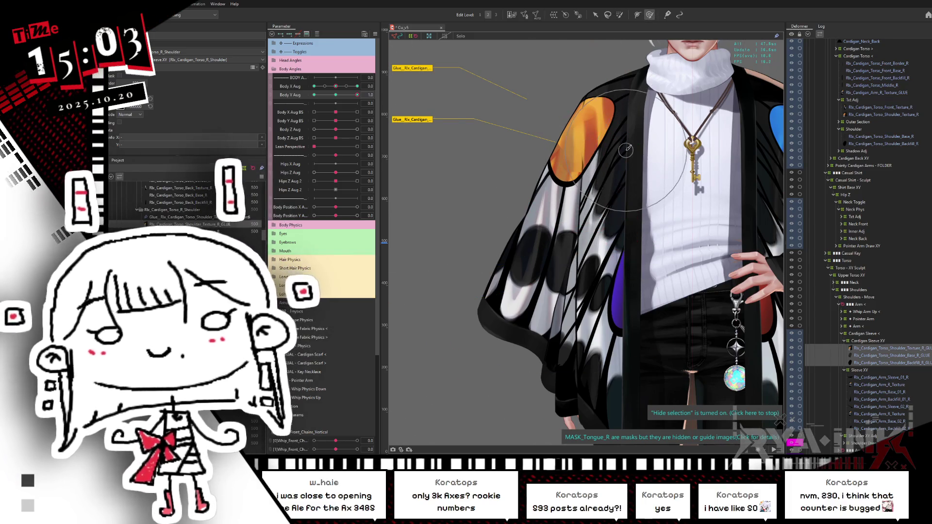
scroll(626, 146, "up", 2)
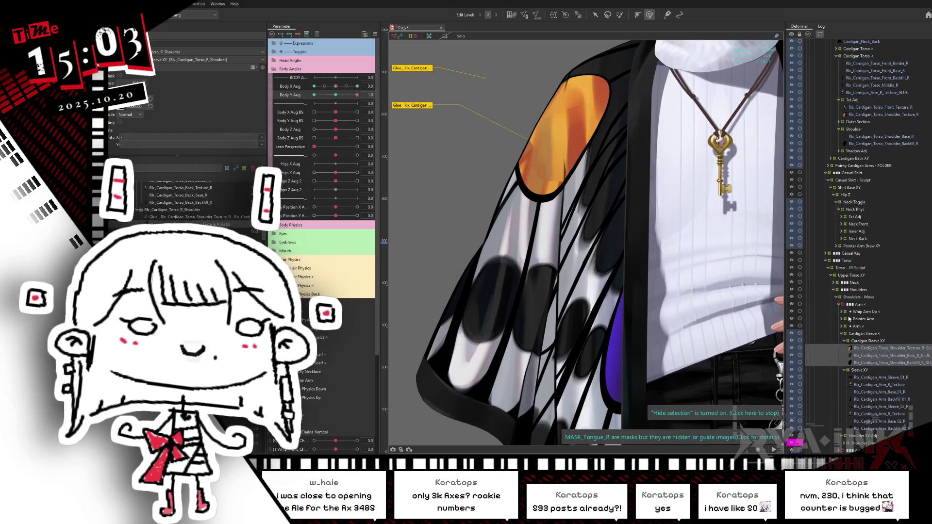
- Select the shoulder base and backfill glue and reshape the orange patch and stripes near the shoulder
left_click(870, 358)
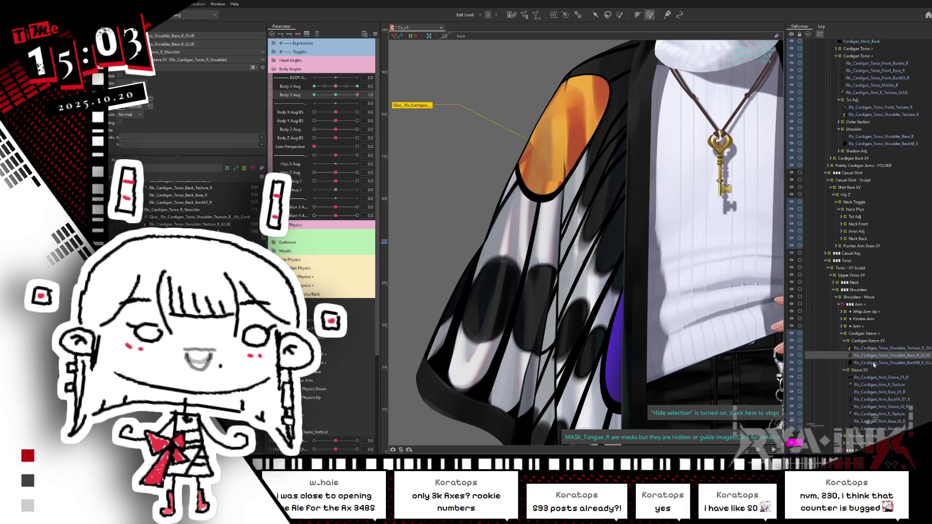
left_click(597, 180, "shift")
mouse_move(597, 180)
left_mouse_down()
mouse_move(573, 165)
mouse_move(556, 191)
mouse_move(562, 150)
mouse_move(553, 160)
mouse_move(491, 163)
mouse_move(505, 169)
mouse_move(478, 161)
left_mouse_up()
- Step through Body Y Aug 1.0 and Body X Aug -1.0/1.0 keys, reshaping the orange shoulder patch
mouse_move(334, 95)
left_mouse_down()
mouse_move(369, 86)
mouse_move(324, 95)
mouse_move(309, 123)
left_mouse_up()
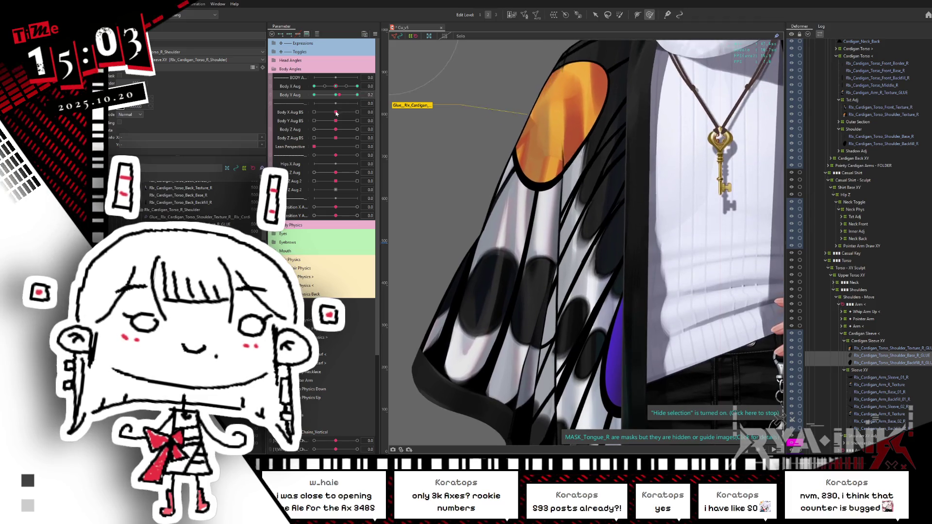
left_click(335, 94)
left_click(314, 86)
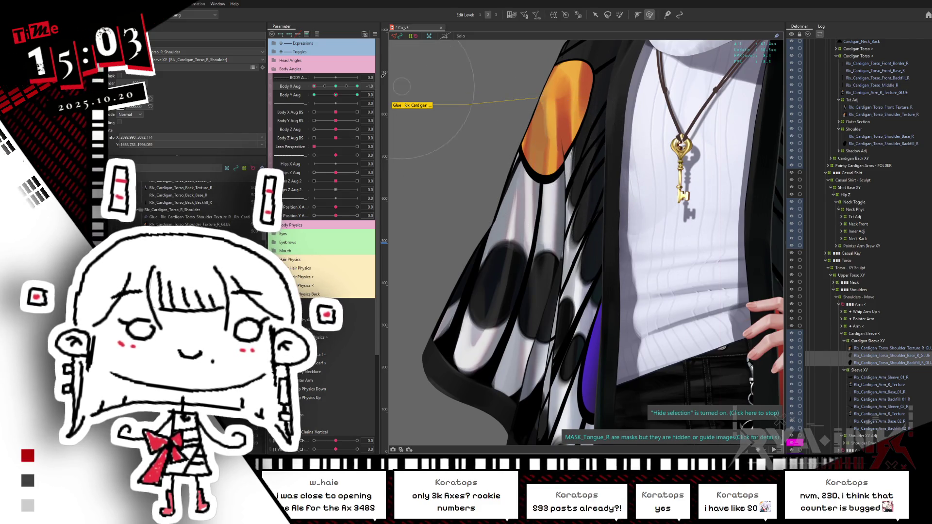
left_click(314, 86)
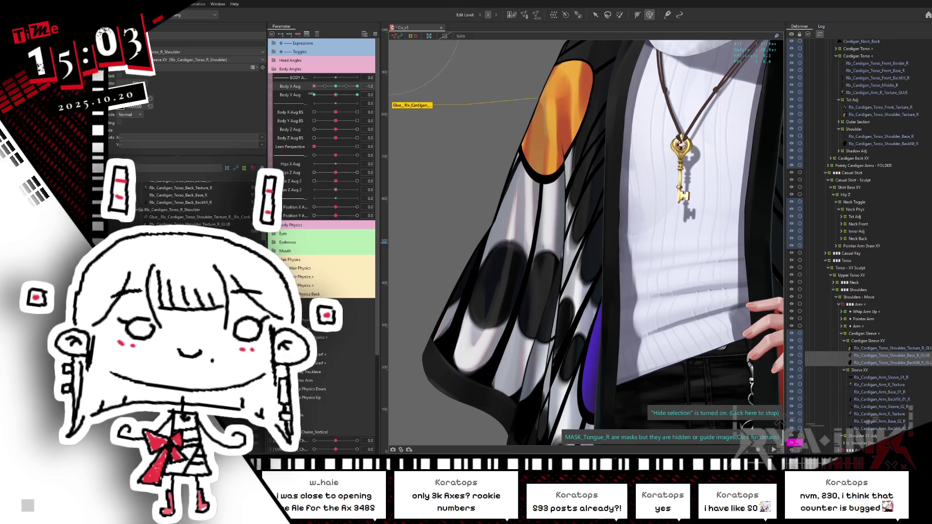
left_click(357, 86)
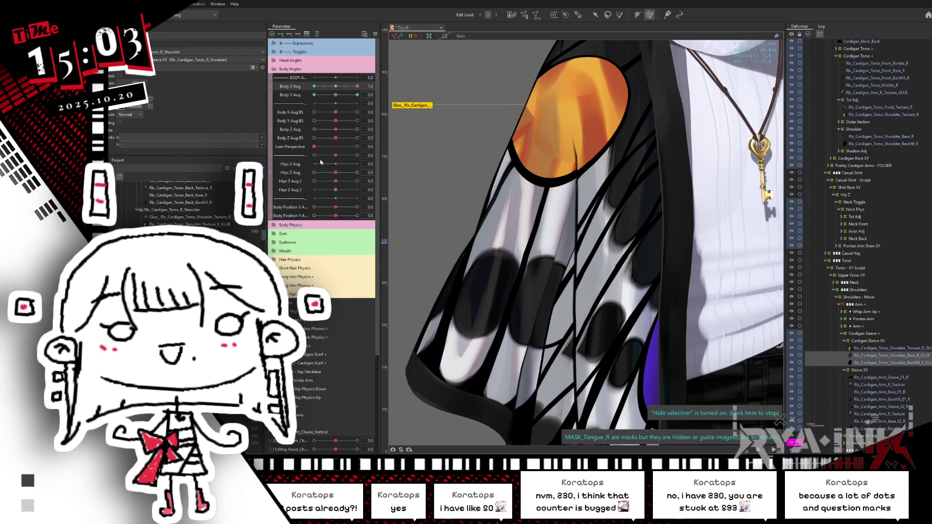
mouse_move(336, 87)
left_mouse_down()
mouse_move(358, 89)
mouse_move(308, 96)
left_mouse_up()
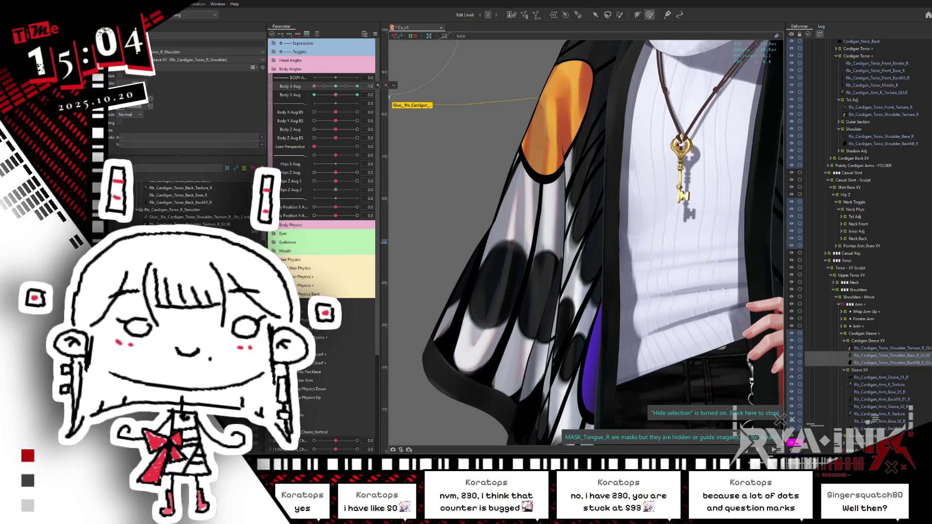
mouse_move(627, 144)
left_mouse_down()
mouse_move(536, 132)
mouse_move(551, 120)
mouse_move(527, 123)
left_mouse_up()
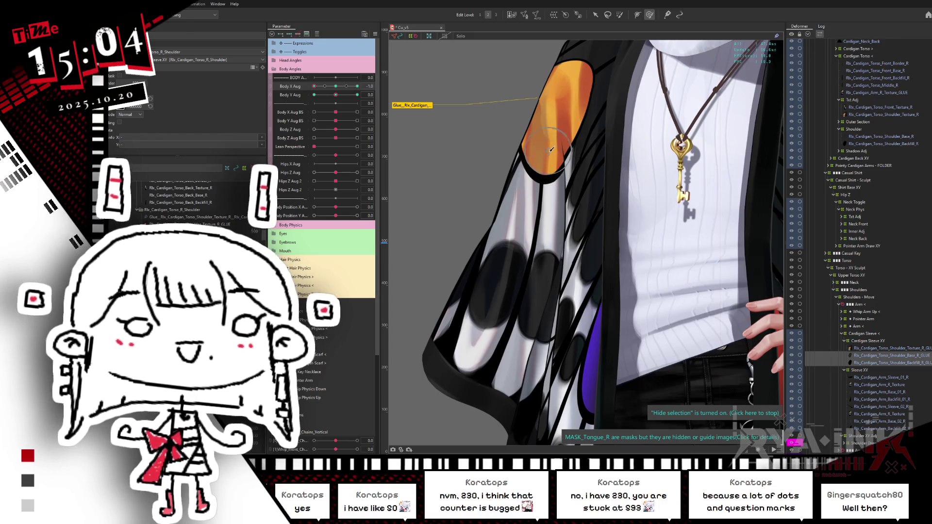
left_click_drag(536, 155, 507, 148)
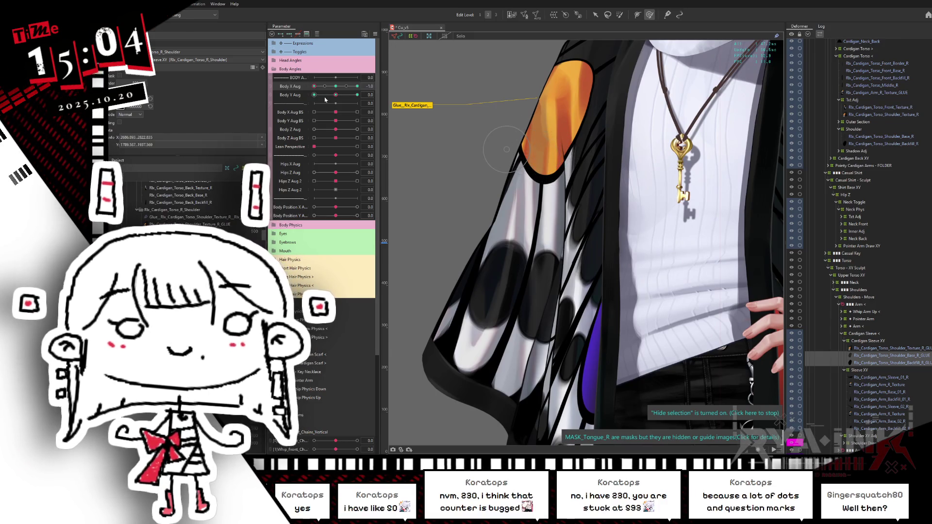
- Isolate the shoulder patch glue, sweep the body turn to check it, and select Rlx_Cardigan_Arm_R_Texture
left_click_drag(335, 90, 362, 80)
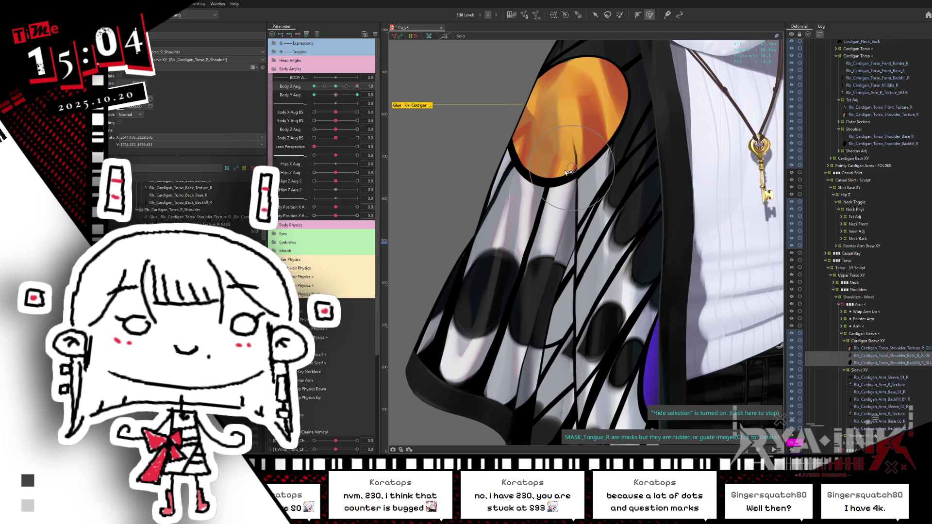
left_click(872, 349)
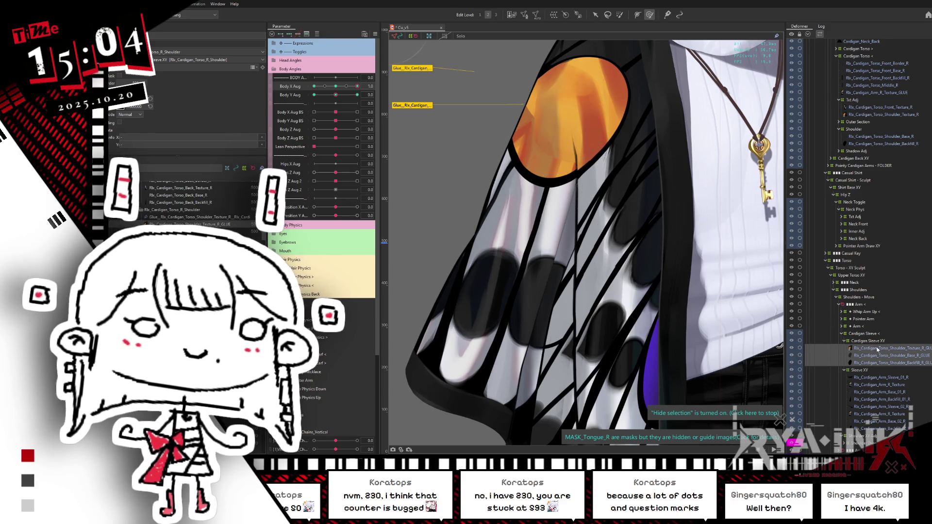
left_click(863, 348)
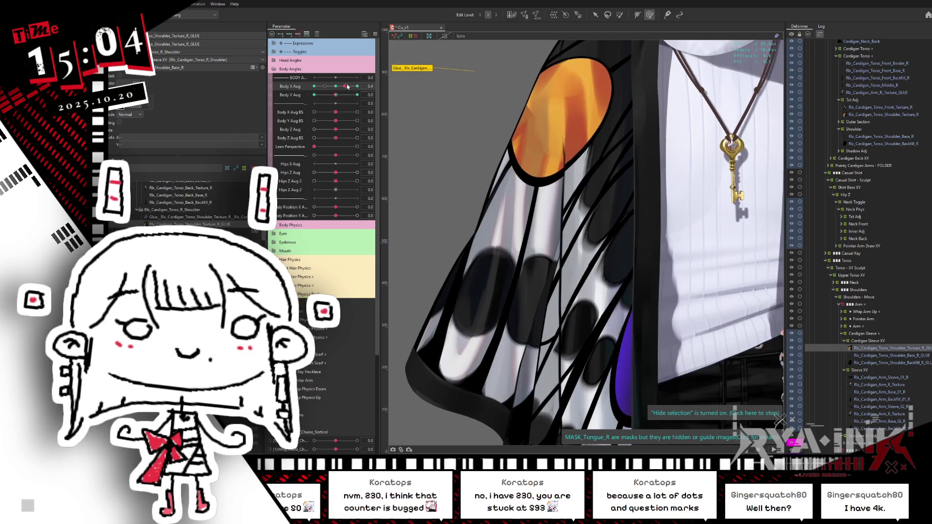
left_click(503, 129)
left_click(503, 129)
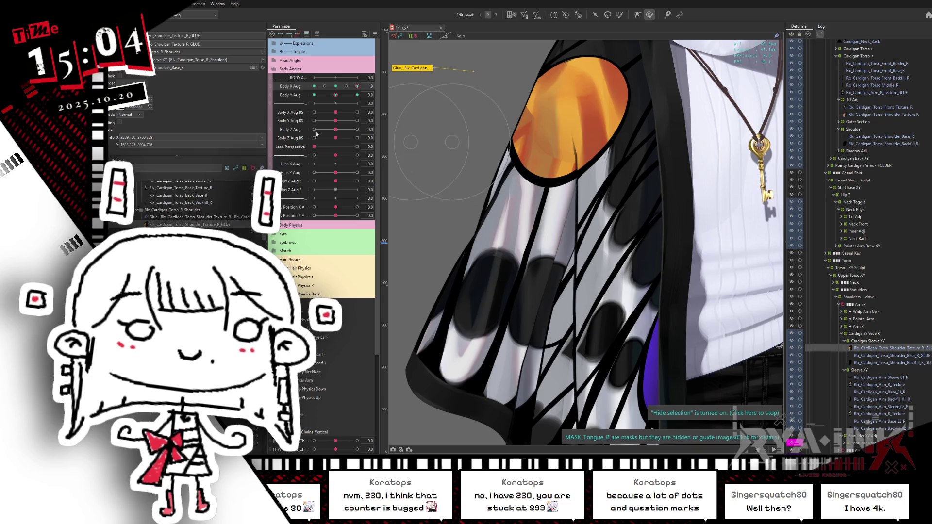
mouse_move(353, 92)
left_mouse_down()
mouse_move(309, 105)
mouse_move(370, 85)
left_mouse_up()
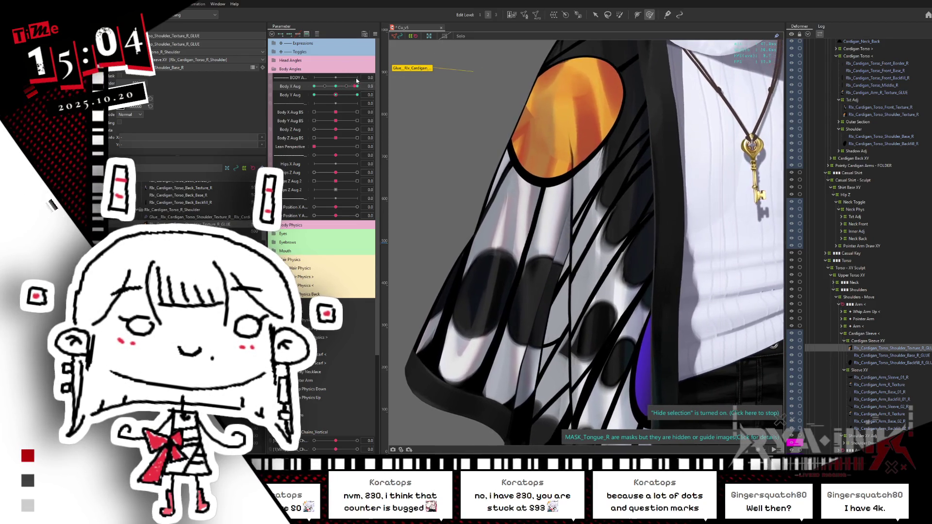
mouse_move(357, 86)
left_mouse_down()
mouse_move(335, 86)
mouse_move(306, 106)
mouse_move(359, 95)
left_mouse_up()
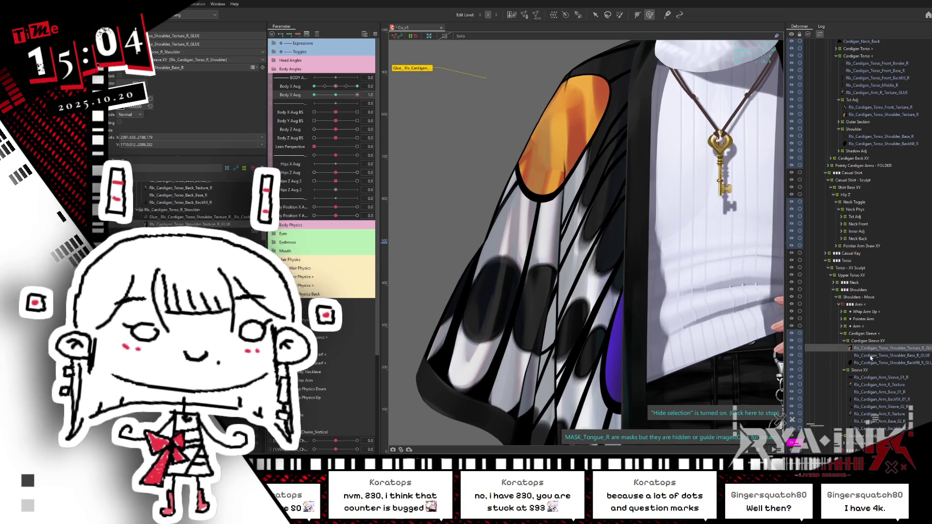
left_click(872, 386)
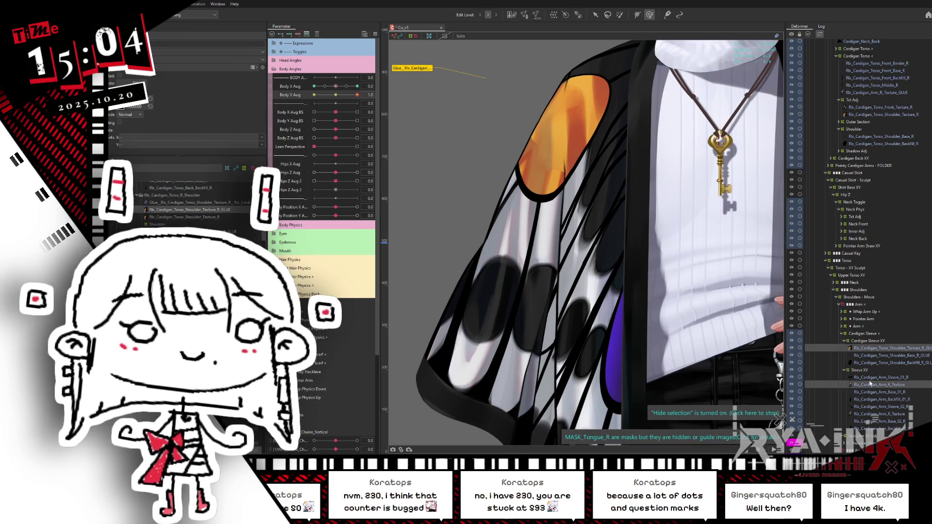
double_click(870, 384)
key("Escape")
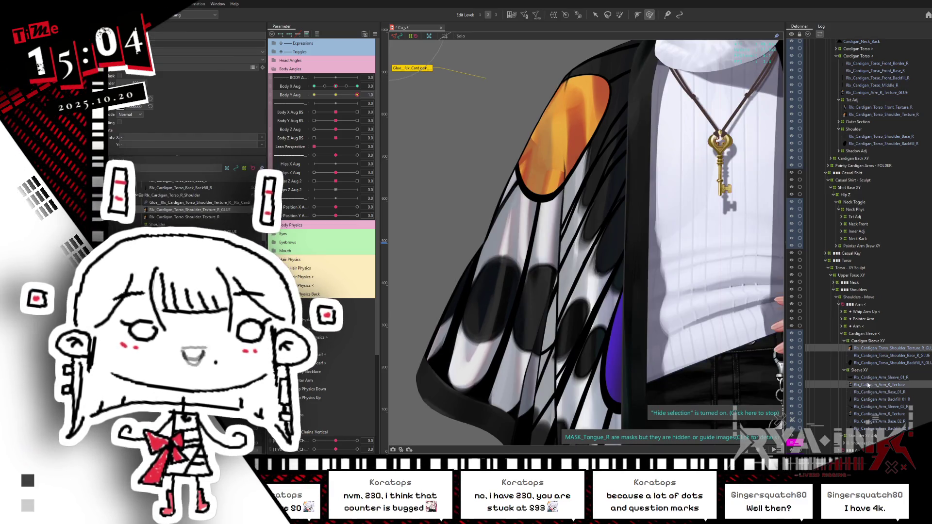
scroll(703, 204, "up", 3)
scroll(598, 296, "down", 3)
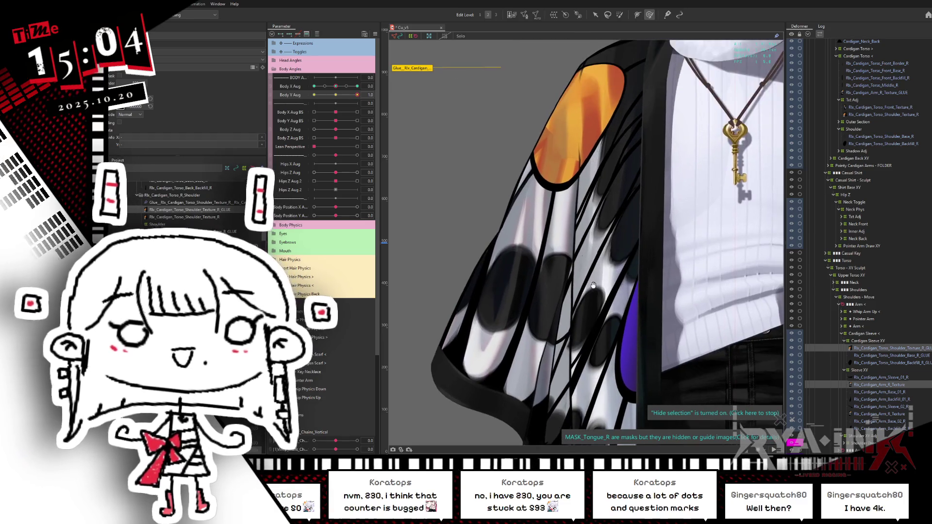
middle_click_drag(598, 296, 602, 339)
left_click(887, 348)
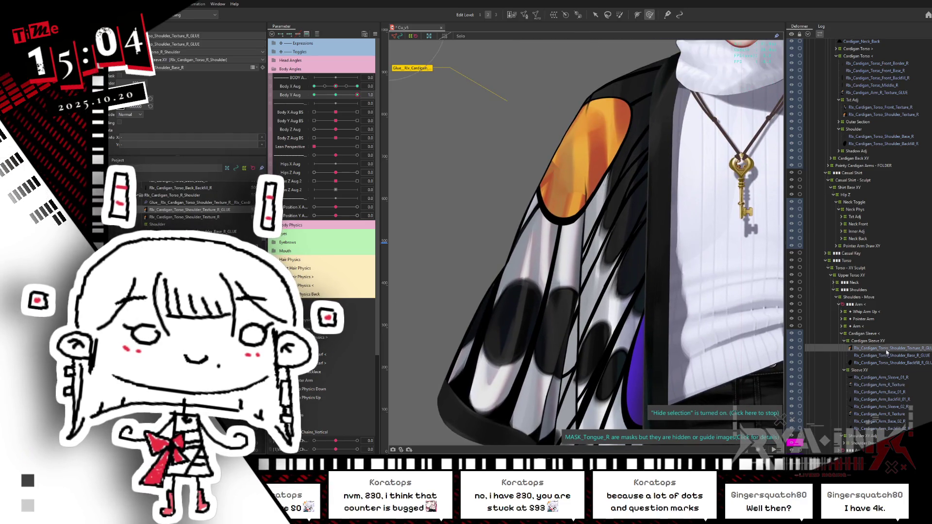
left_click_drag(357, 95, 335, 95)
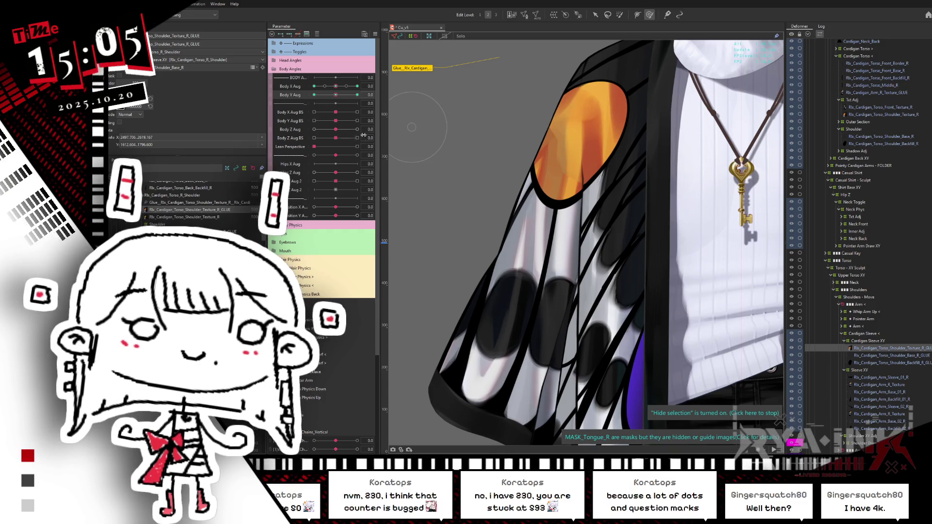
left_click_drag(336, 95, 304, 108)
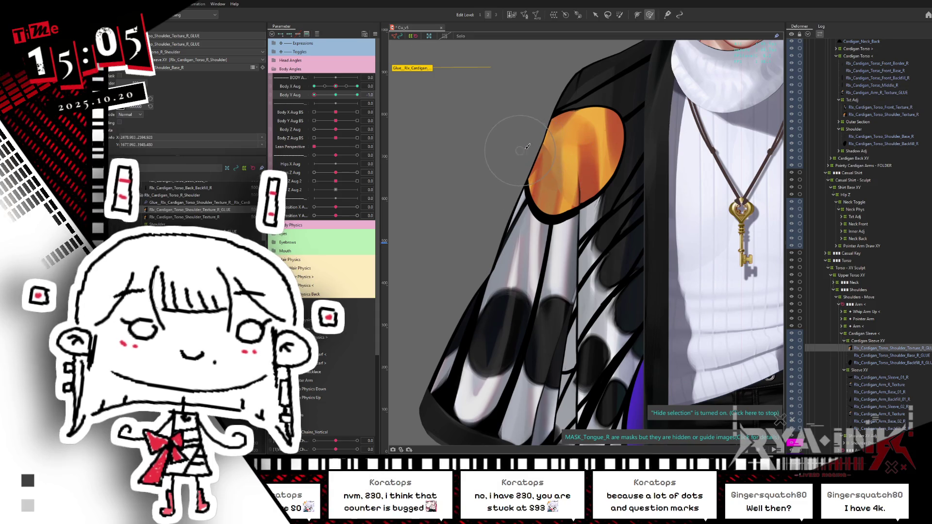
left_click_drag(327, 96, 361, 94)
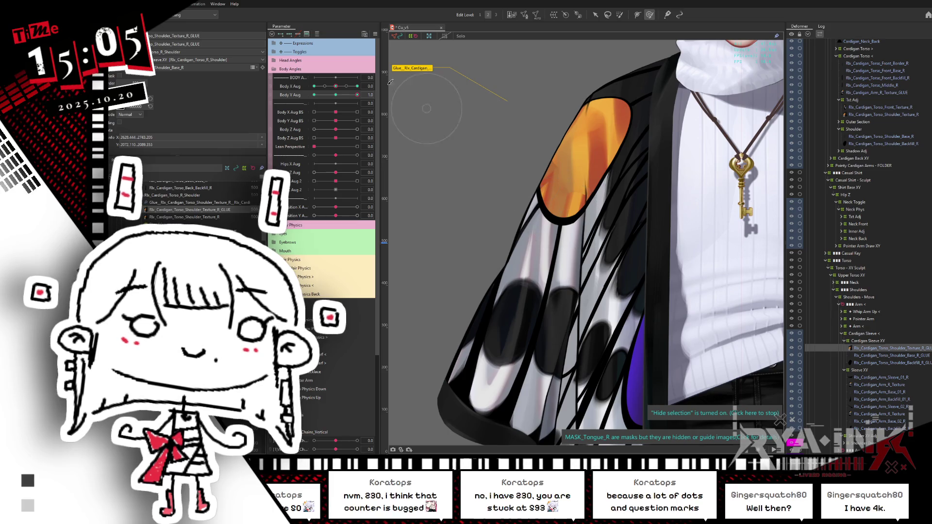
mouse_move(345, 86)
left_mouse_down()
mouse_move(301, 103)
mouse_move(328, 87)
mouse_move(313, 91)
left_mouse_up()
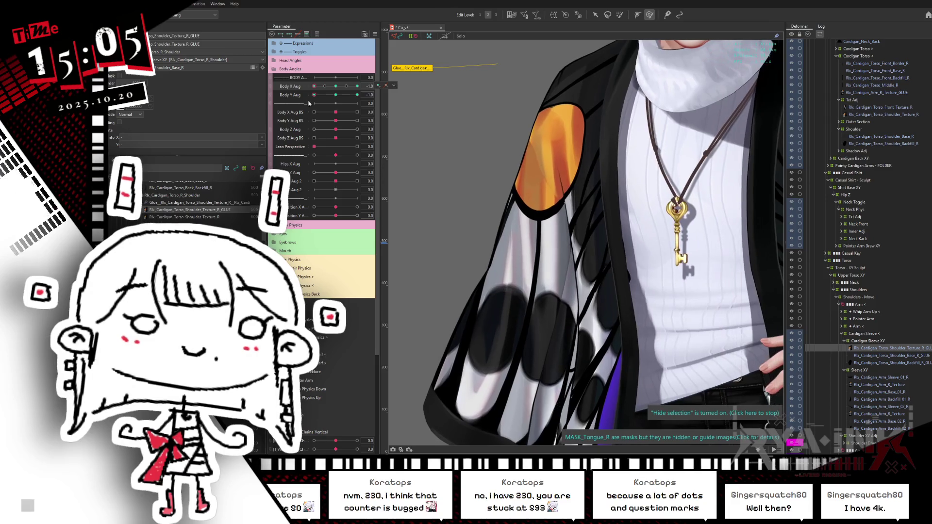
- Brush-deform the three shoulder sleeve meshes together, then undo that reshaping
left_click(865, 362, "shift")
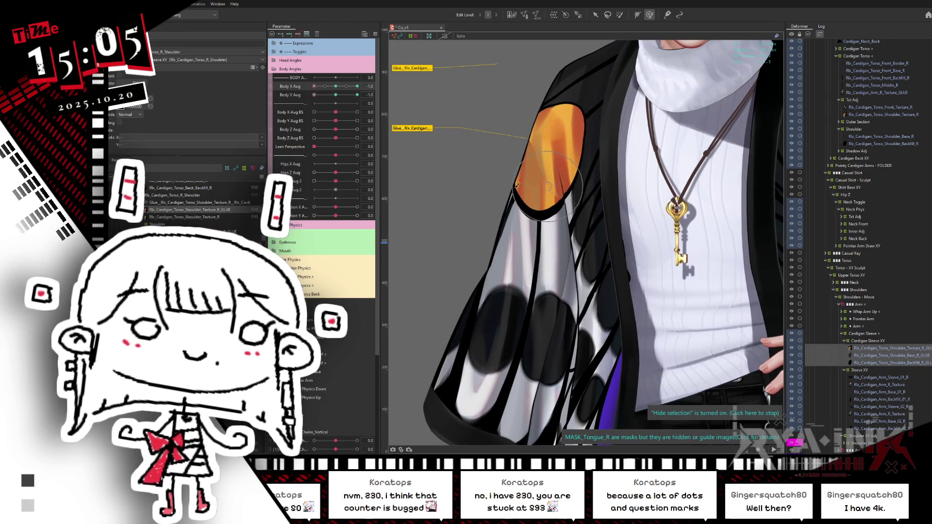
mouse_move(538, 189)
left_mouse_down()
mouse_move(594, 223)
mouse_move(563, 214)
mouse_move(587, 216)
mouse_move(575, 219)
left_mouse_up()
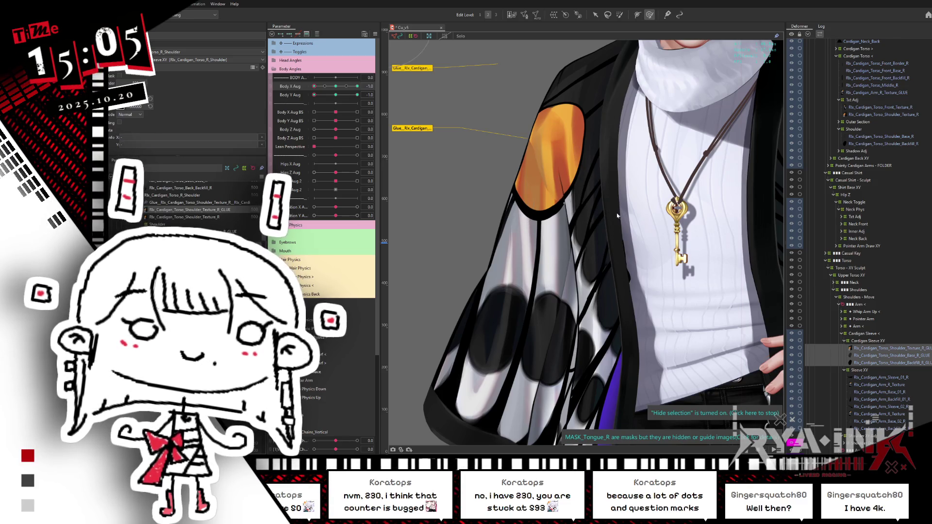
key("ctrl+z")
key("ctrl+z")
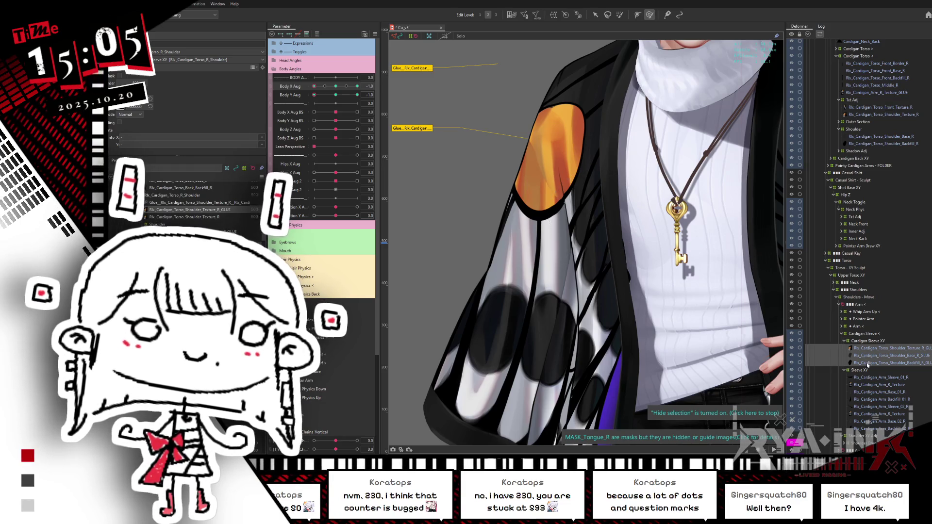
- Brush only Shoulder_Texture_R_GLUE so the orange patch's lower edge curves cleanly
left_click(863, 349)
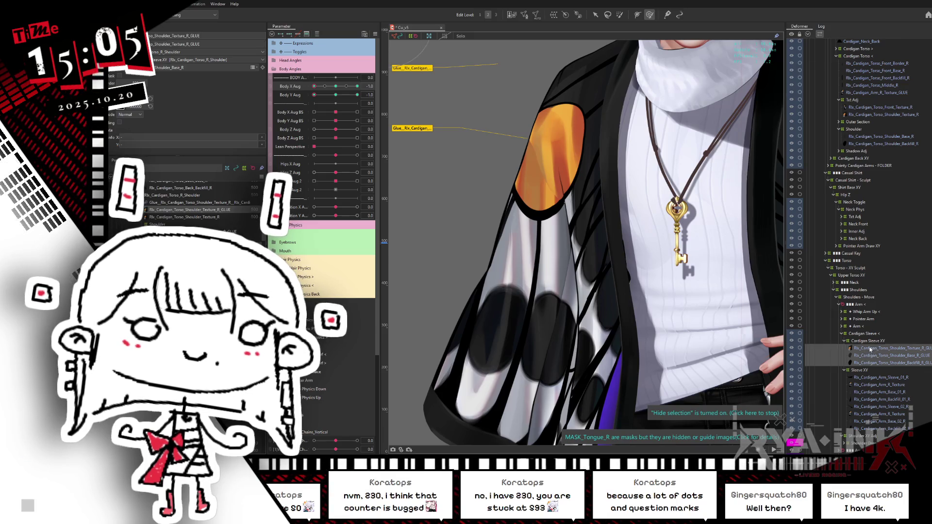
mouse_move(531, 212)
left_mouse_down()
mouse_move(547, 207)
mouse_move(524, 209)
mouse_move(575, 228)
mouse_move(638, 234)
left_mouse_up()
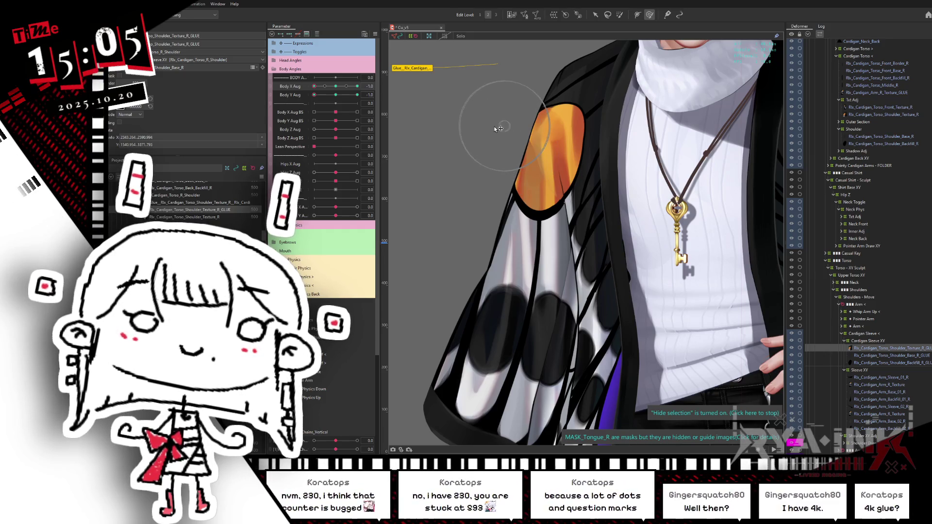
left_click(303, 89)
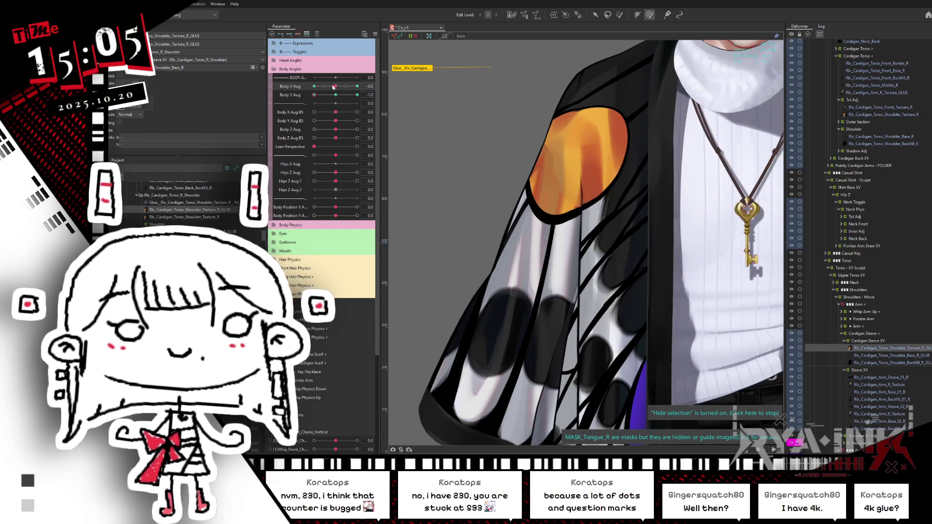
- Reshape the orange shoulder patch while moving Body X Aug between 0.0 and a full turn
left_click_drag(313, 86, 370, 85)
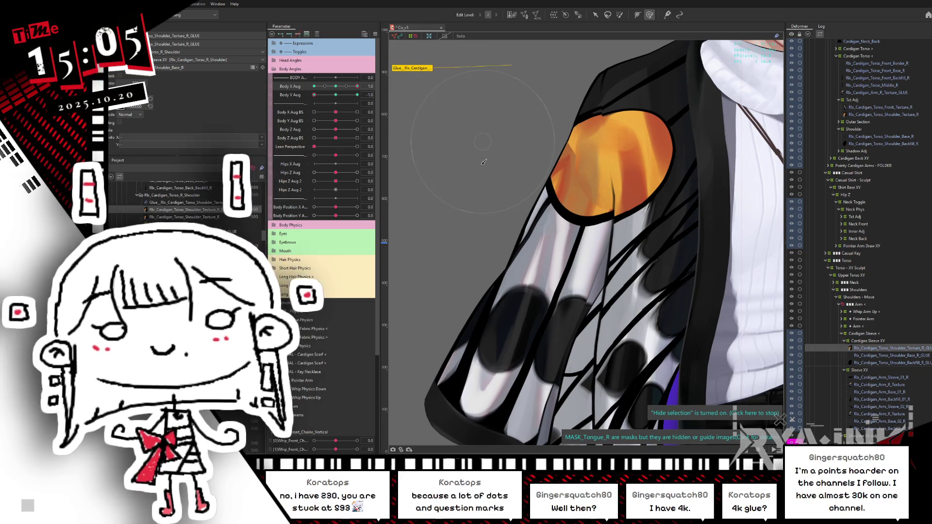
mouse_move(549, 182)
left_mouse_down()
mouse_move(589, 169)
mouse_move(545, 177)
mouse_move(548, 202)
mouse_move(551, 161)
left_mouse_up()
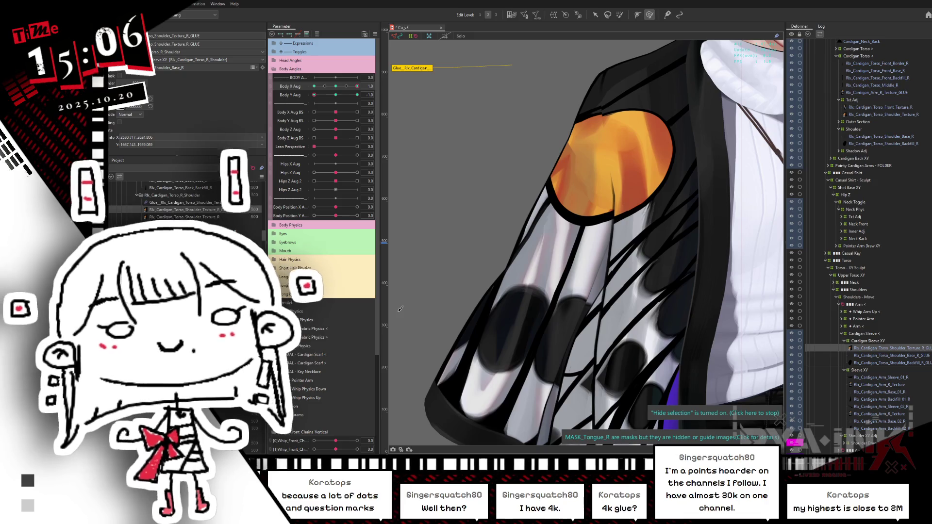
left_click_drag(561, 117, 489, 123)
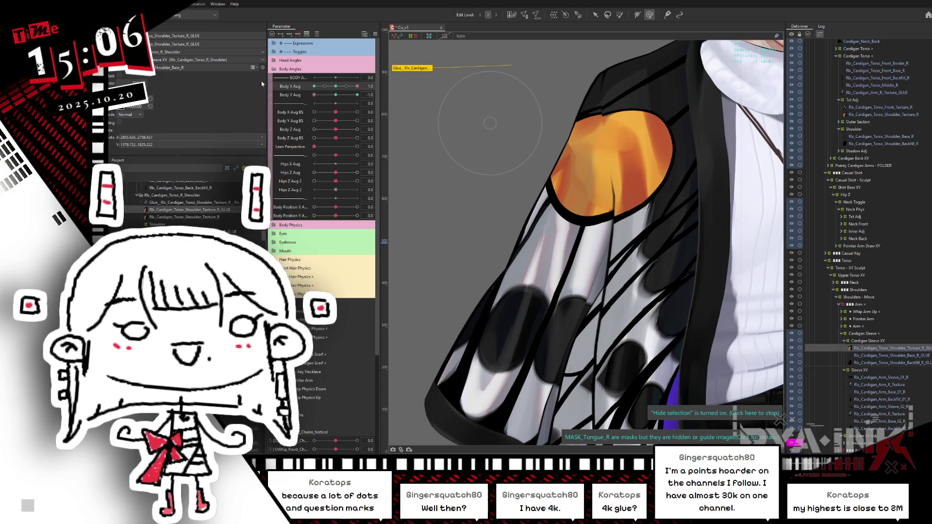
left_click_drag(333, 87, 370, 86)
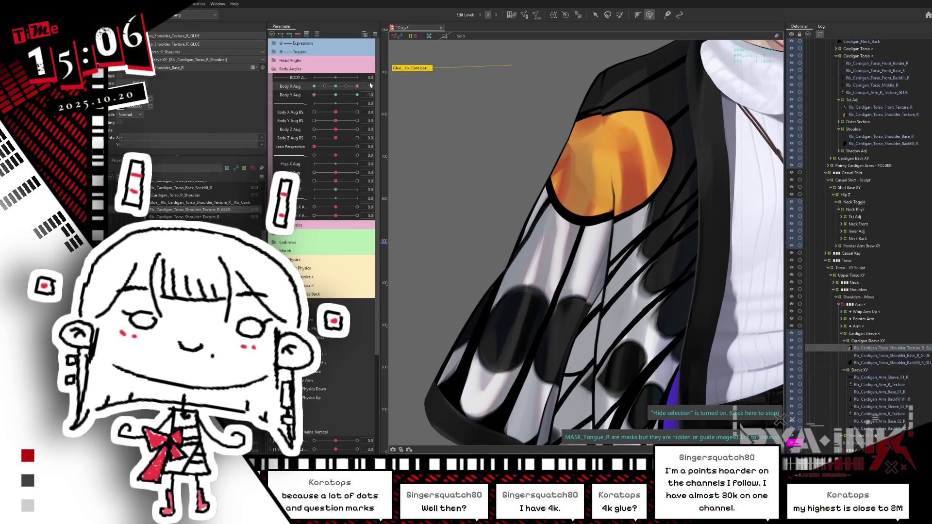
left_click_drag(625, 111, 626, 149)
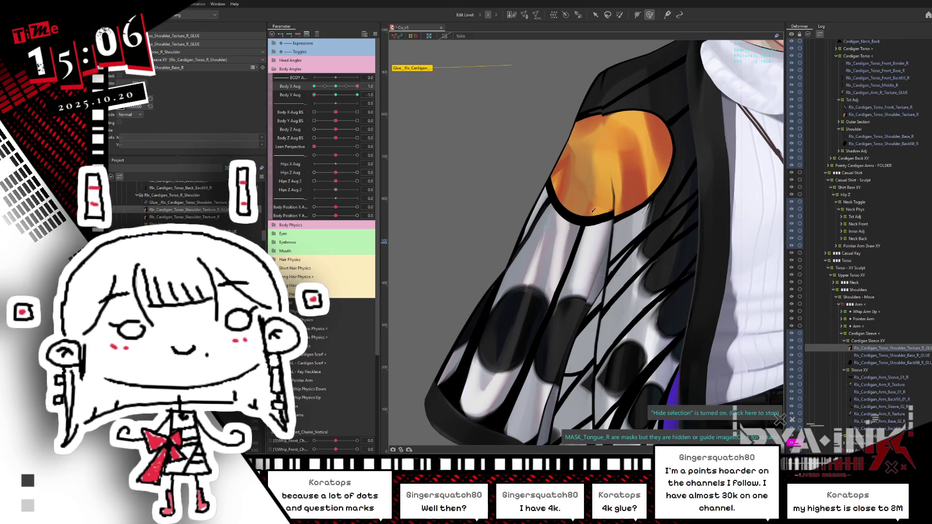
- Swing Body X Aug and Body Y Aug through neutral and their -1.0 extremes, then pick the shoulder mesh
left_click(336, 95)
mouse_move(330, 97)
left_mouse_down()
mouse_move(307, 103)
mouse_move(357, 86)
left_mouse_up()
left_click(335, 95)
left_click(335, 86)
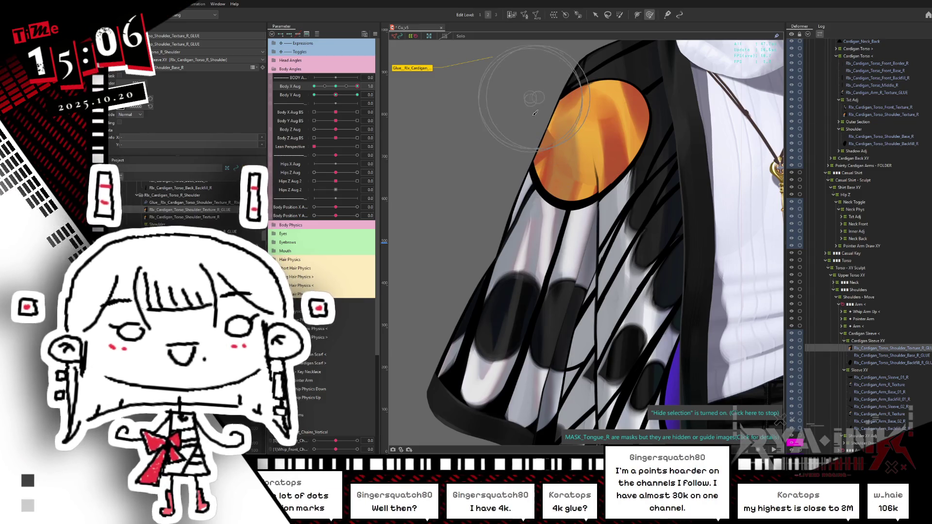
left_click(352, 88)
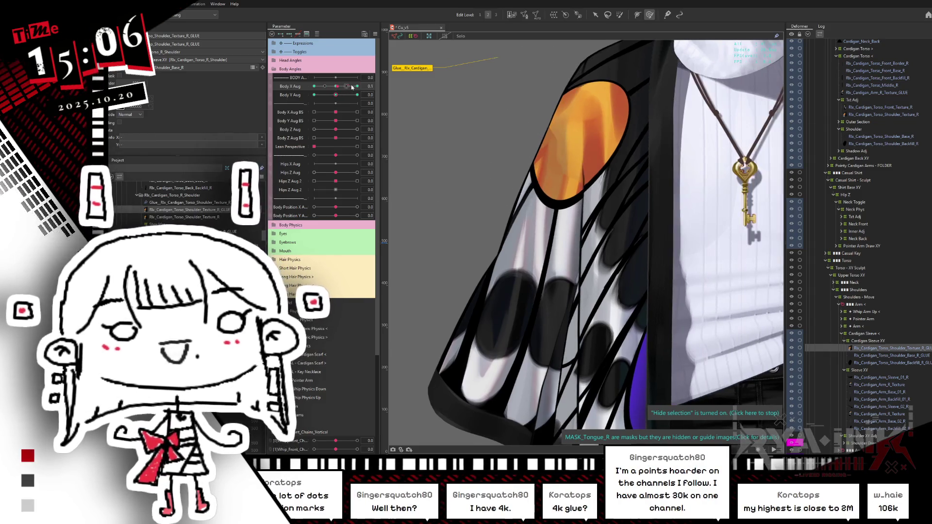
left_click_drag(351, 88, 306, 90)
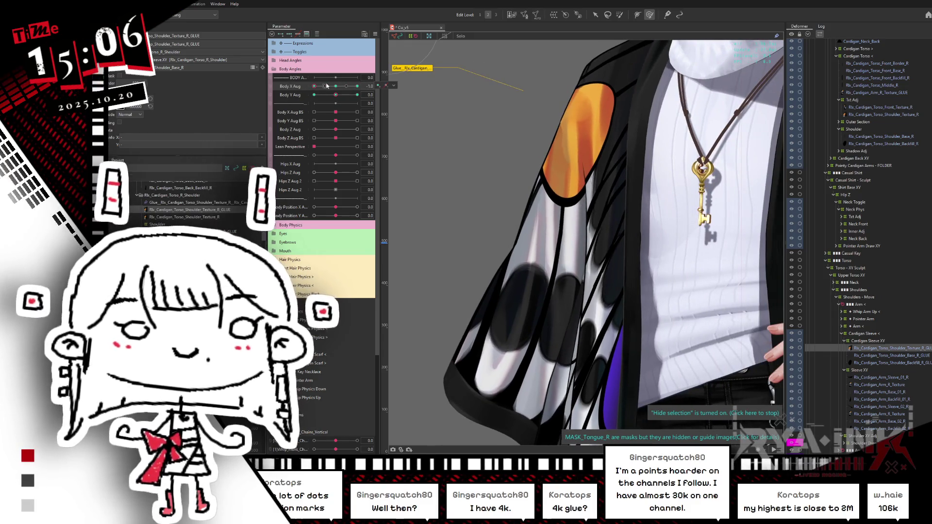
mouse_move(321, 88)
left_mouse_down()
mouse_move(358, 87)
mouse_move(363, 97)
left_mouse_up()
left_click(350, 96)
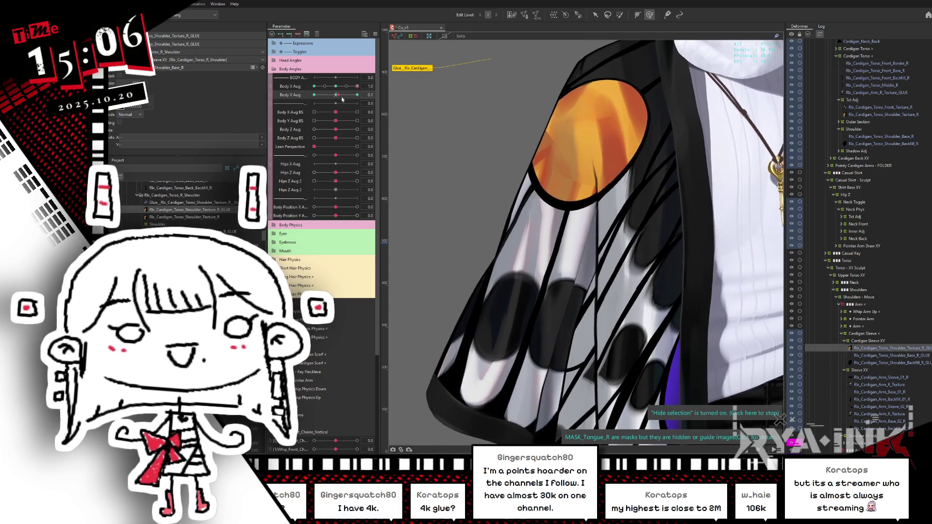
left_click(486, 185)
left_click(579, 218)
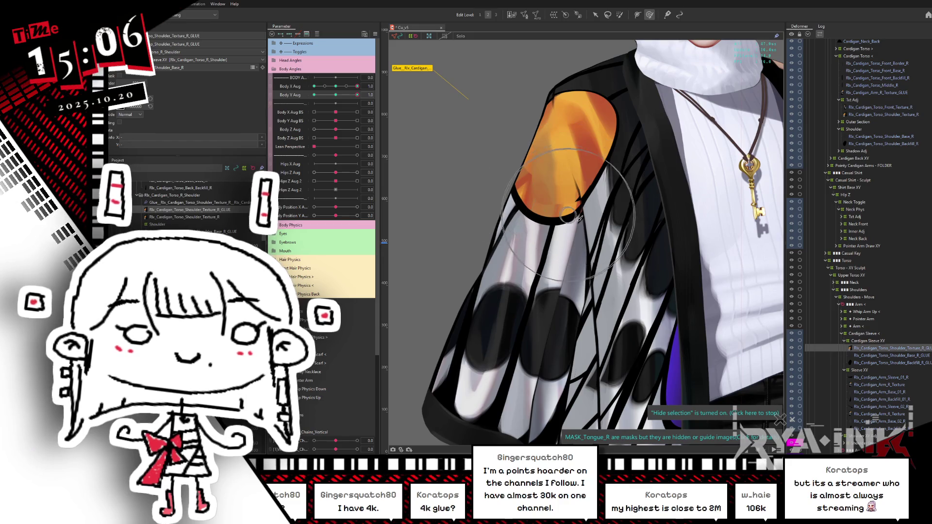
- Select the shoulder deformer and the orange patch's mesh layers, then tilt Body Y Aug to -1.0
left_click(561, 179)
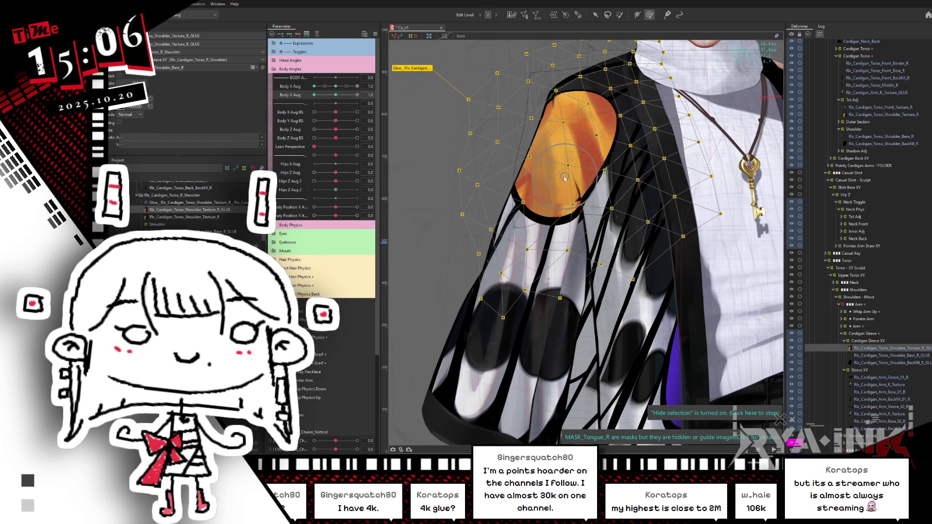
left_click(573, 180)
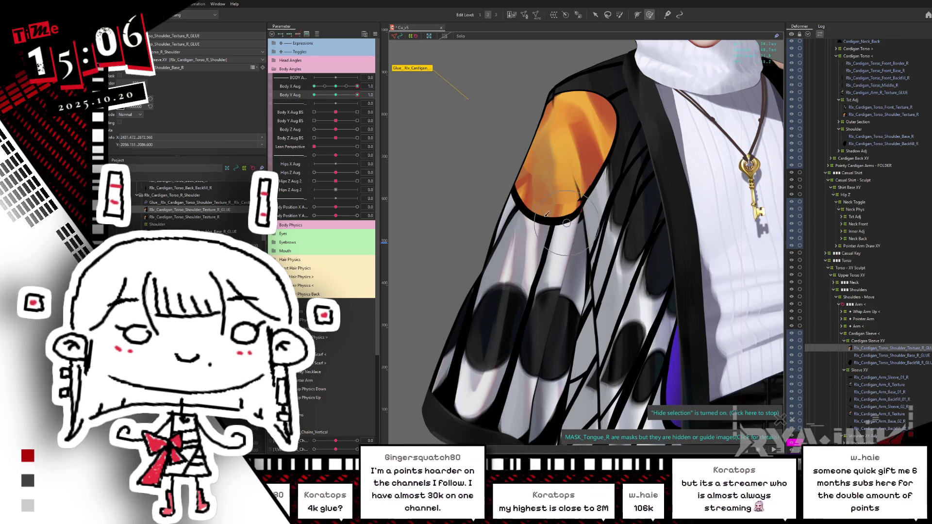
left_click(542, 193)
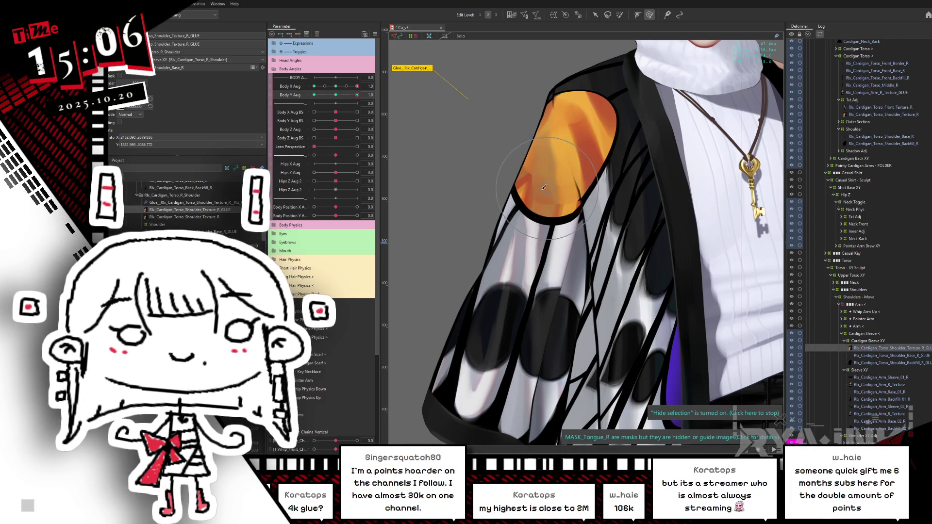
left_click(543, 198)
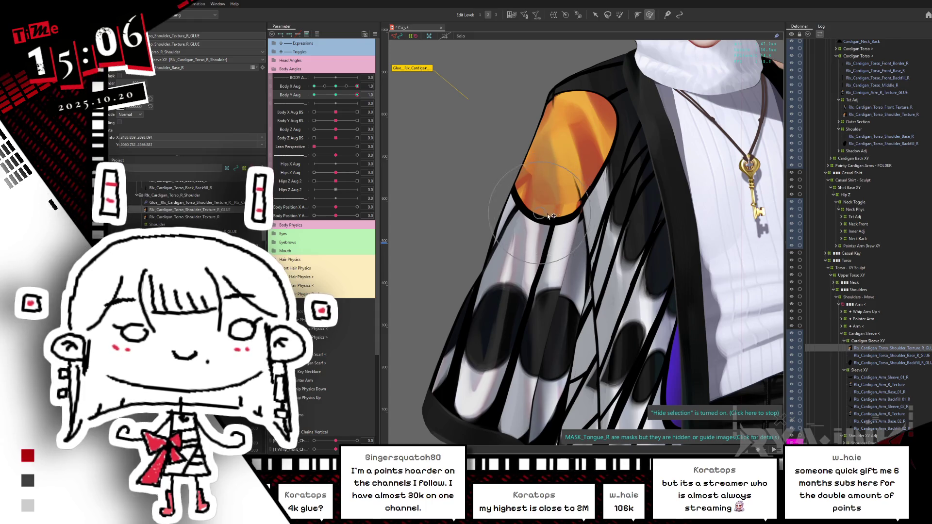
left_click(538, 202)
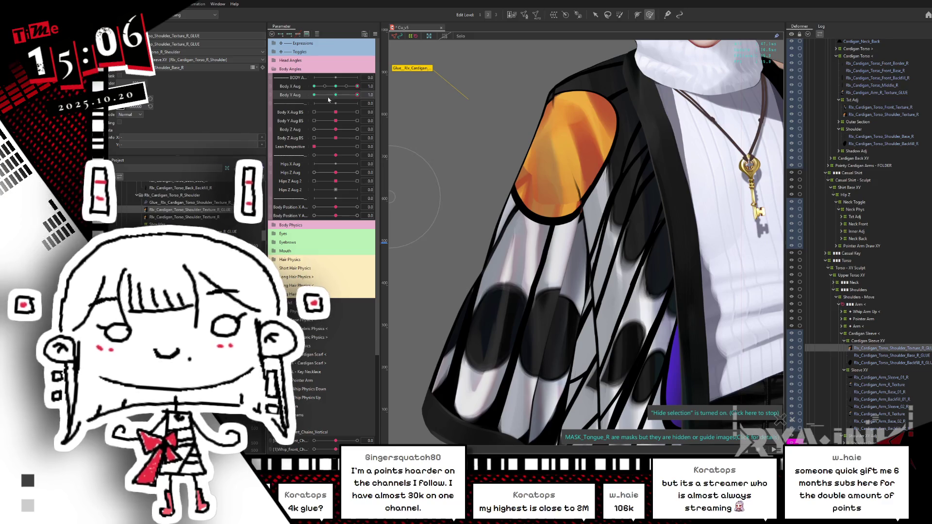
mouse_move(336, 96)
left_mouse_down()
mouse_move(363, 95)
mouse_move(307, 106)
left_mouse_up()
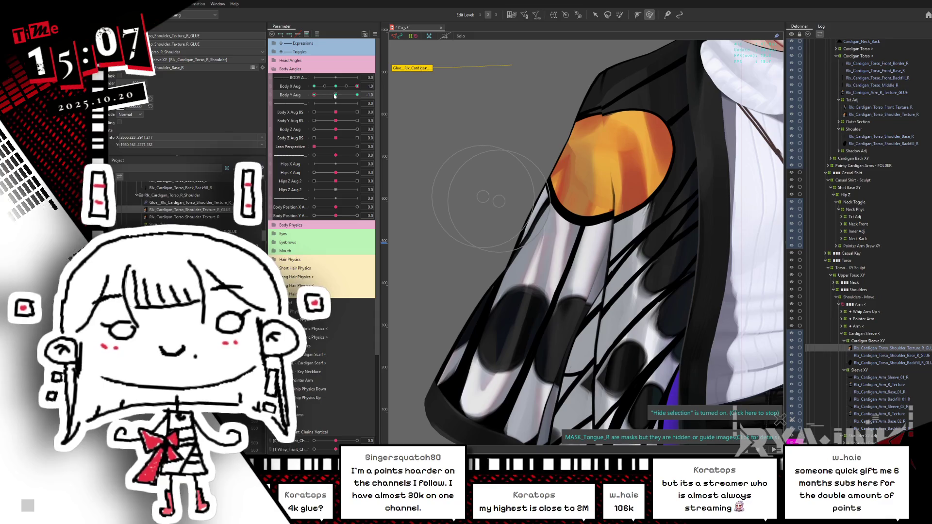
- Tilt the body to the opposite extreme and step Body X Aug through 0, 0.3, 0.8 and 1.0
left_click_drag(311, 96, 360, 78)
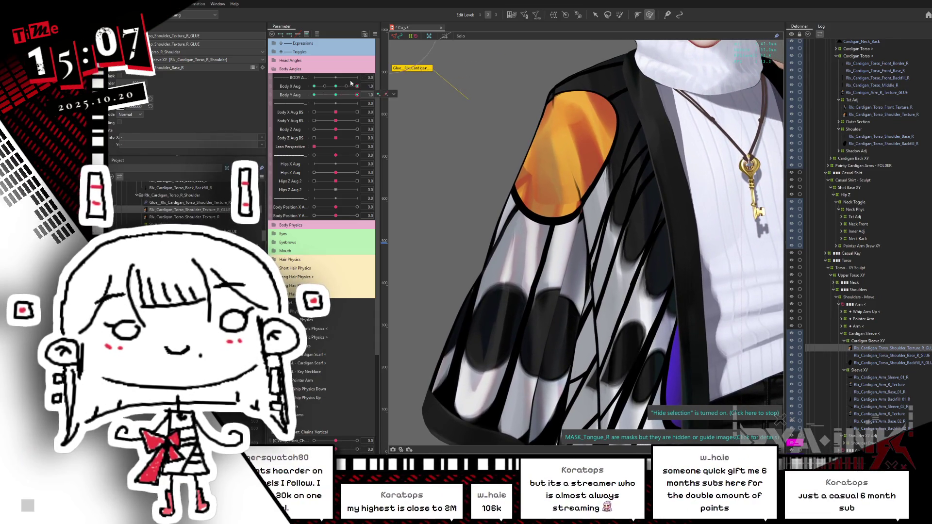
left_click(338, 86)
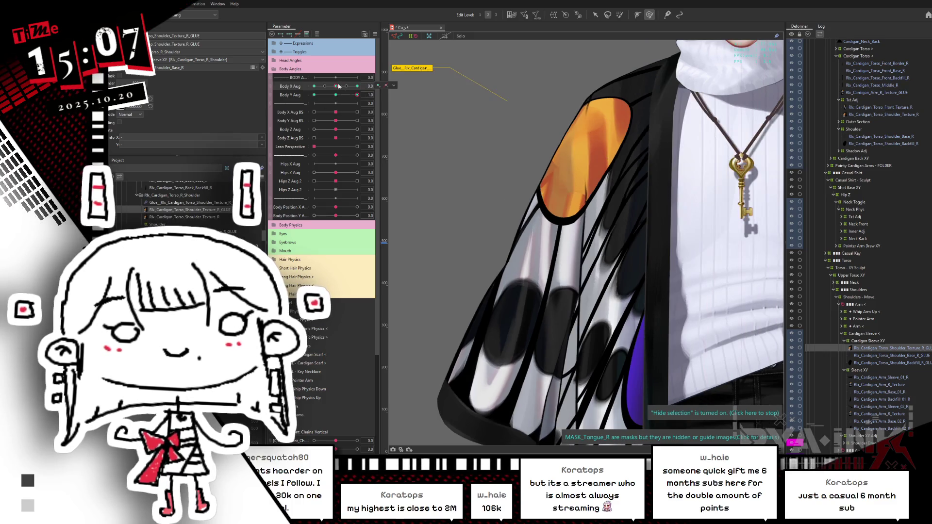
left_click(341, 87)
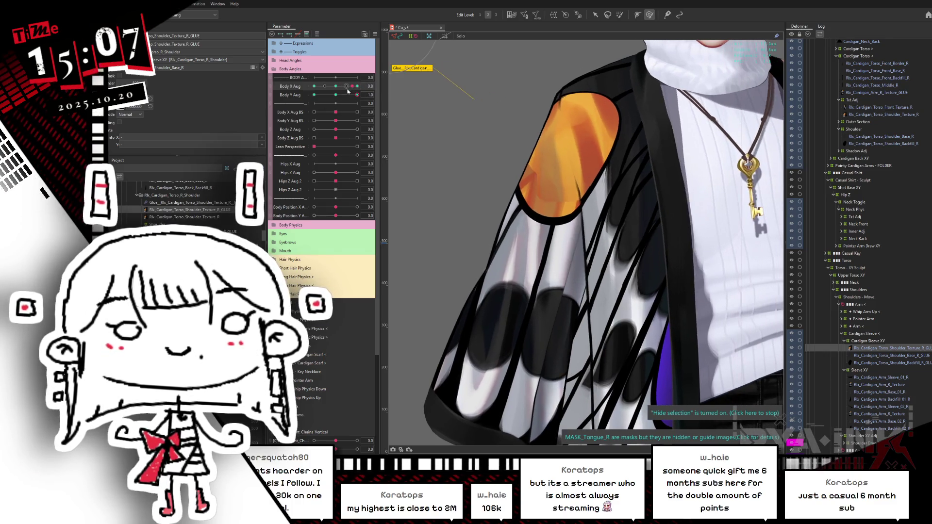
left_click(357, 86)
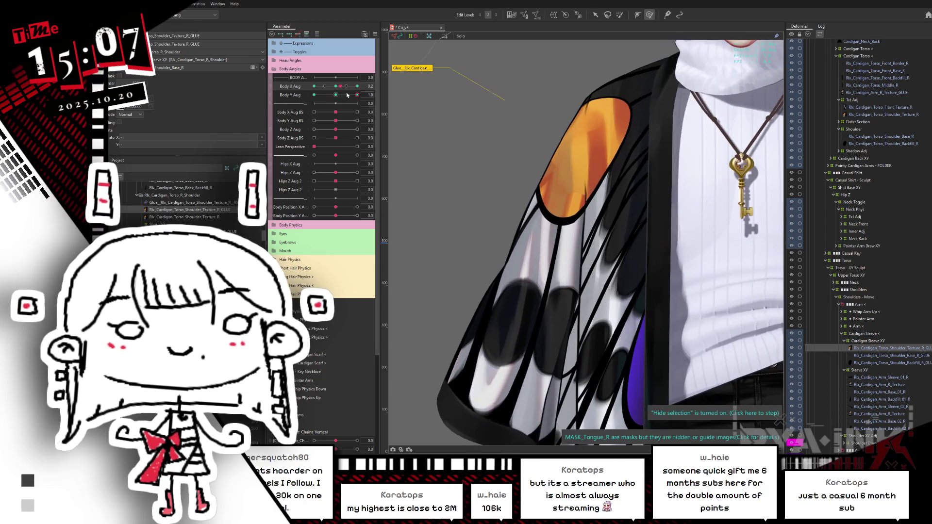
left_click(358, 86)
- Select Shoulder_Backfill_R_GLUE and swing Body X Aug back to -1.0
left_click(866, 362)
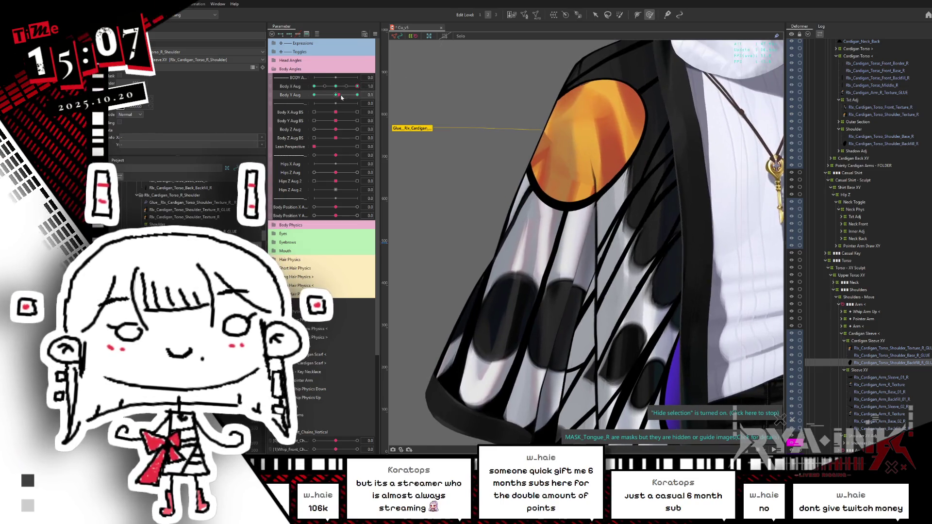
left_click_drag(349, 87, 306, 96)
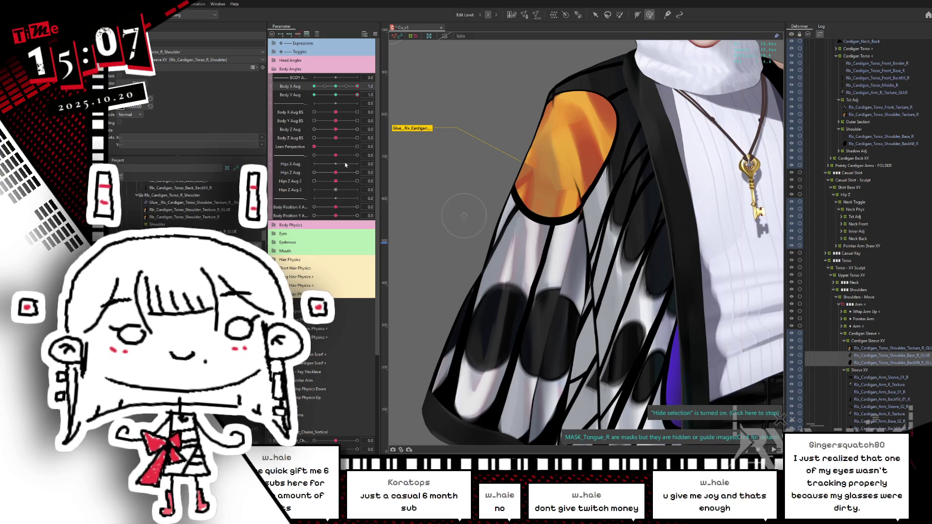
left_click(314, 87)
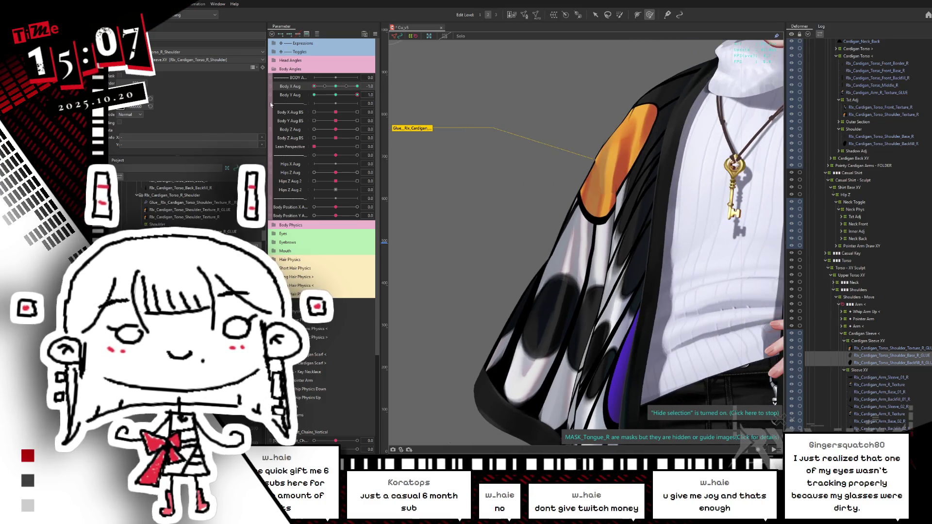
- Select the shoulder texture glue and Sleeve XY deformer, then nudge sleeve vertices near the orange patch
left_click(872, 348, "shift")
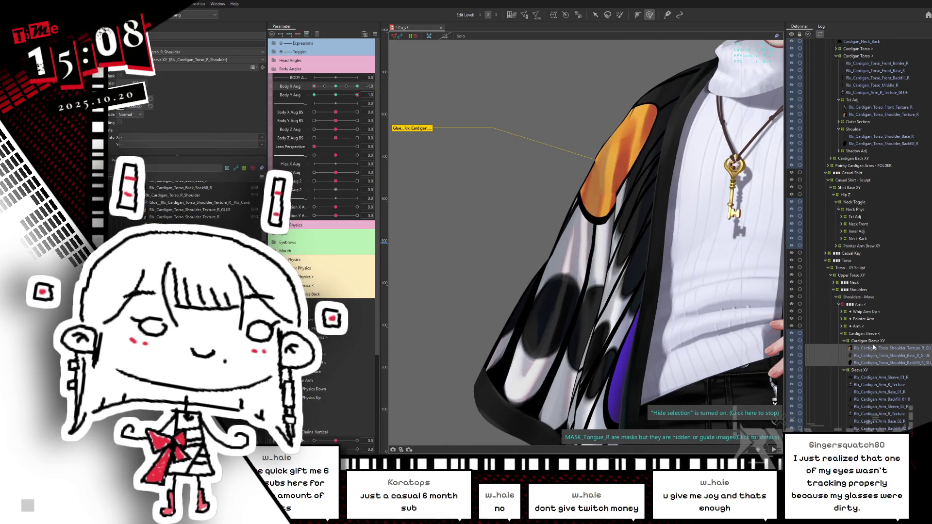
left_click(867, 341)
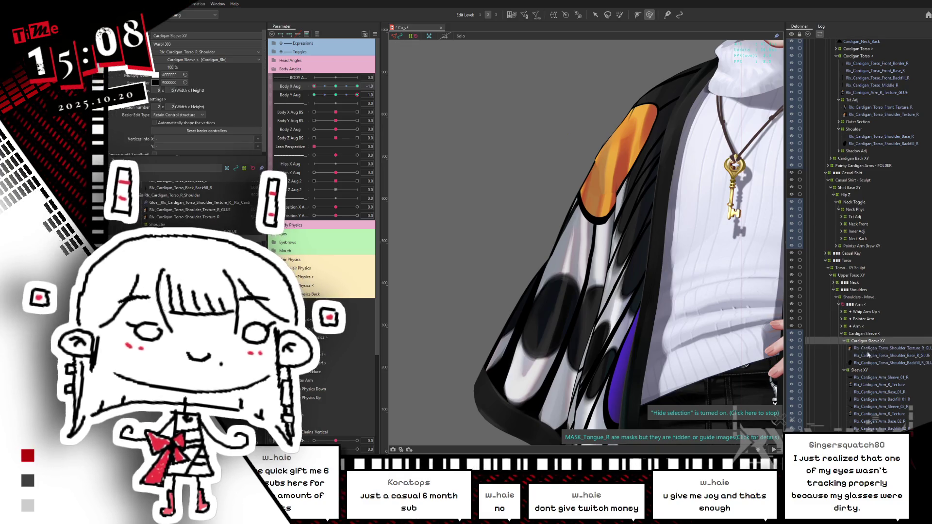
left_click(859, 370, "ctrl")
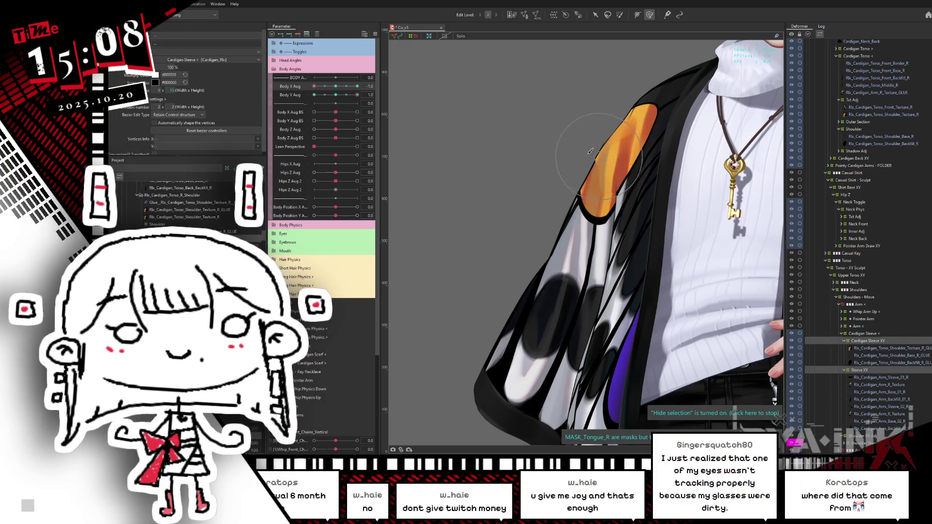
left_click_drag(589, 151, 594, 153)
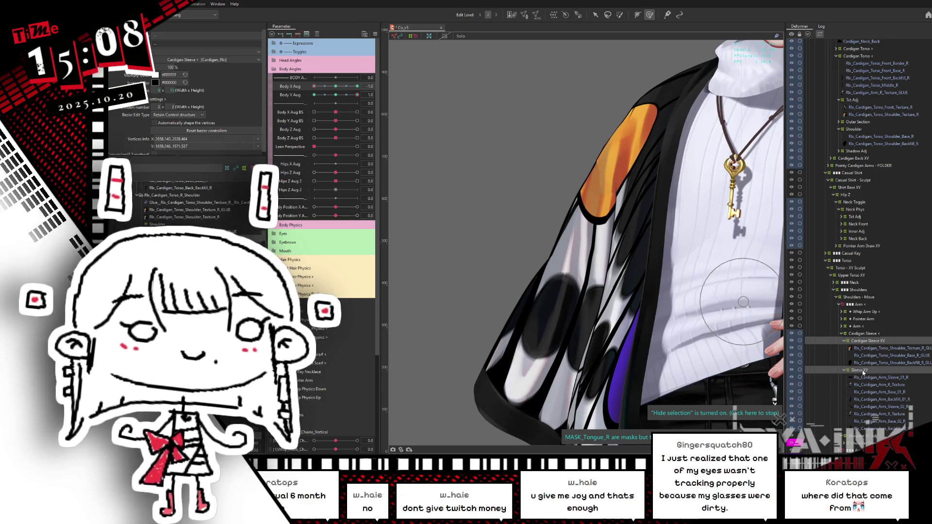
left_click(866, 341, "ctrl")
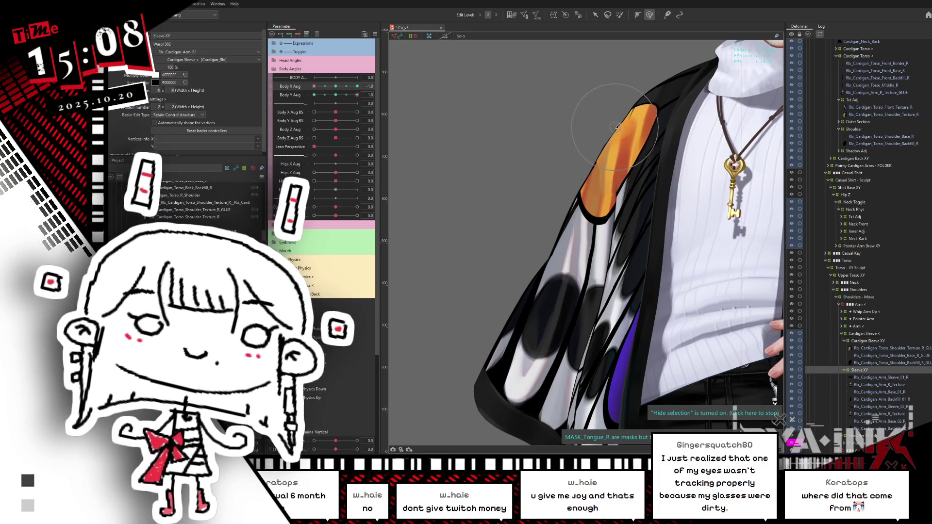
left_click_drag(631, 128, 614, 114)
left_click_drag(617, 153, 599, 164)
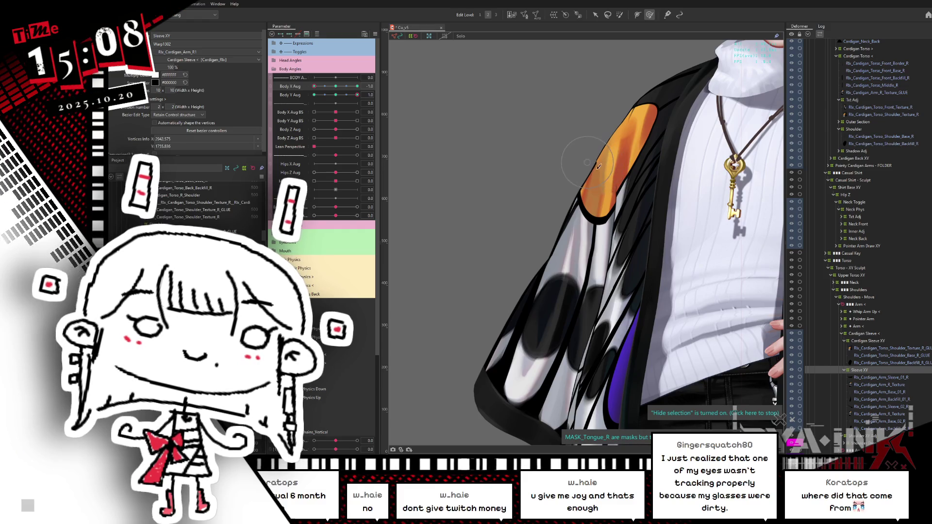
- Set the Sleeve XY deformer grid's width division to 11
key("v")
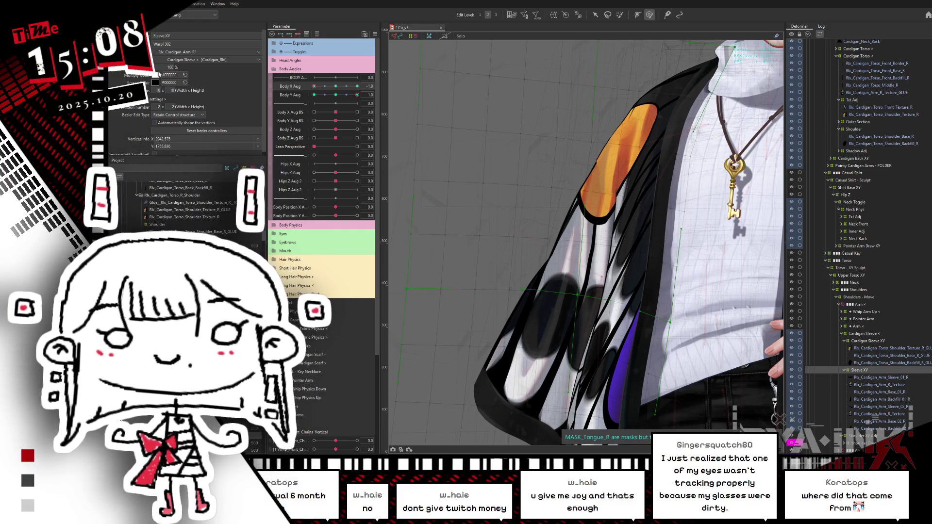
left_click_drag(154, 90, 185, 90)
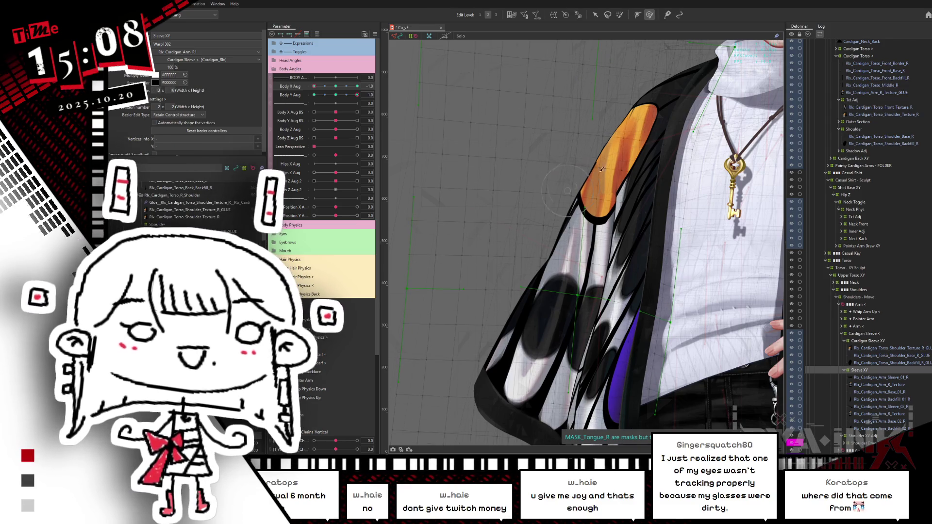
key("v")
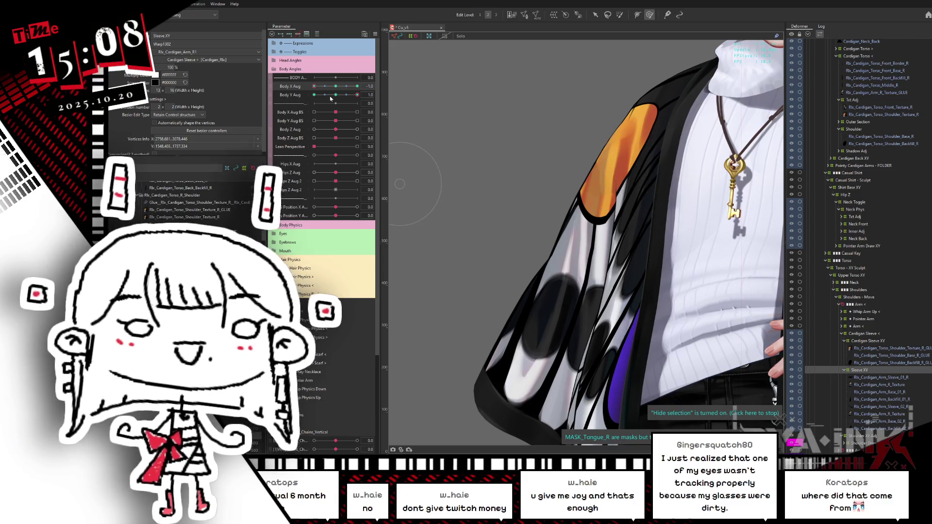
- Preview Body X Aug and Body Y Aug at 0 and -1.0, then make Cardigan Sleeve XY editable
left_click_drag(314, 86, 368, 85)
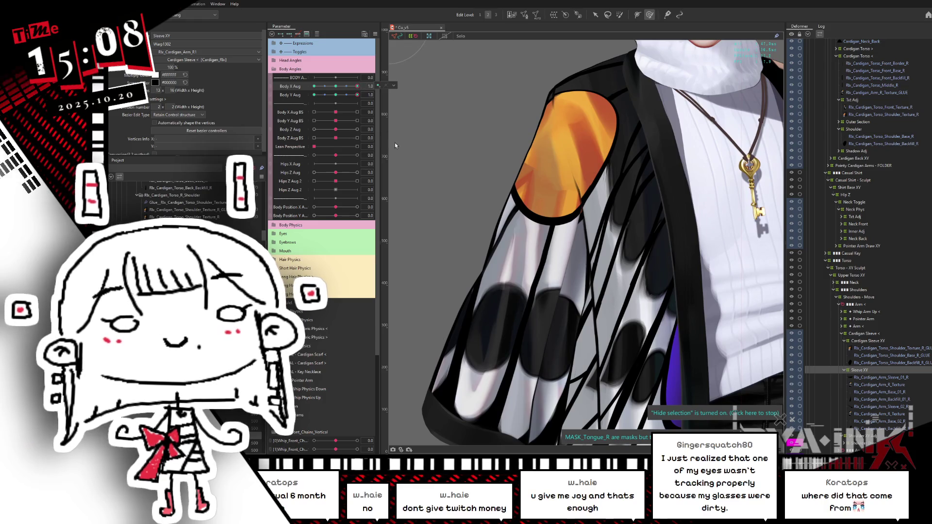
middle_click_drag(460, 160, 396, 100)
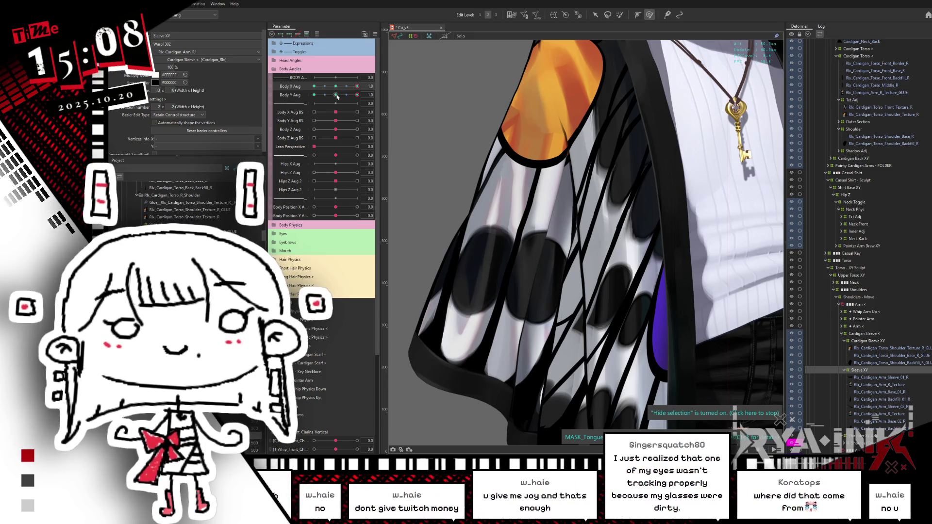
left_click(337, 95)
mouse_move(339, 98)
left_mouse_down()
mouse_move(318, 97)
mouse_move(308, 122)
left_mouse_up()
middle_click_drag(543, 131, 595, 216)
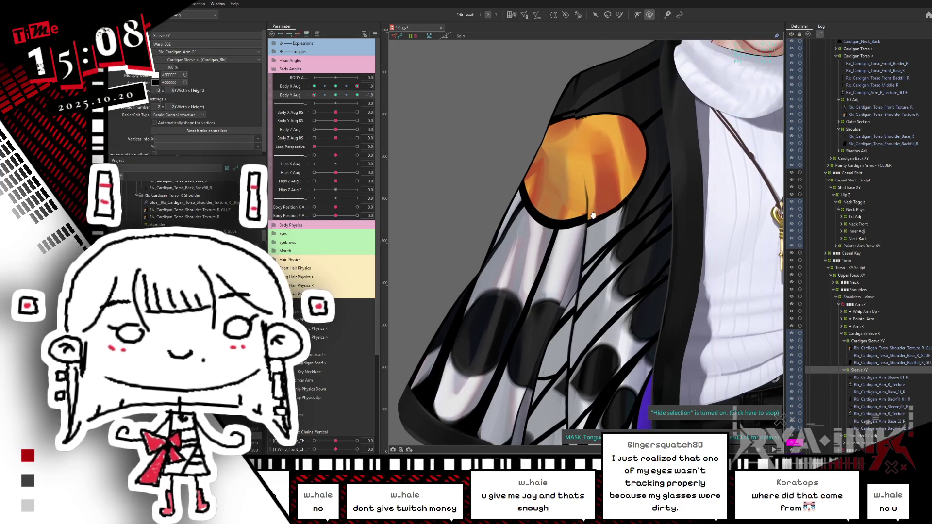
left_click_drag(353, 87, 313, 87)
key("ctrl+z")
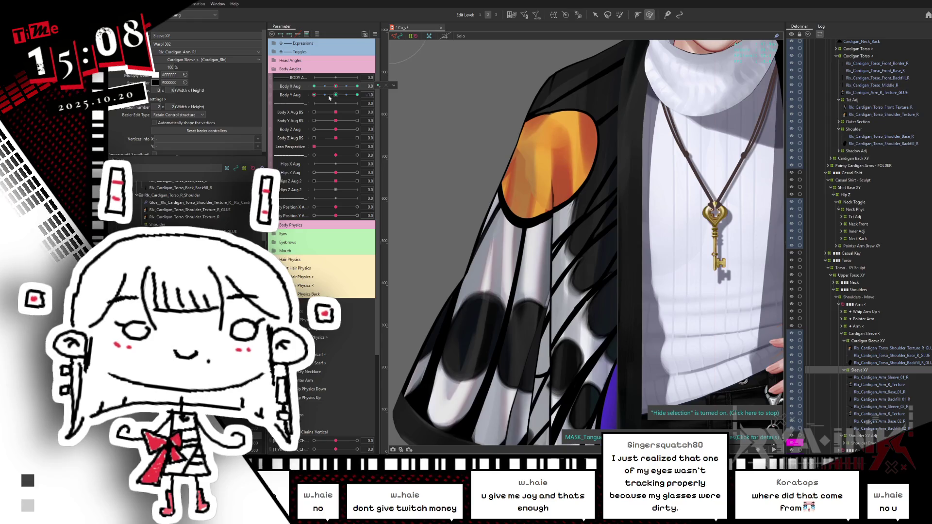
key("ctrl+y")
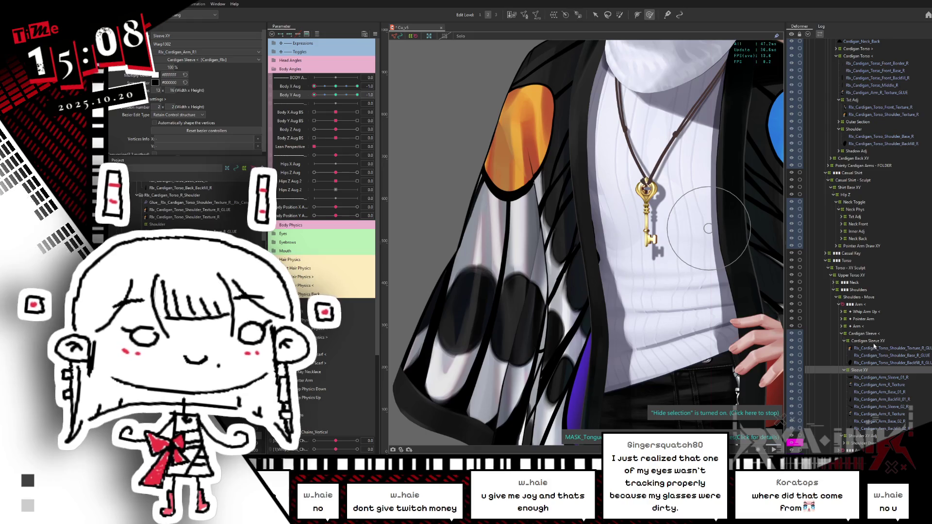
left_click(873, 339)
- Pull the sleeve points beside the orange patch left to reshape the edge
left_click(545, 198)
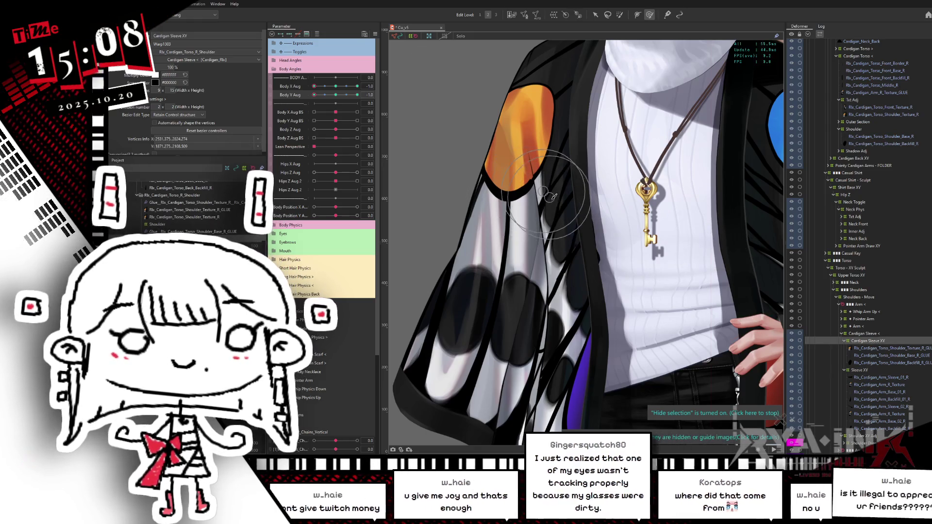
mouse_move(532, 196)
left_mouse_down()
mouse_move(514, 201)
mouse_move(544, 194)
left_mouse_up()
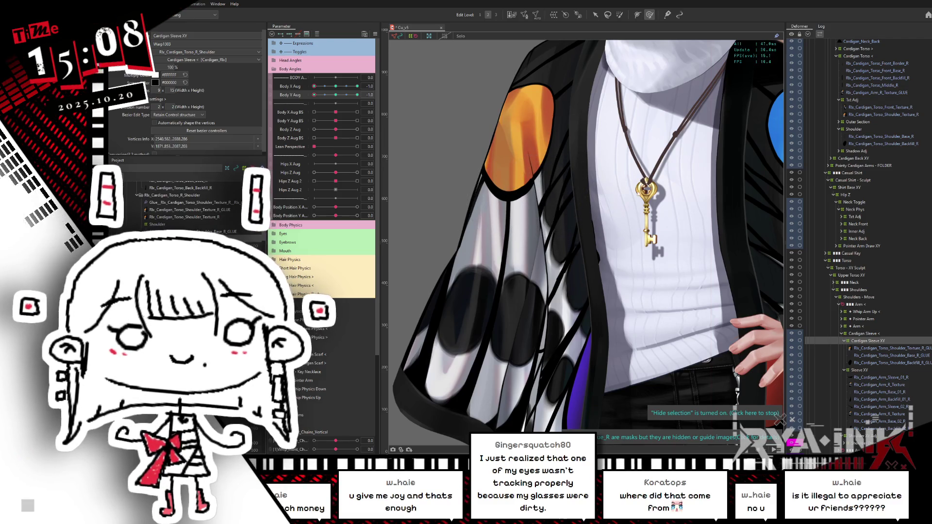
left_click(679, 277)
- Select points on the right shoulder base glue, then turn Body Y Aug to 1.0 and Body X Aug to 0.8
left_click(886, 356)
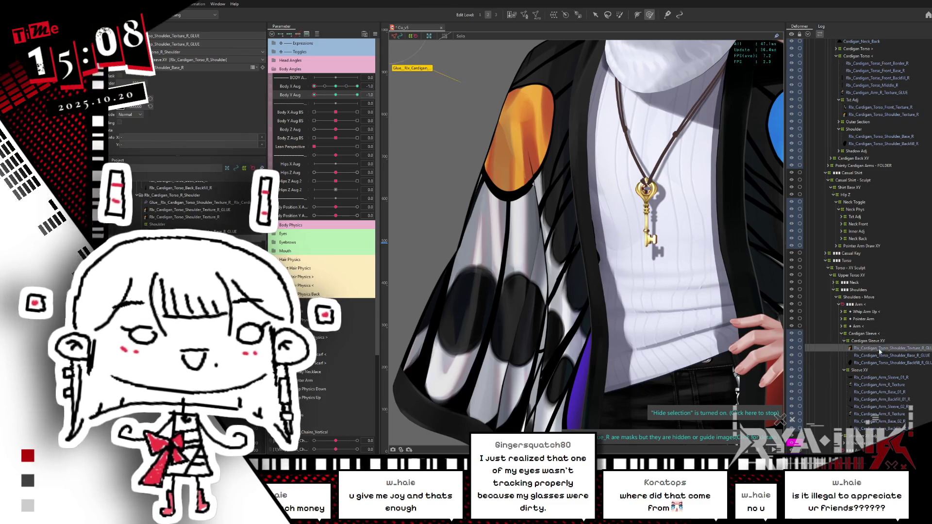
left_click(634, 250)
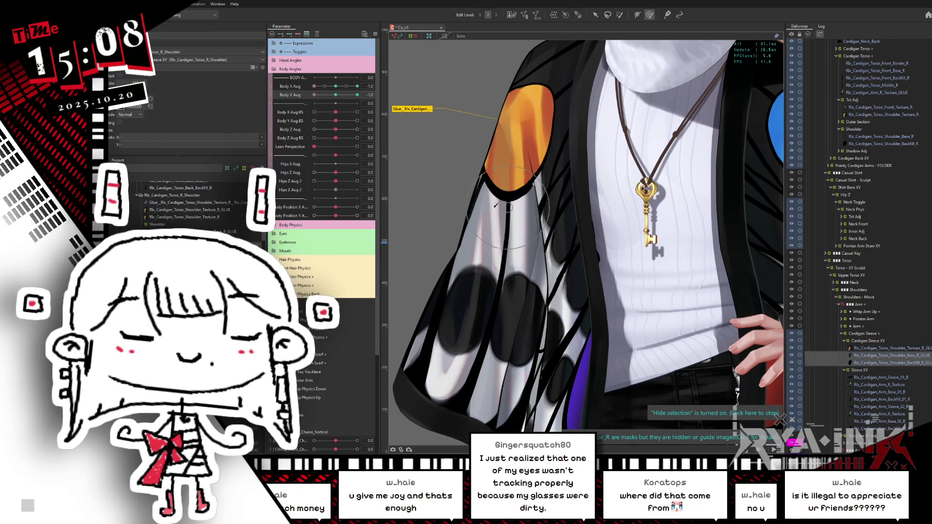
left_click_drag(581, 220, 572, 209)
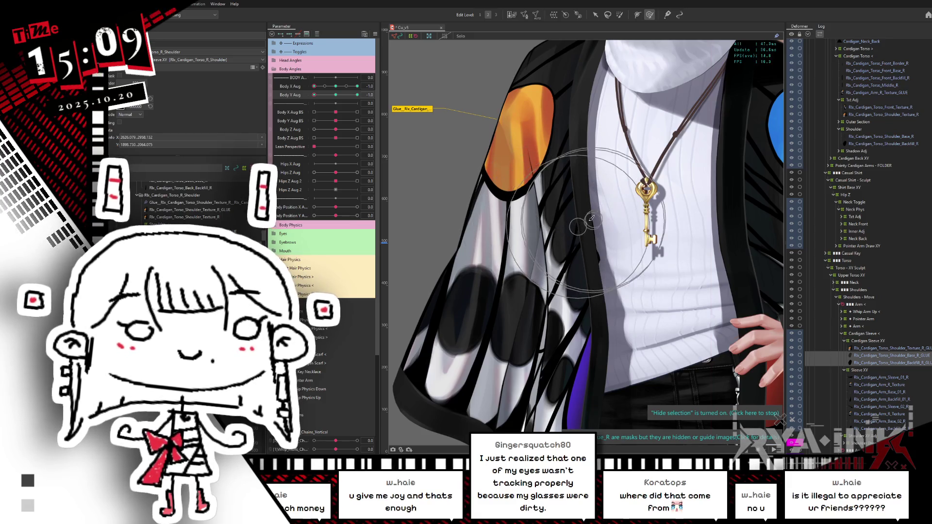
left_click(312, 102)
left_click_drag(314, 95, 365, 97)
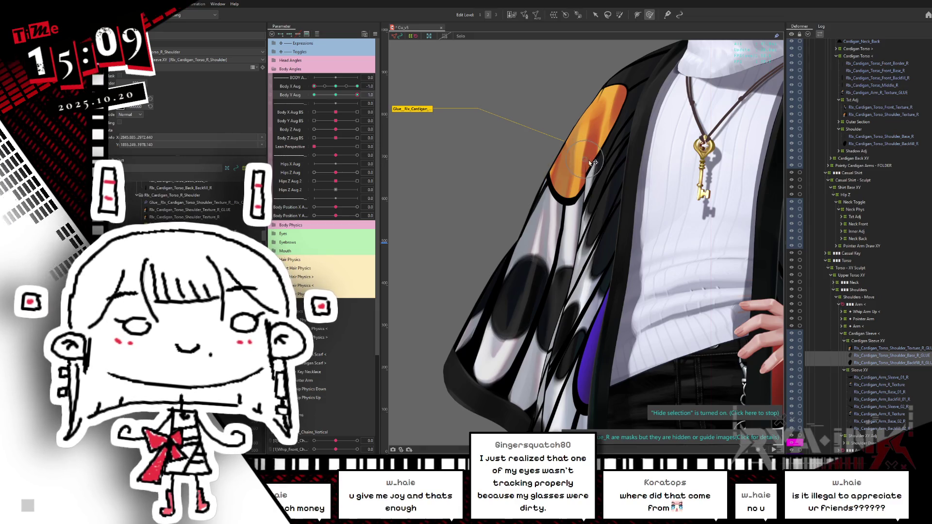
left_click_drag(324, 86, 367, 92)
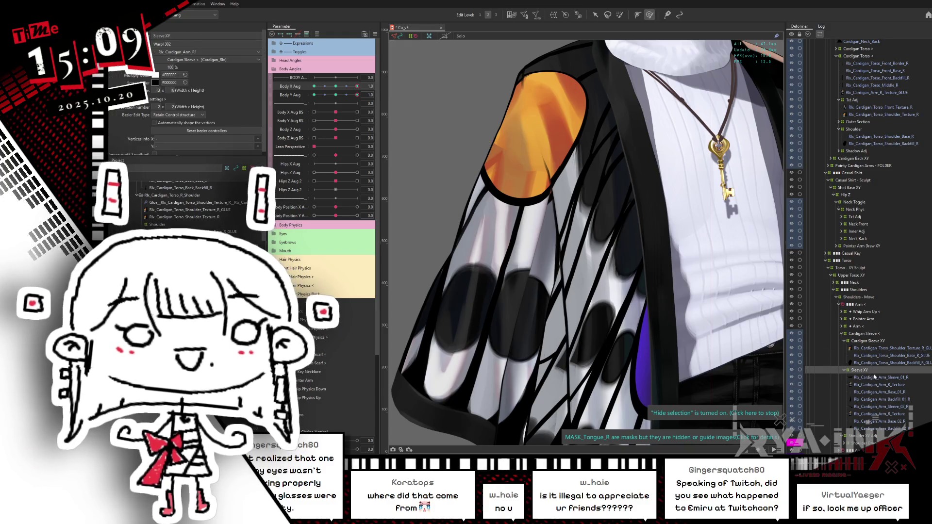
- Select Rlx_Cardigan_Arm_R_Texture, check the sleeve meshes, and set Body Y Aug to -1.0
left_click(876, 415)
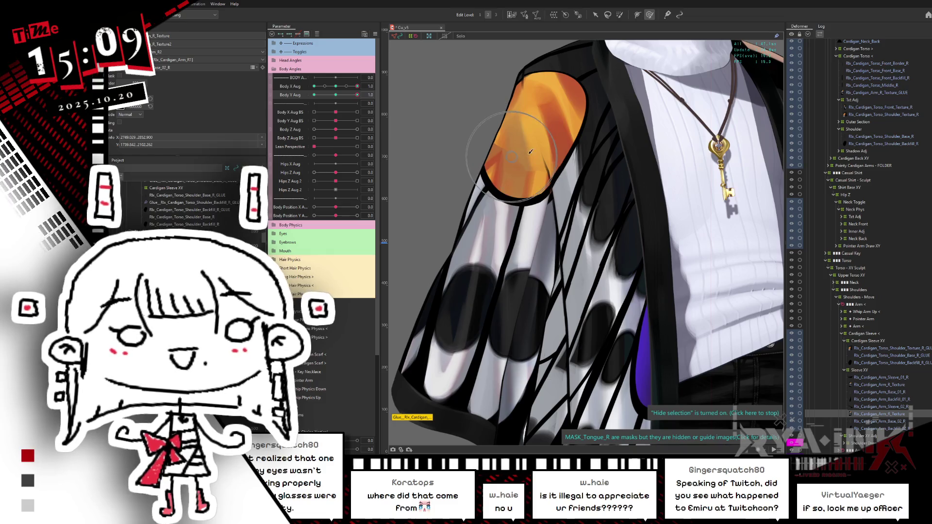
left_click(502, 178)
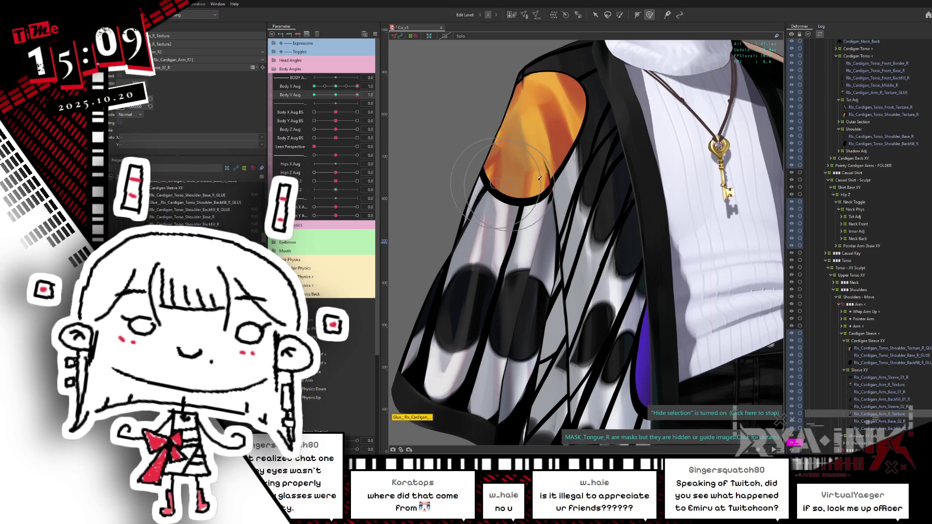
left_click(605, 204)
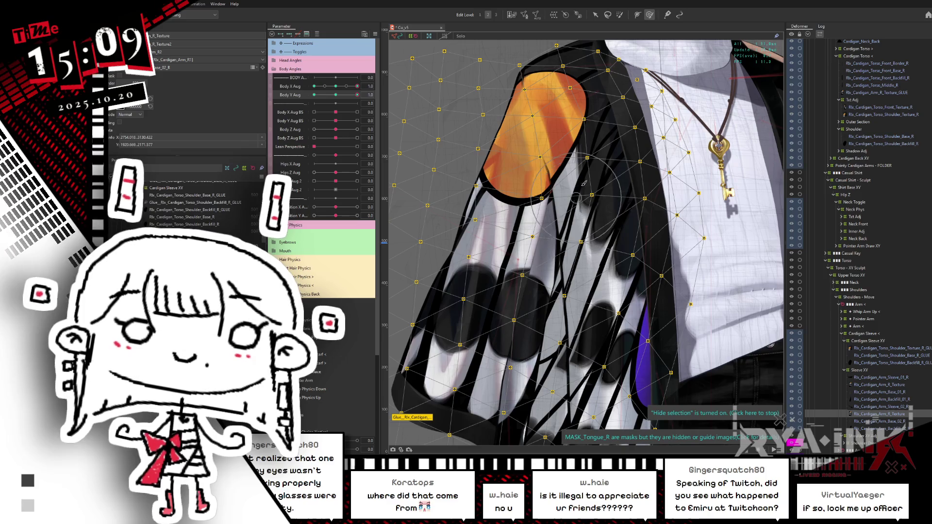
left_click(587, 181)
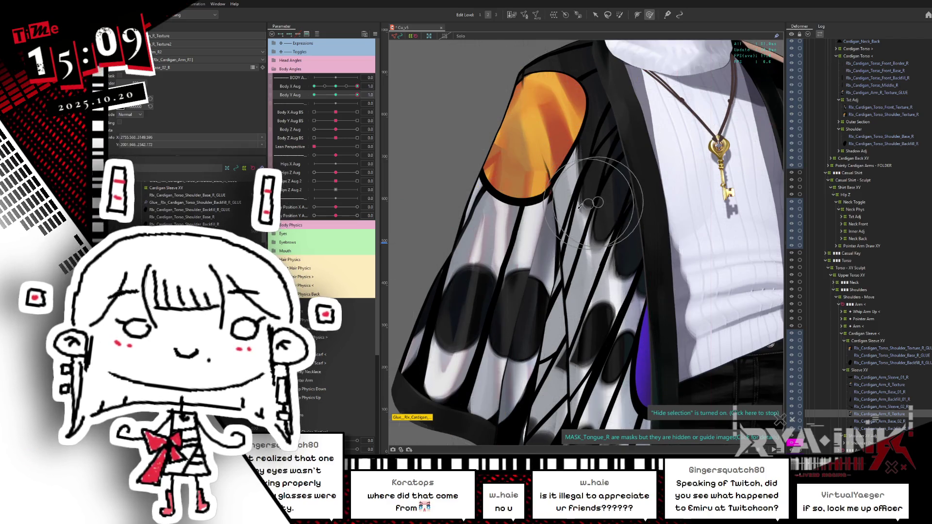
left_click(459, 136)
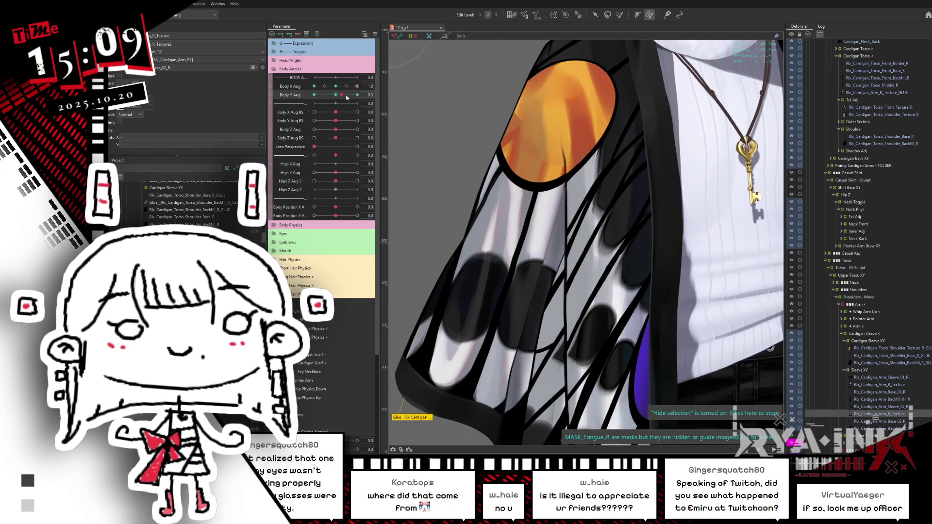
left_click_drag(339, 101, 323, 94)
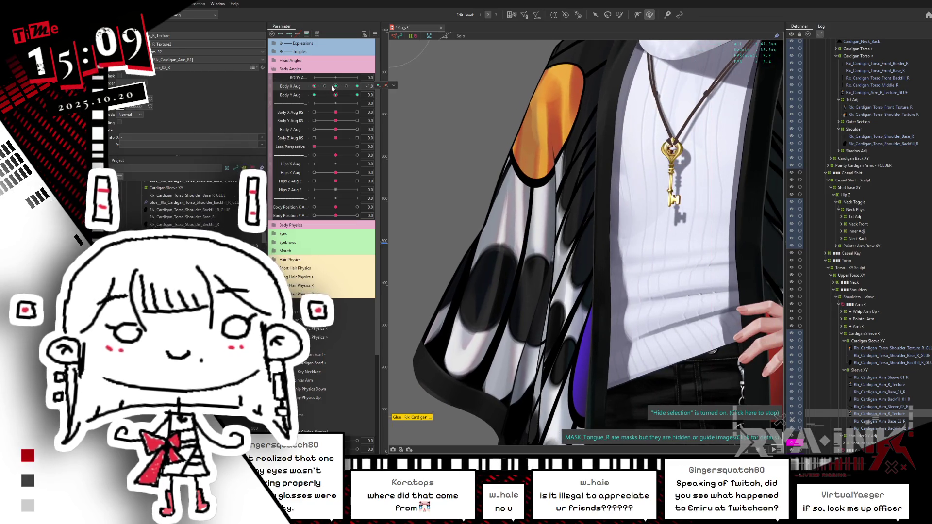
- Drag the top Sleeve XY vertices down to reshape the orange patch at the sleeve top
left_click(631, 243)
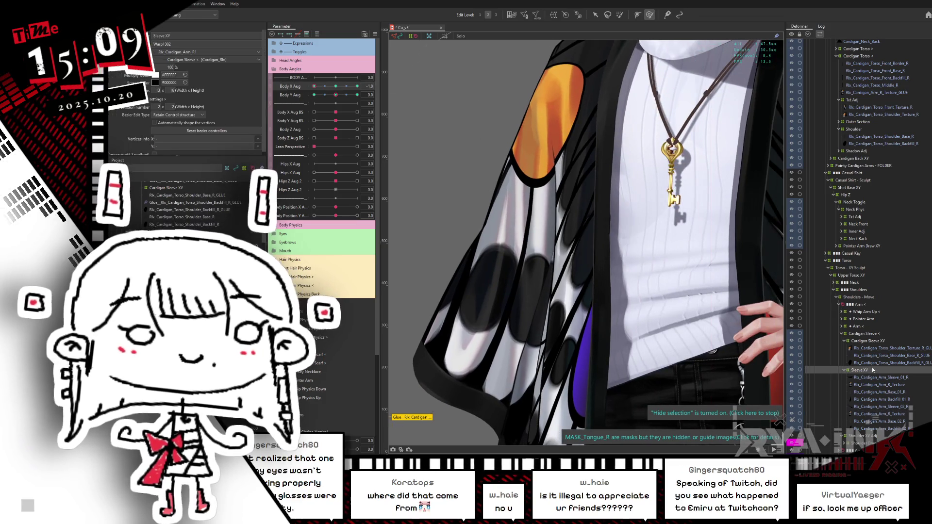
left_click(552, 71)
left_click_drag(552, 72, 571, 126)
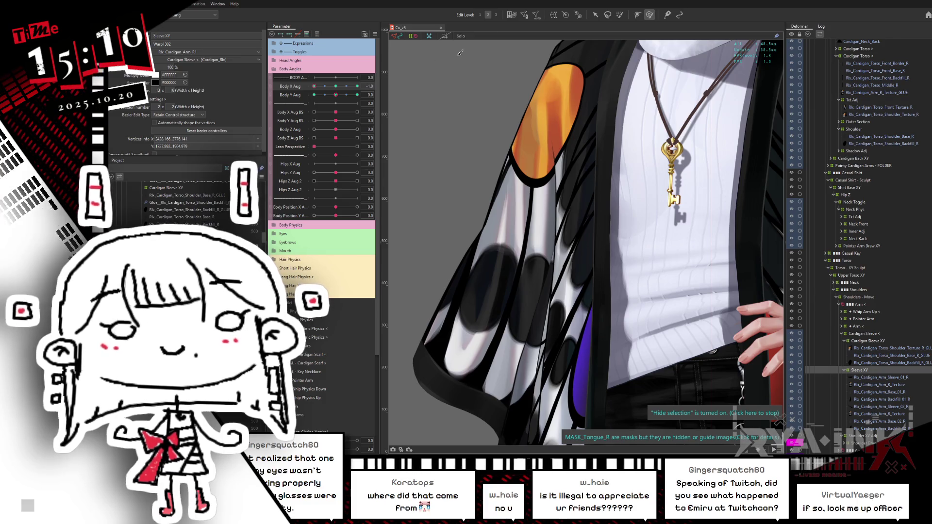
key("alt+Tab")
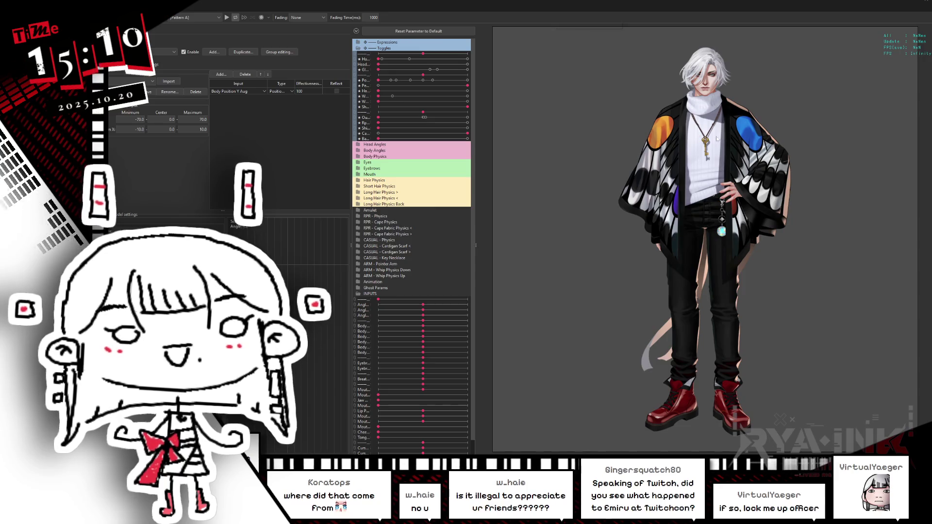
scroll(808, 132, "up", 2)
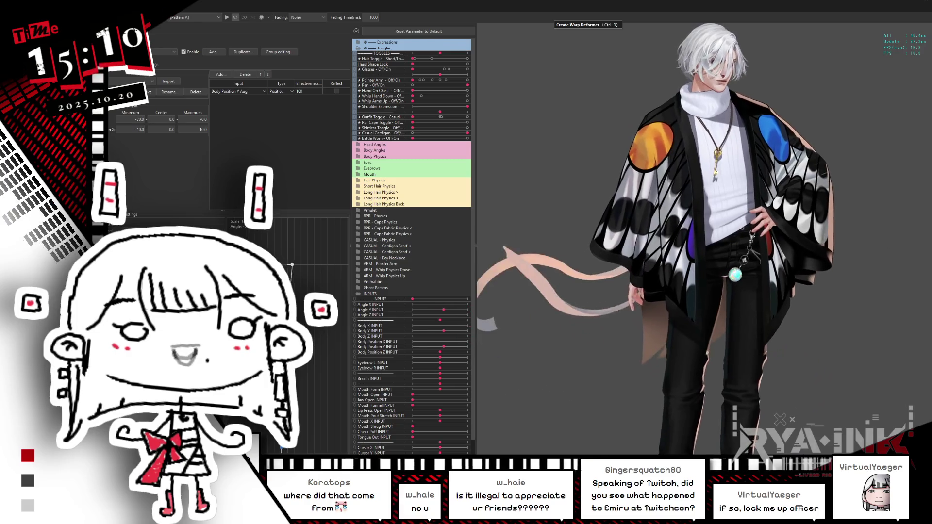
scroll(591, 125, "up", 5)
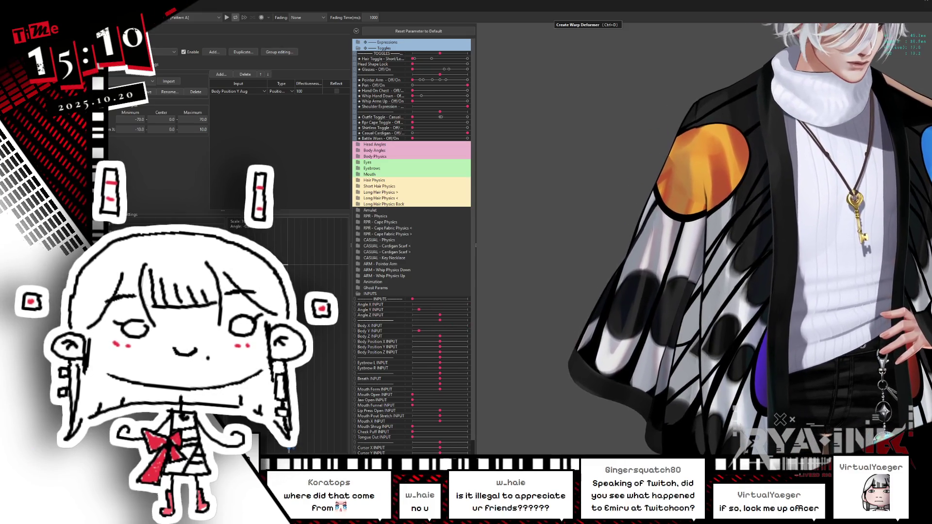
scroll(703, 243, "down", 5)
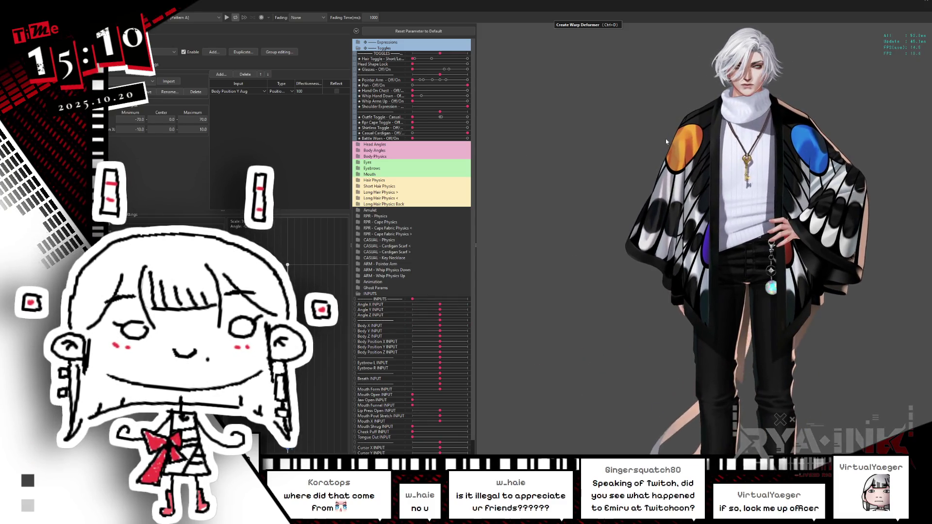
scroll(681, 158, "up", 5)
key("alt+Tab")
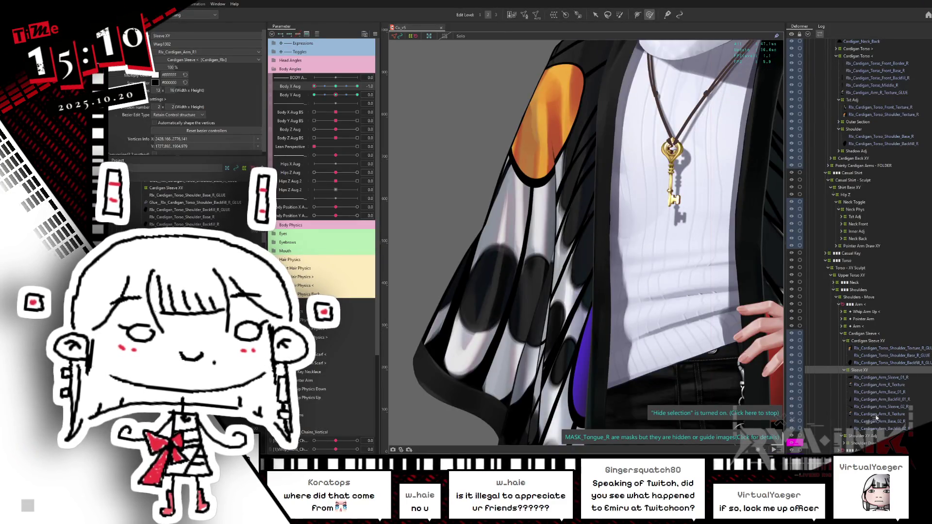
- Turn Body X Aug to 1.0, select the right shoulder texture glue, and hide its wireframe
left_click(876, 414)
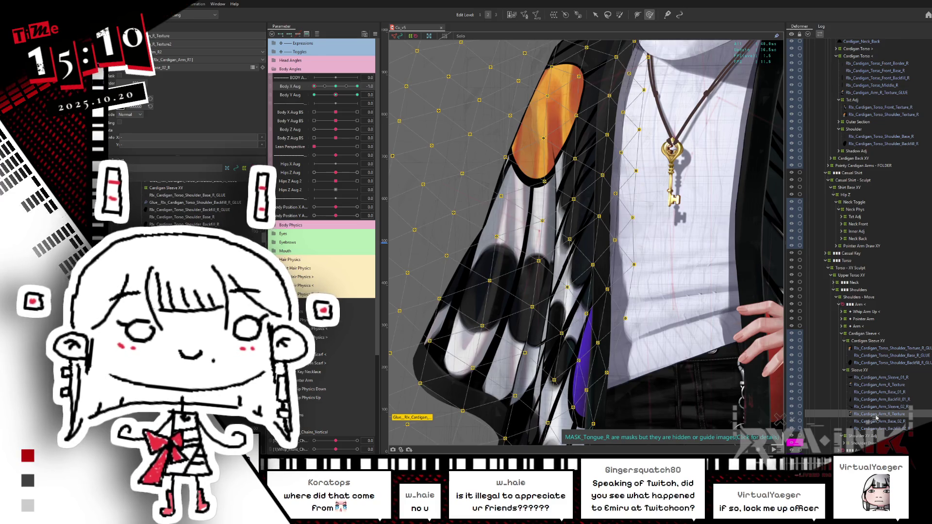
left_click_drag(331, 88, 357, 87)
left_click(873, 348)
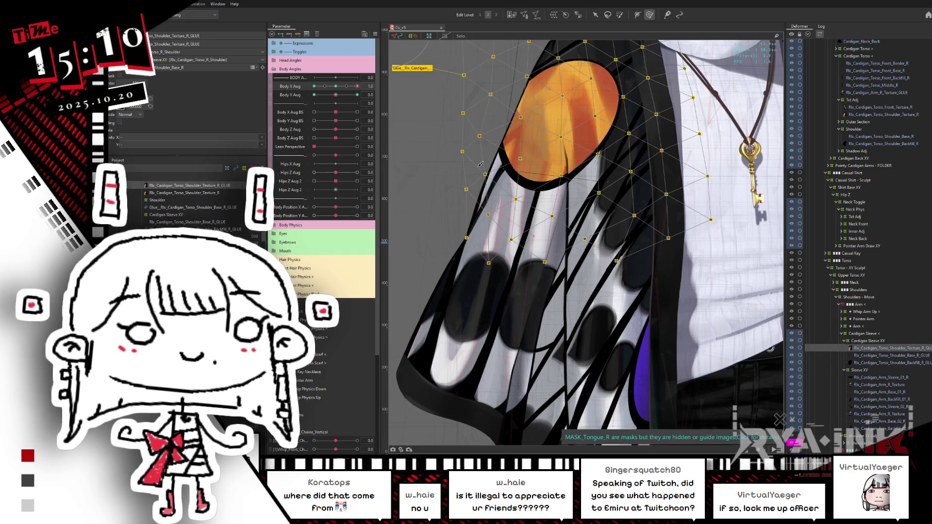
key("ctrl+h")
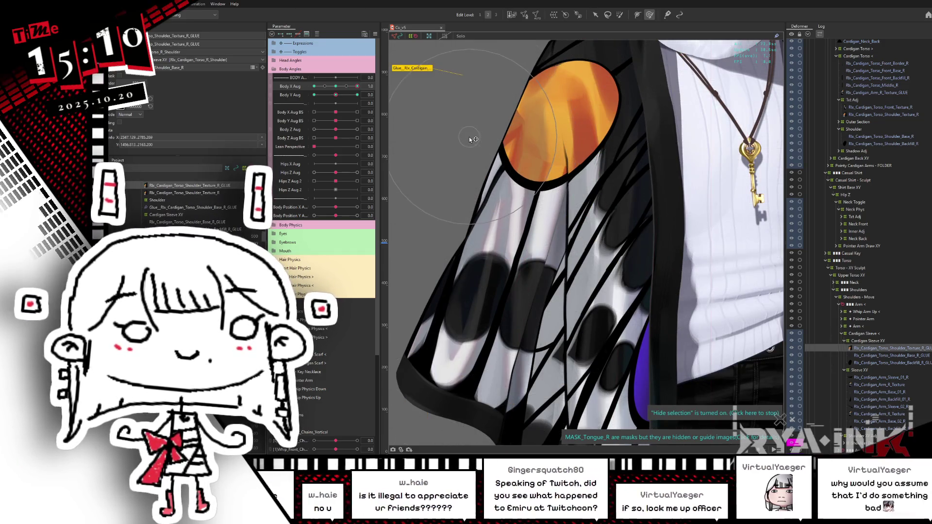
middle_click_drag(521, 137, 571, 181)
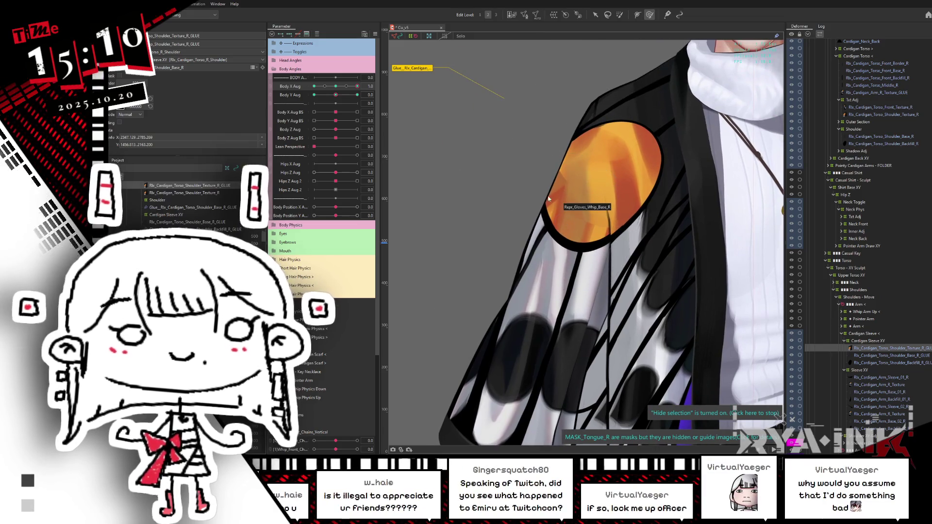
left_click(552, 182)
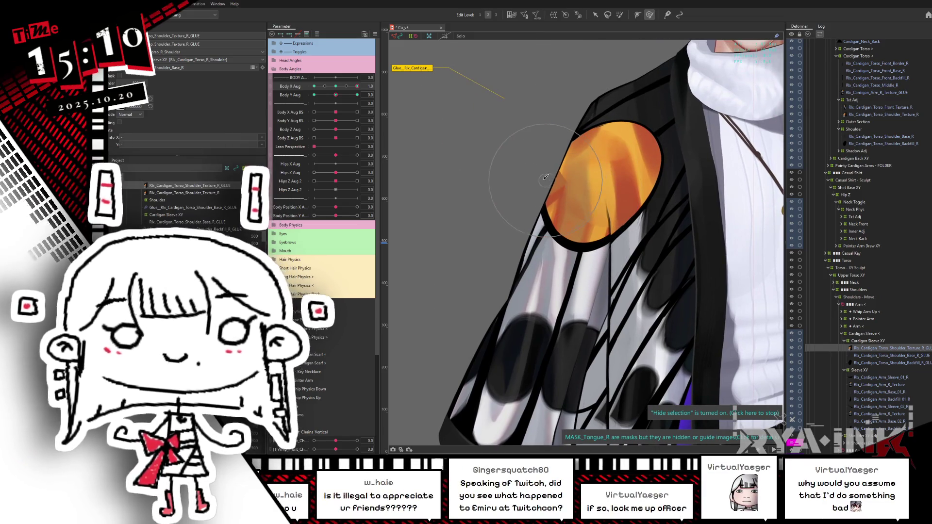
left_click(450, 190)
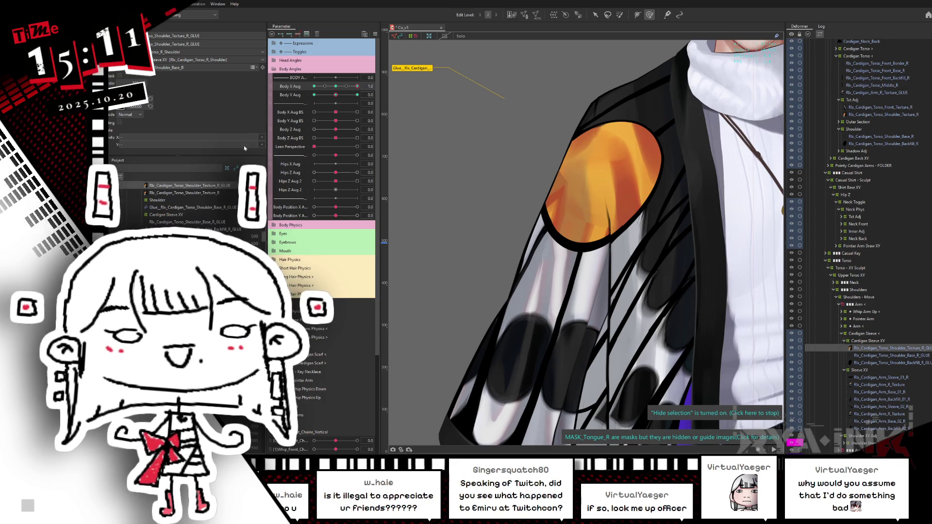
- Test Body Y Aug from 1.0 to its minimum, then reset both body angles to 0
left_click_drag(337, 95, 357, 95)
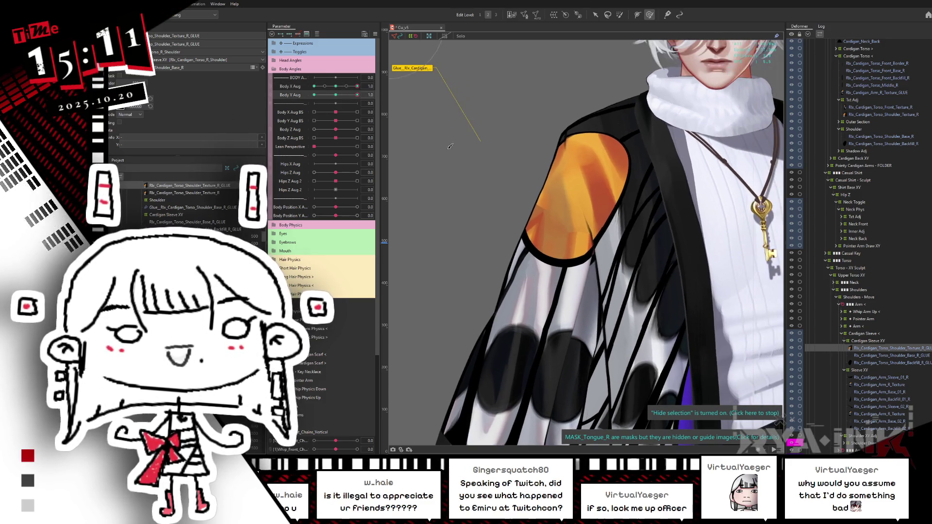
left_click_drag(556, 219, 529, 216)
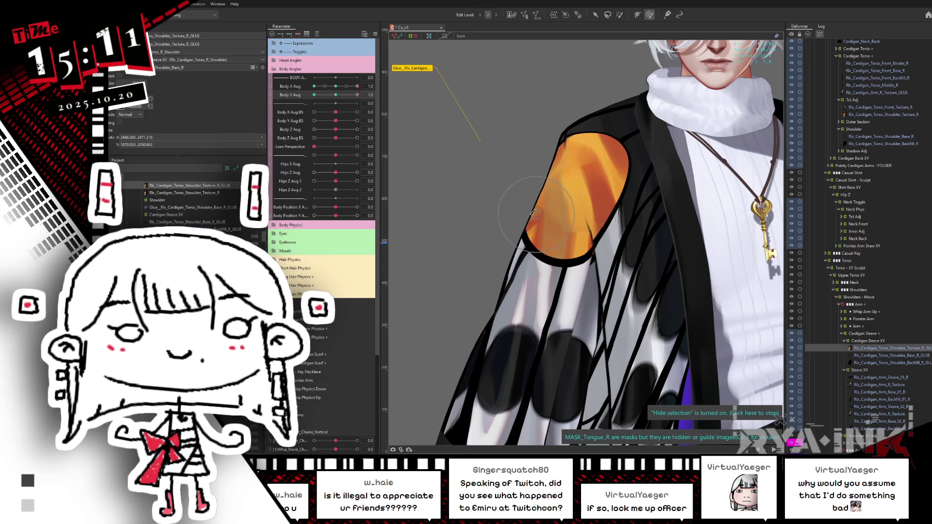
mouse_move(344, 93)
left_mouse_down()
mouse_move(307, 102)
mouse_move(381, 98)
left_mouse_up()
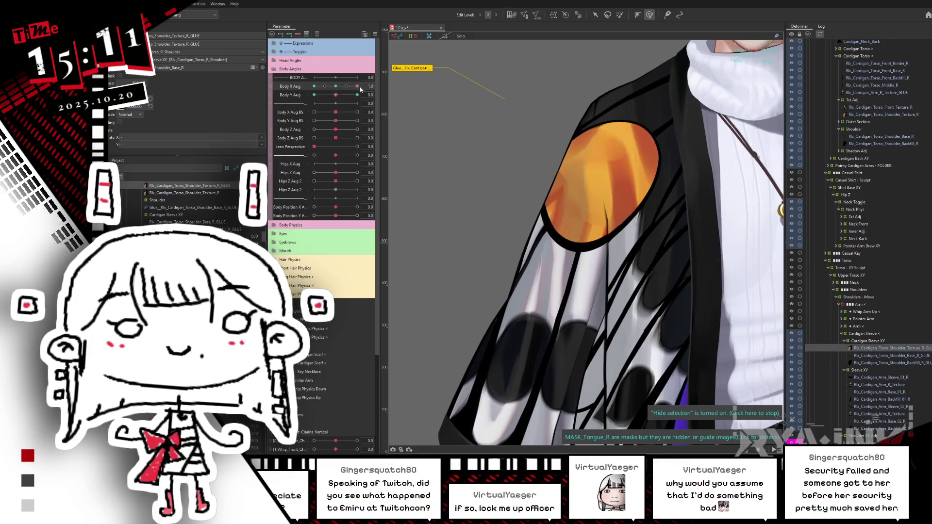
left_click_drag(341, 97, 297, 94)
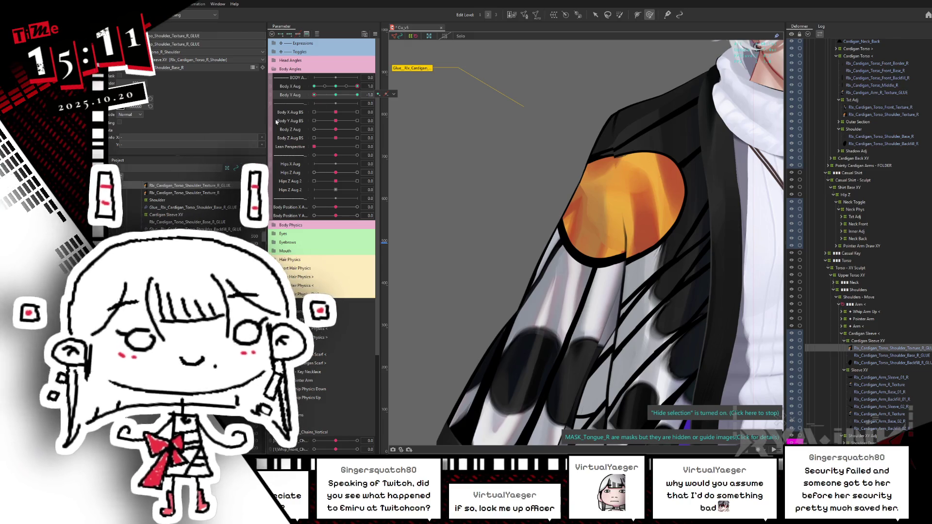
left_click(343, 86)
left_click(337, 96)
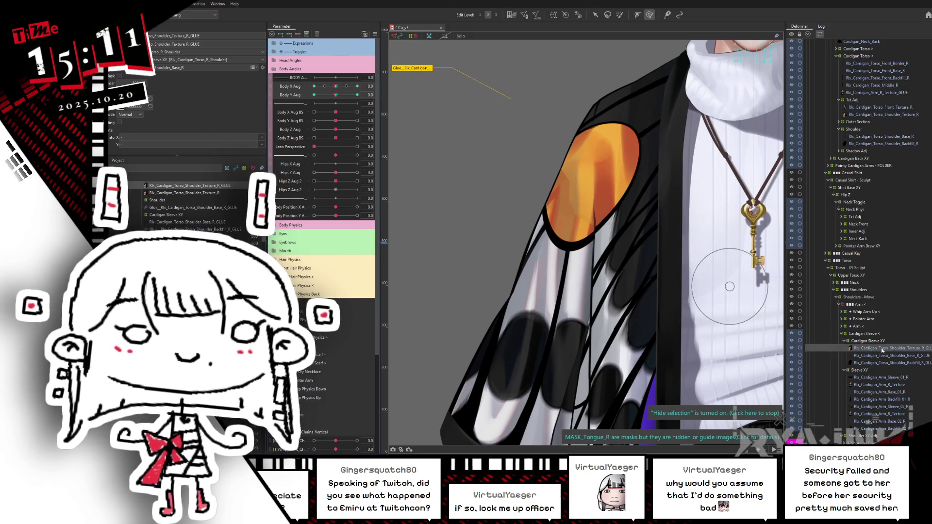
- Check the parameter options, dismiss them, and open the model in the viewer
left_click(876, 362)
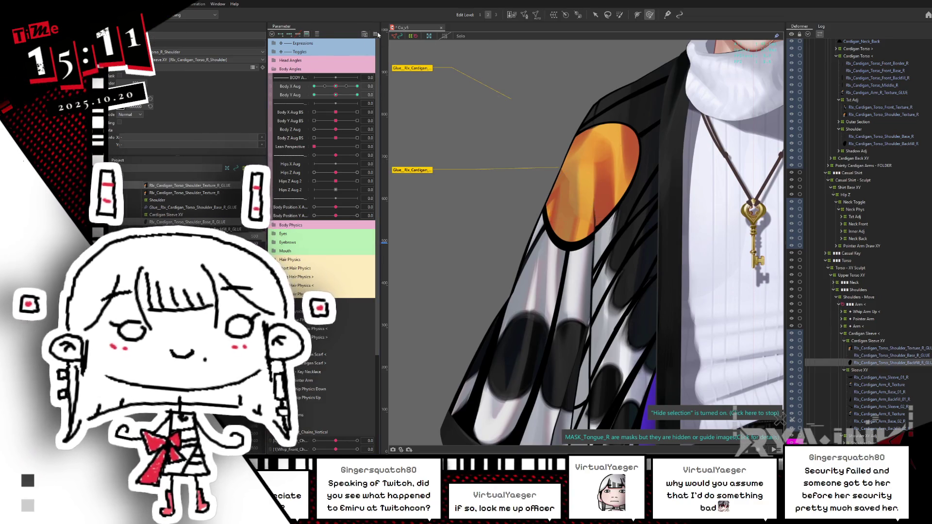
left_click(374, 34)
key("Escape")
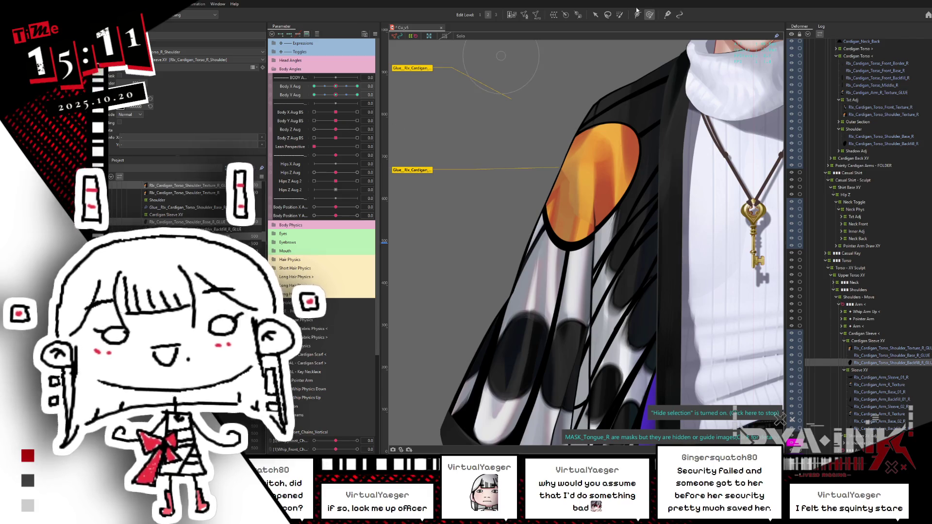
key("alt+Tab")
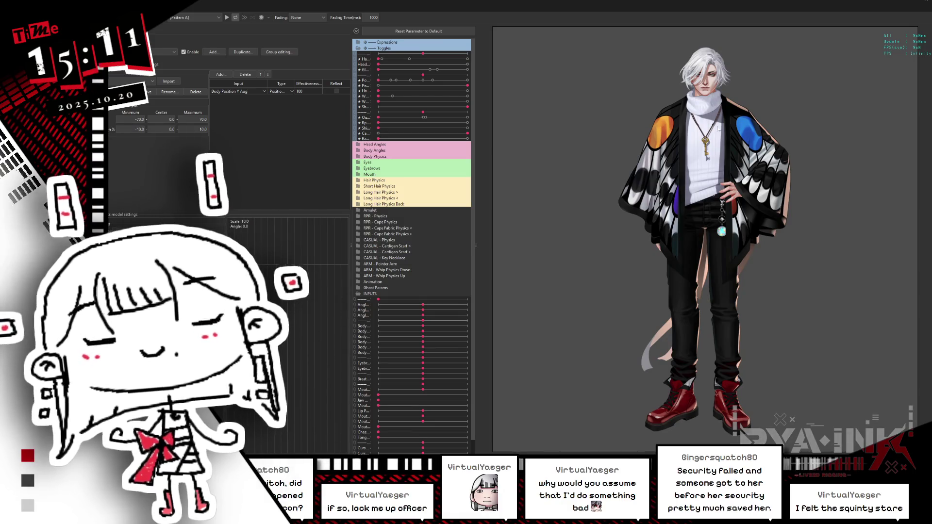
- Zoom back in on the orange shoulder patch on the editing canvas
scroll(788, 118, "up", 5)
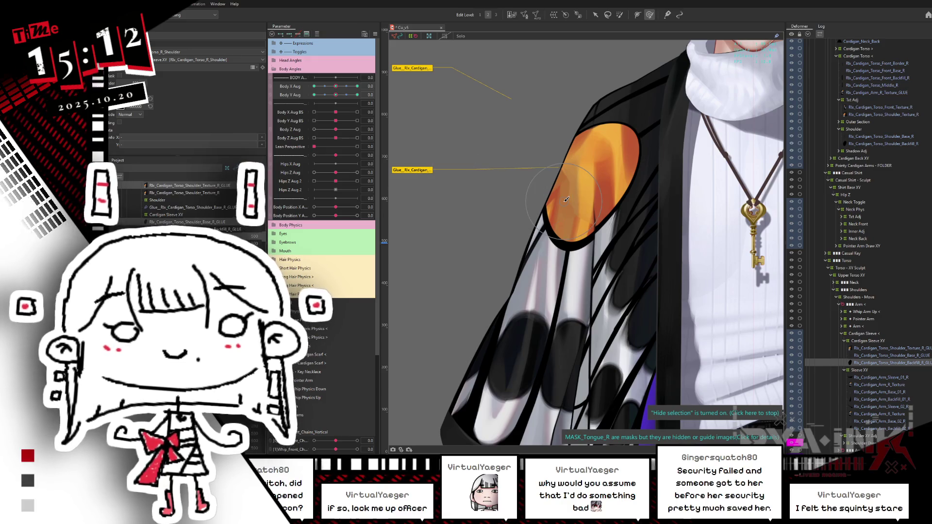
- Switch to brush-style deformation and test Body Z Aug at its minimum, then reset it to 0
scroll(579, 168, "down", 5)
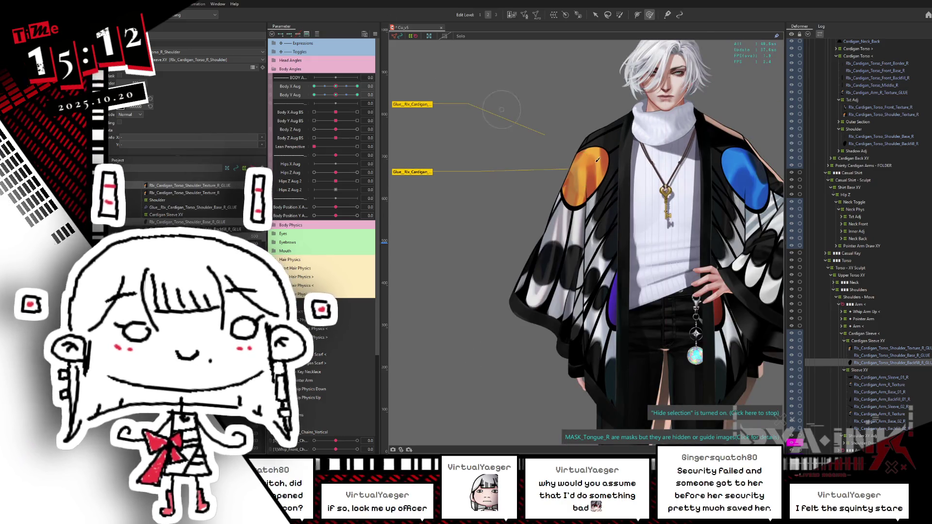
scroll(596, 159, "up", 5)
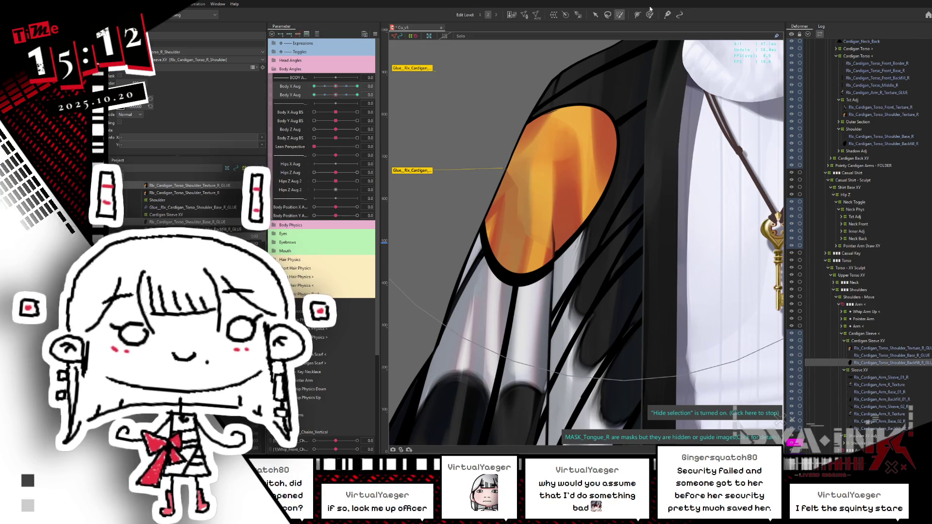
left_click(650, 14)
scroll(527, 260, "down", 5)
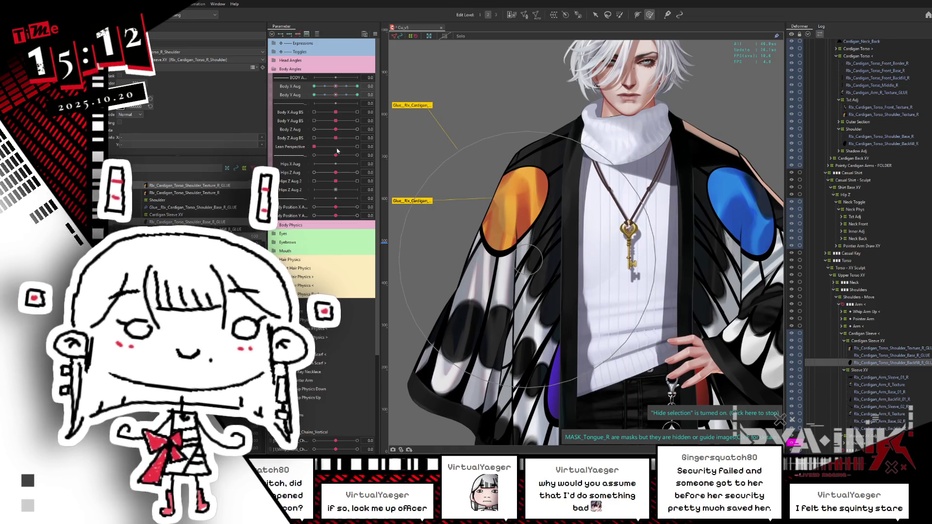
left_click_drag(334, 131, 313, 130)
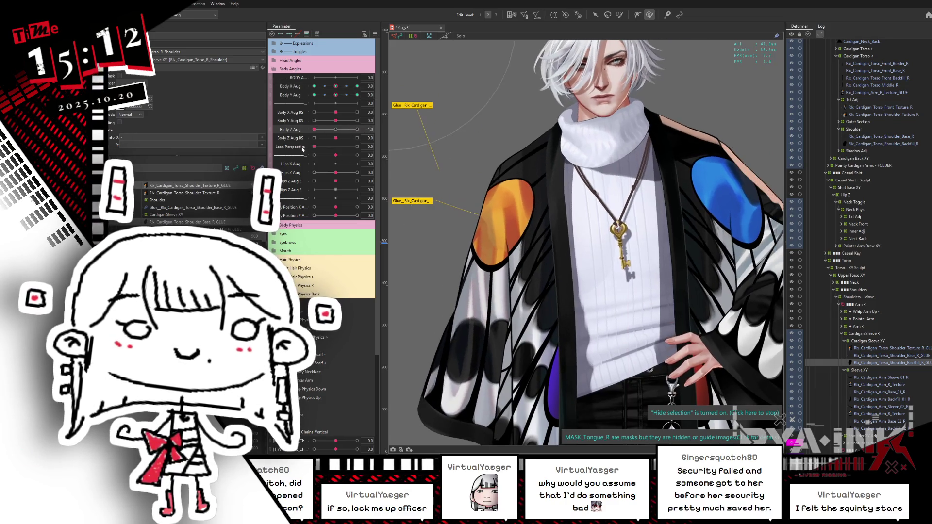
left_click(335, 130)
- Set Body X Aug and Body Y Aug to 1.0, zoom on the shoulder, and select the Txt Adj deformer
mouse_move(335, 86)
left_mouse_down()
mouse_move(373, 84)
mouse_move(375, 93)
left_mouse_up()
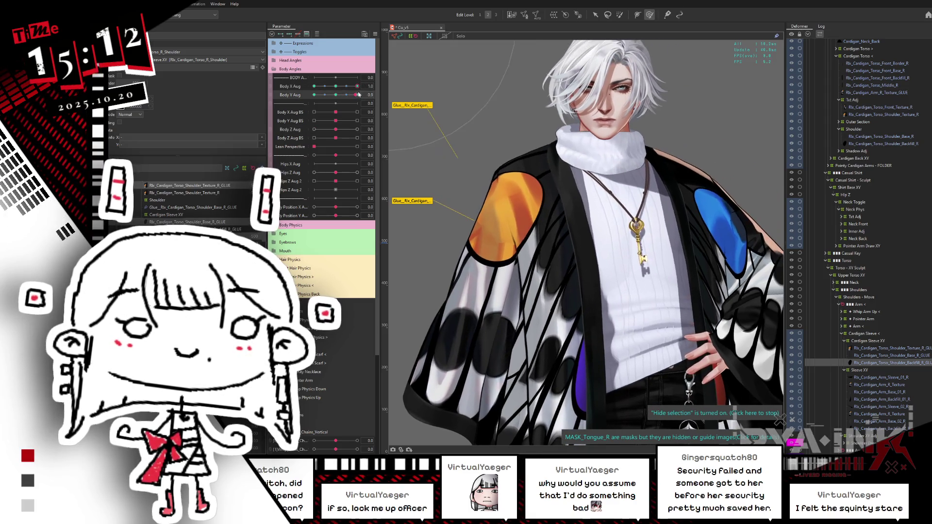
scroll(532, 179, "up", 1)
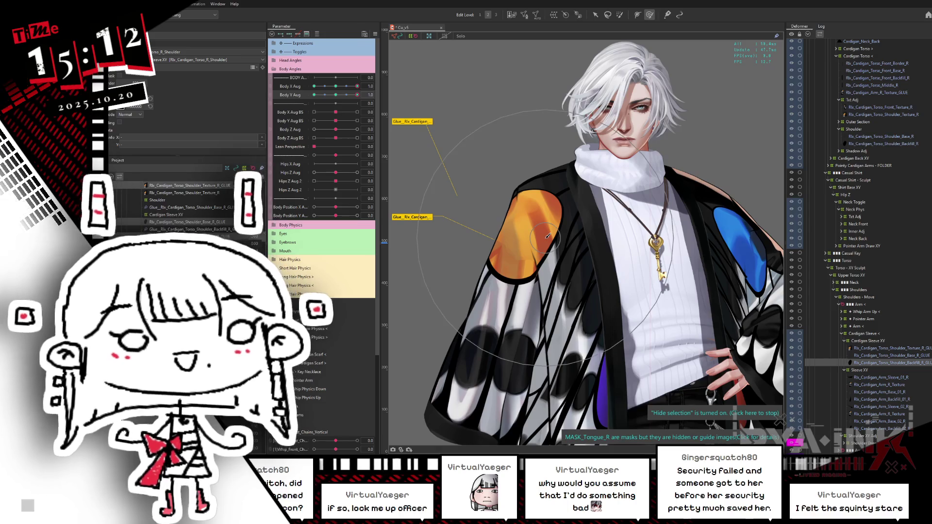
scroll(558, 266, "up", 3)
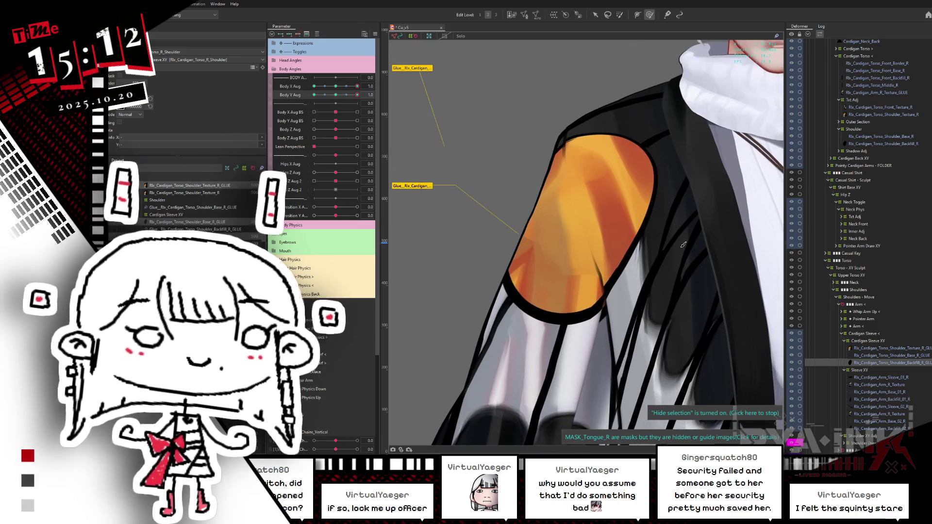
left_click(352, 95)
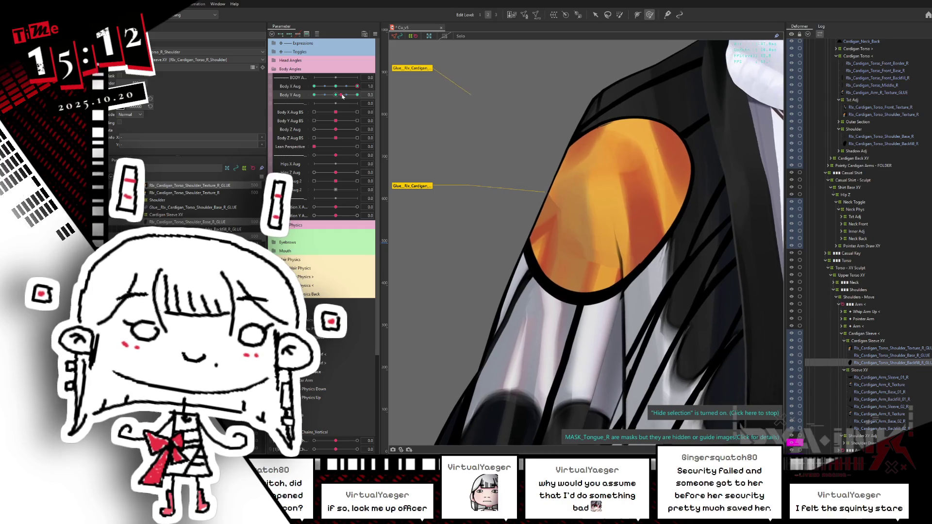
left_click_drag(352, 95, 361, 94)
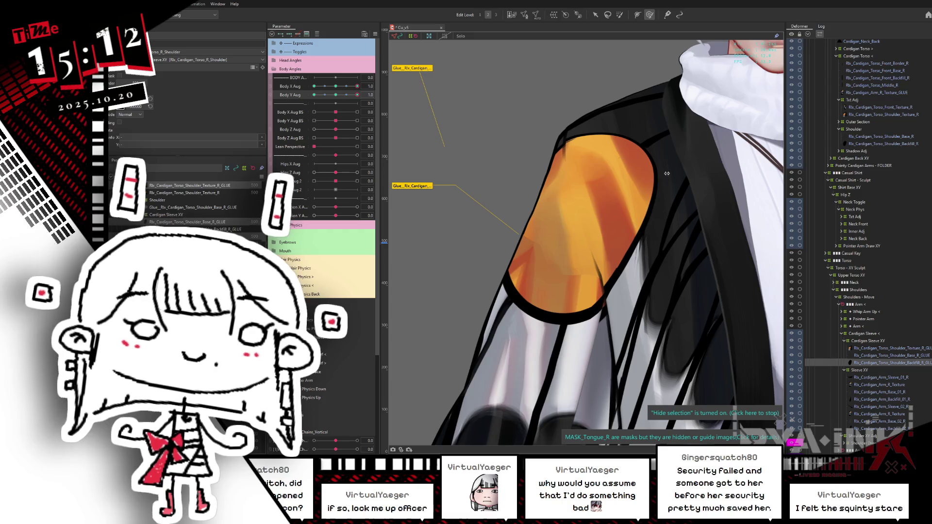
left_click(852, 99)
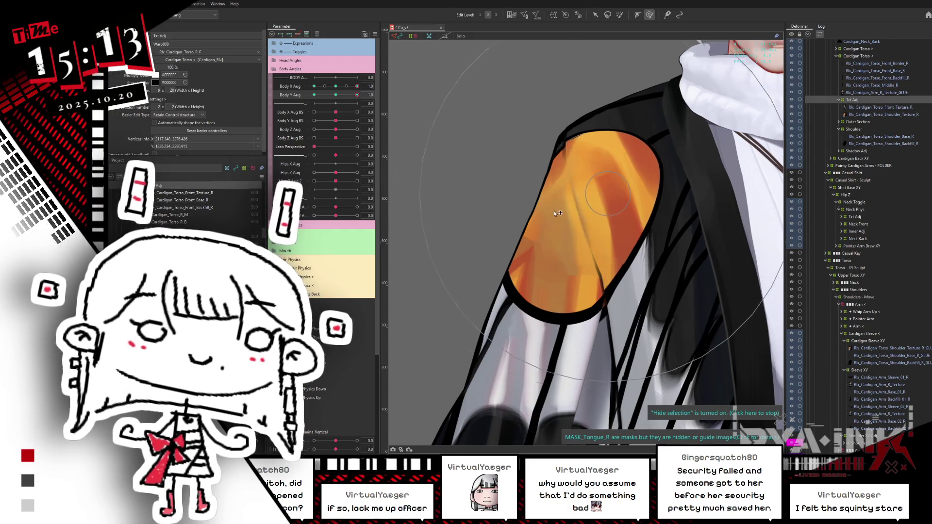
- Nudge the orange shoulder patch left and adjust it under the Rlx_Cardigan_Torso_Front_Base_R deformer
left_click_drag(634, 208, 624, 203)
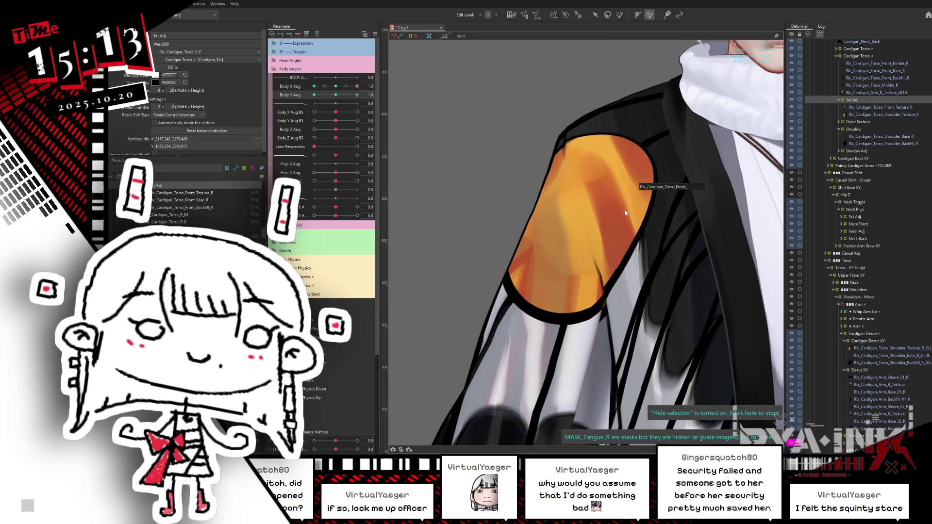
middle_click_drag(633, 219, 611, 269)
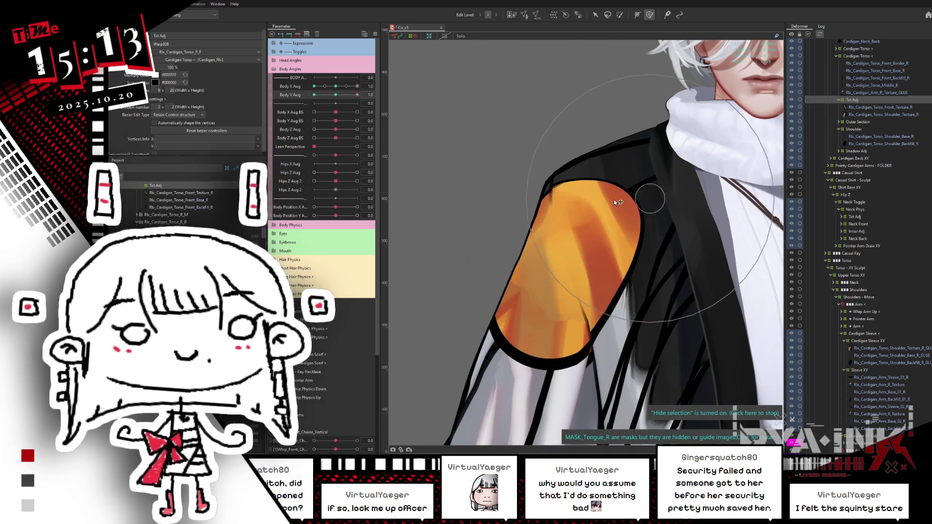
scroll(903, 152, "up", 3)
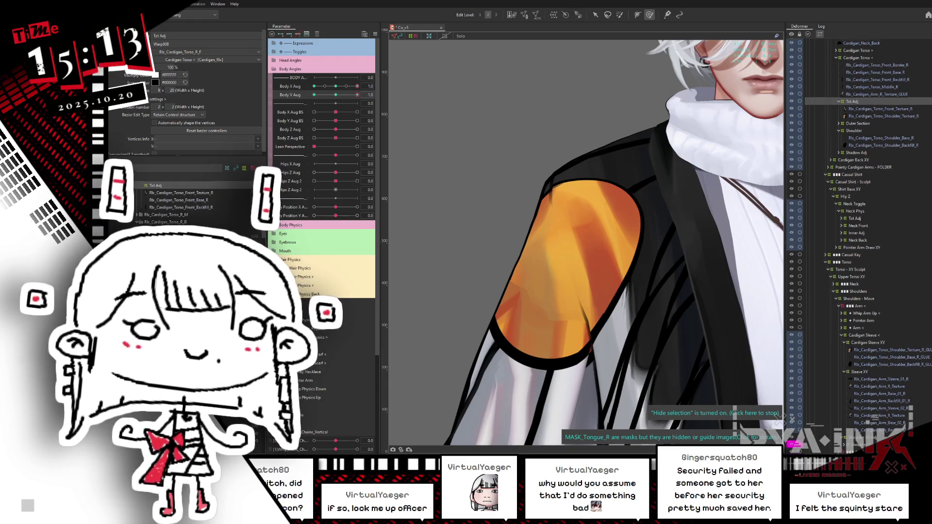
left_click(900, 131)
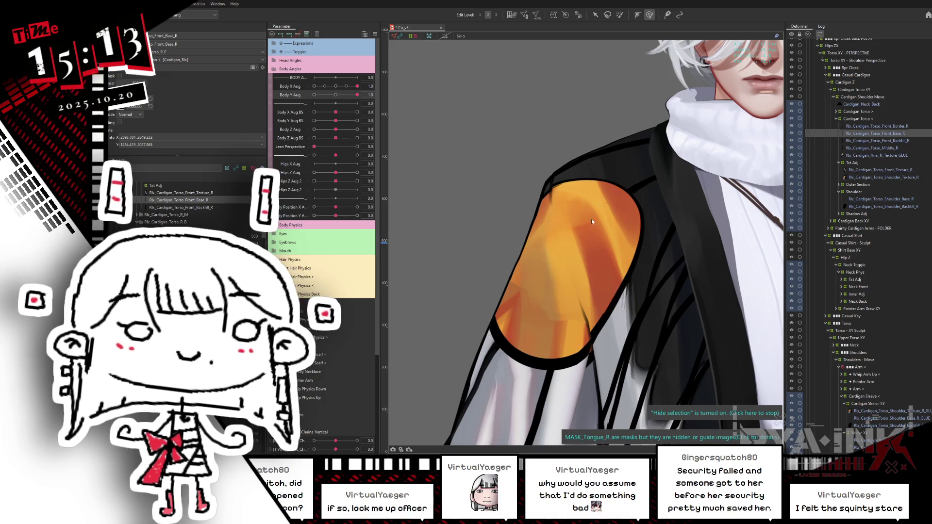
mouse_move(533, 209)
left_mouse_down()
mouse_move(554, 212)
mouse_move(532, 215)
left_mouse_up()
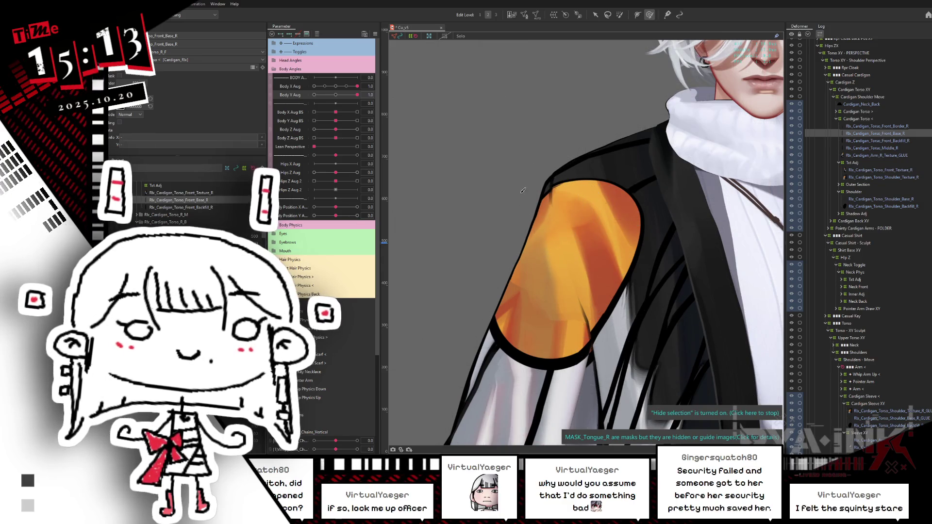
- Push the patch's upper-left edge leftward with the Cardigan Torso < deformer, then select the cardigan front backfill
left_click(922, 119)
left_click_drag(538, 209, 482, 232)
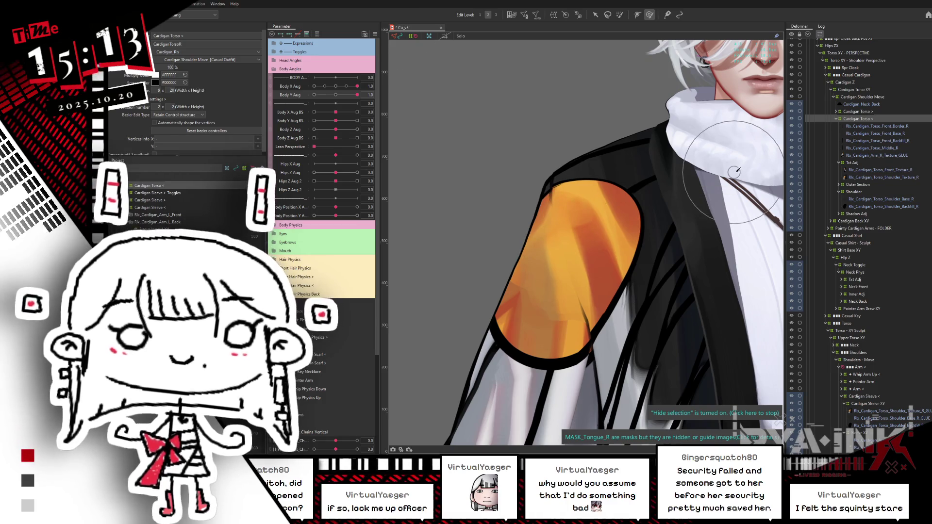
left_click(880, 133)
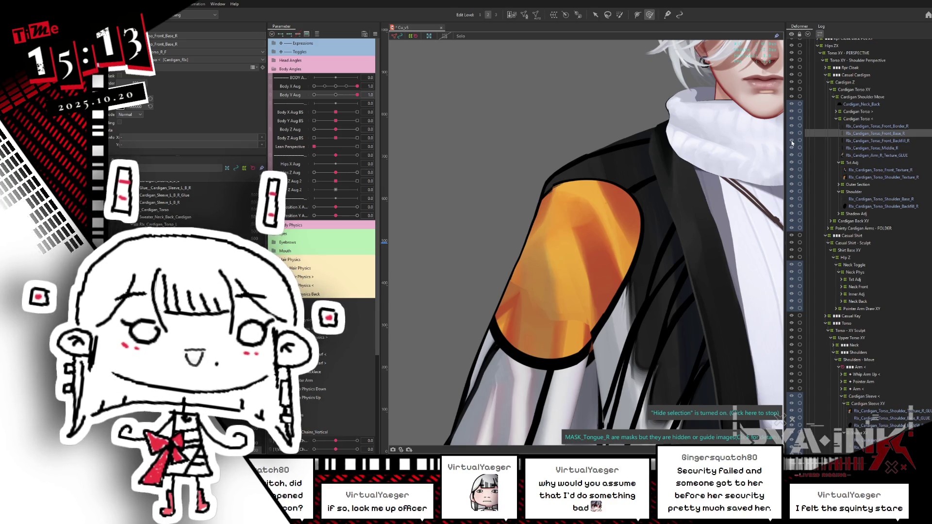
left_click(863, 141)
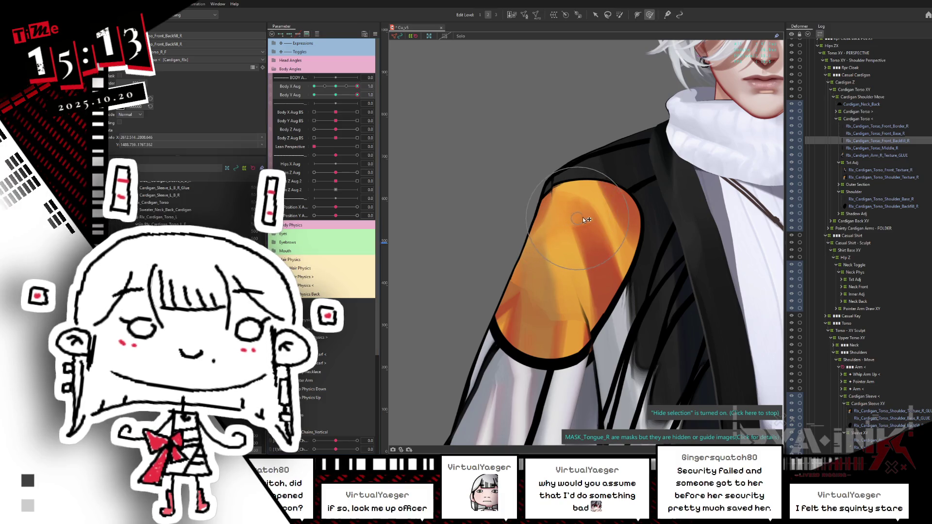
middle_click_drag(660, 193, 644, 157)
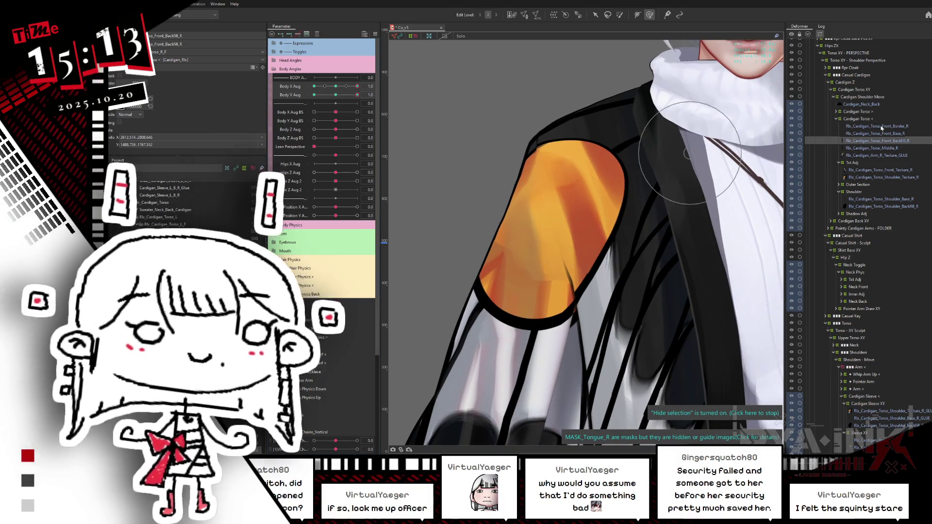
- Select the orange shoulder texture and reset the body's horizontal angle to zero
left_click(879, 177)
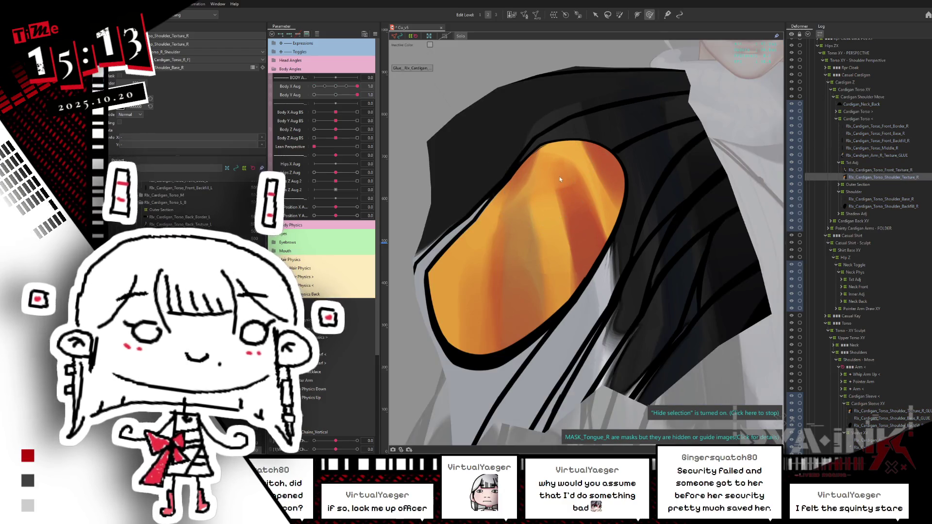
scroll(560, 176, "down", 2)
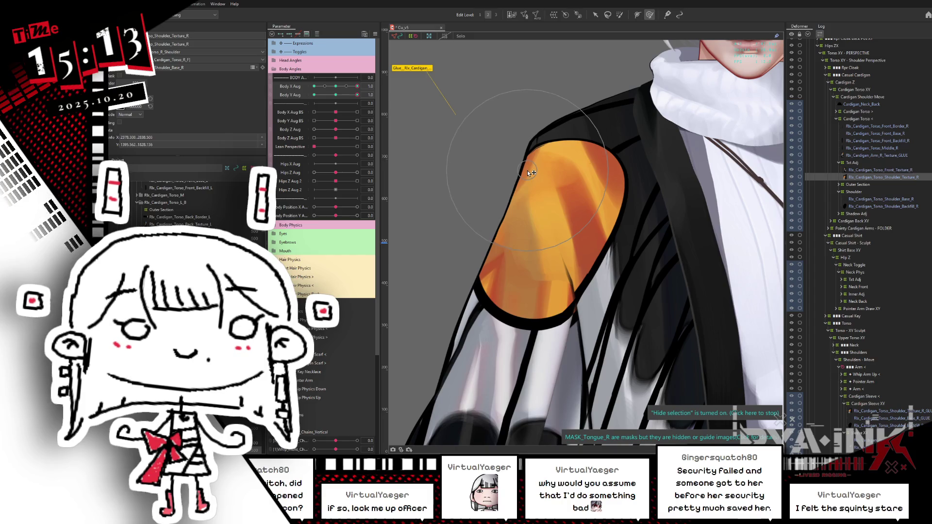
mouse_move(341, 88)
left_mouse_down()
mouse_move(333, 87)
mouse_move(341, 86)
left_mouse_up()
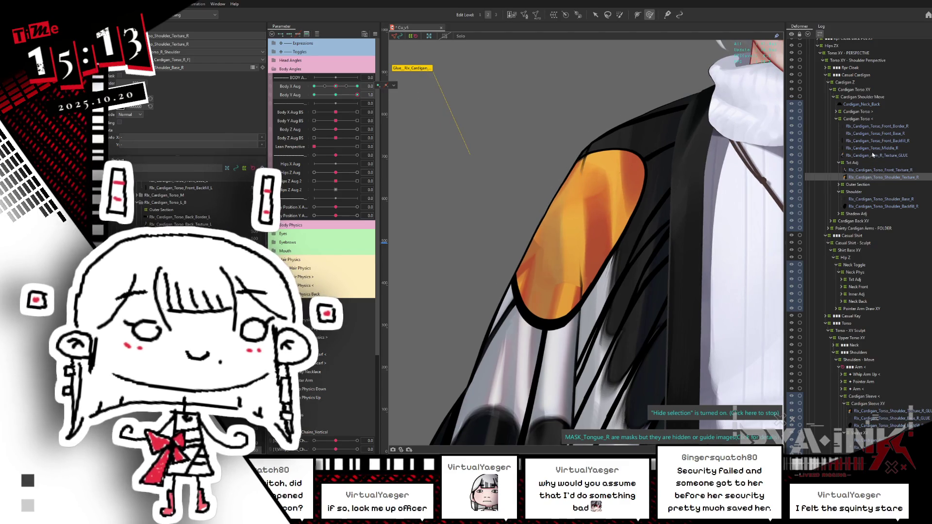
- Select the front and shoulder backfill parts, sweep Body Y Aug from 0.0 to 1.0, and hide the wireframe
left_click(882, 140)
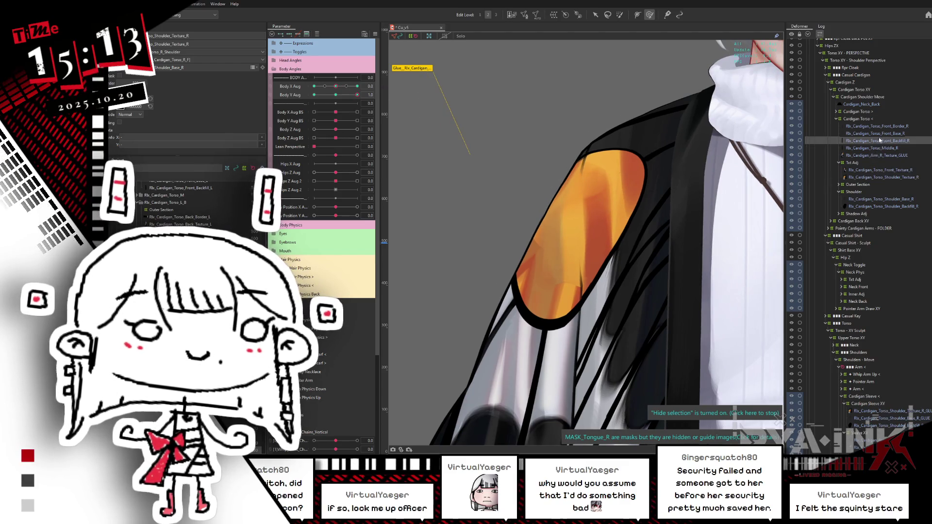
left_click(875, 207)
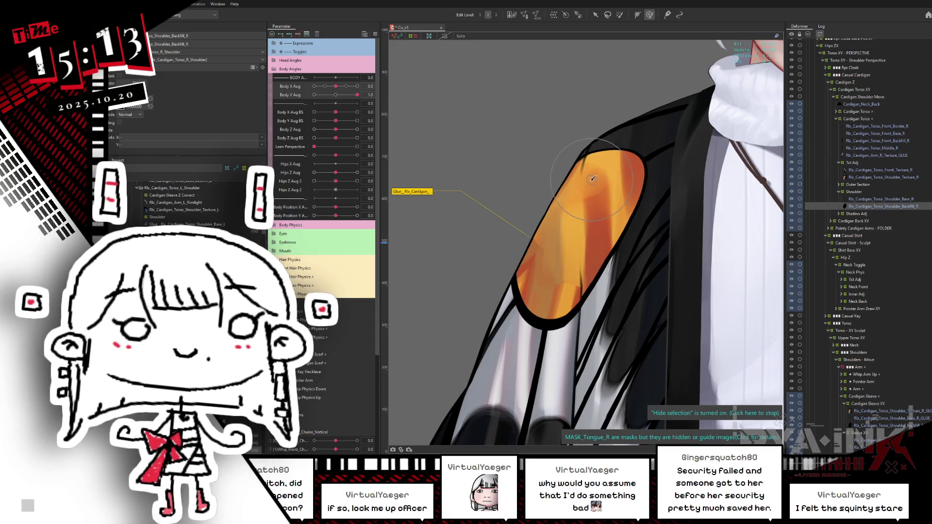
left_click(634, 156)
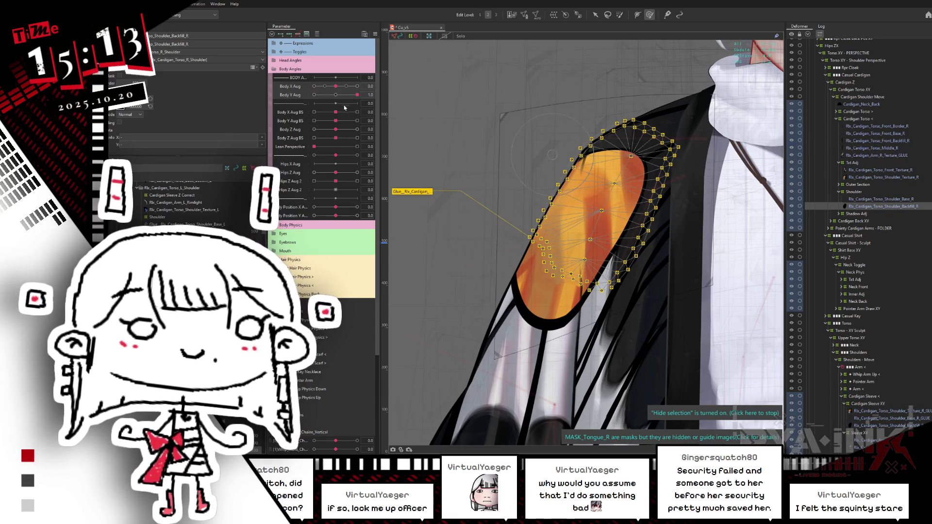
left_click(339, 95)
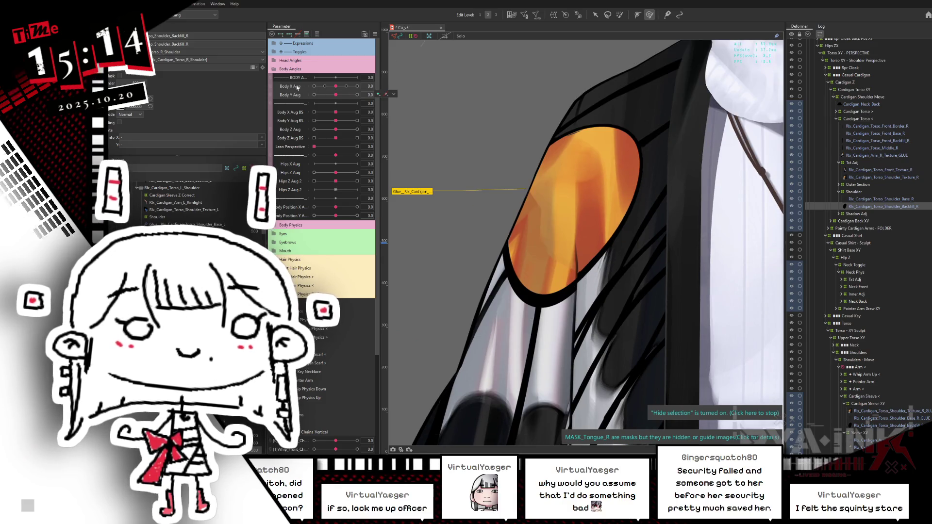
left_click(709, 150)
left_click_drag(335, 95, 357, 94)
key("ctrl+h")
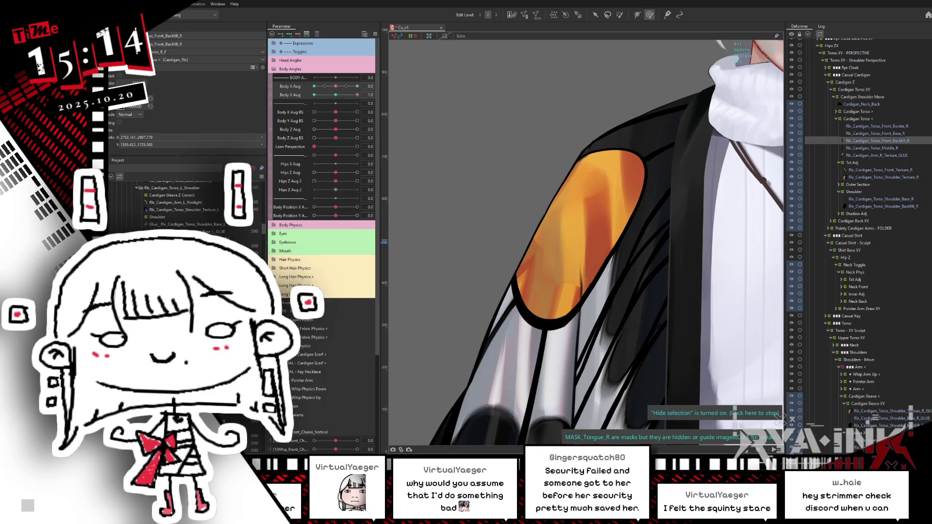
- Open File Explorer, close it, and open it again
key("super+e")
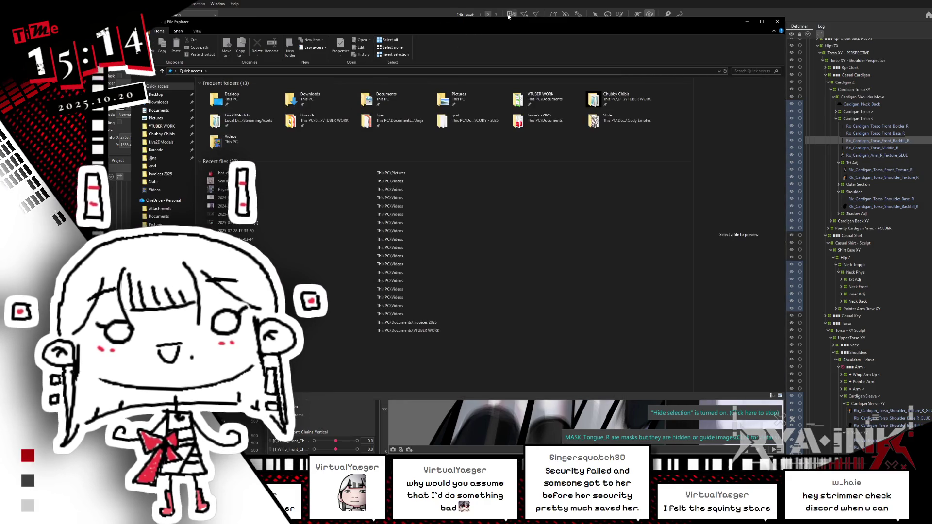
key("alt+F4")
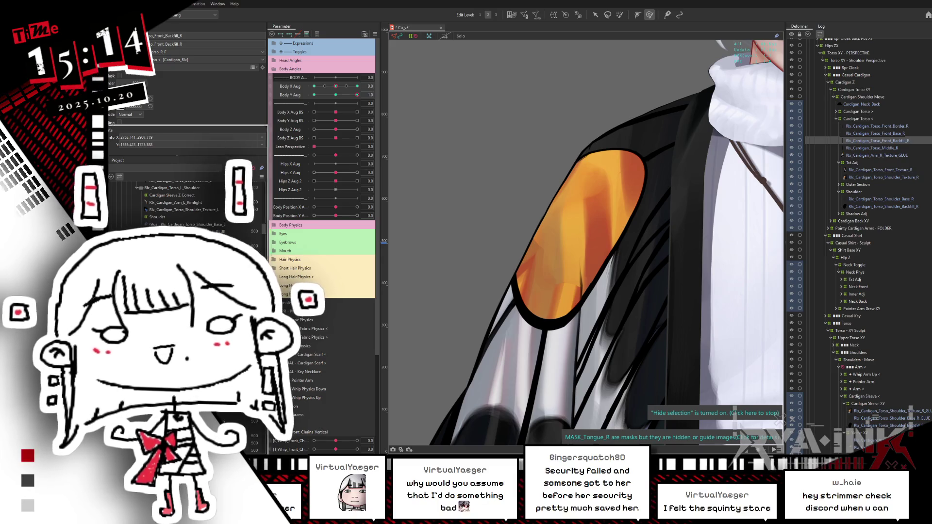
key("super+e")
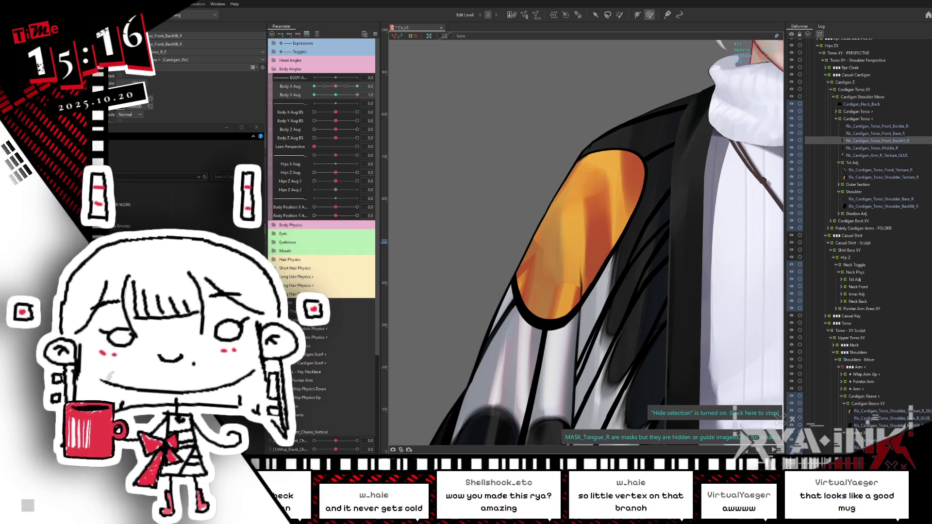
- Close File Explorer and sweep Body Y Aug from 1.0 down to -1.0 to test the patch
left_click(252, 135)
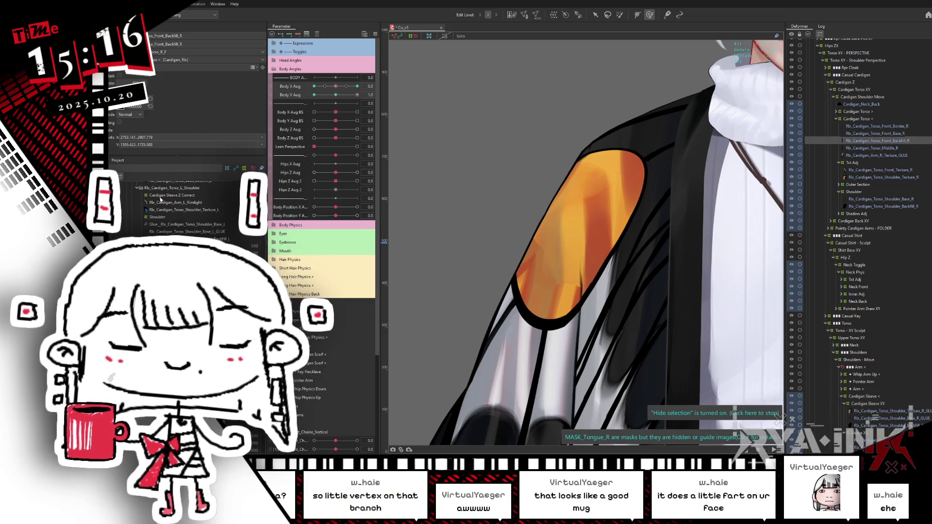
mouse_move(335, 95)
left_mouse_down()
mouse_move(364, 88)
mouse_move(299, 100)
left_mouse_up()
left_click_drag(367, 101, 304, 115)
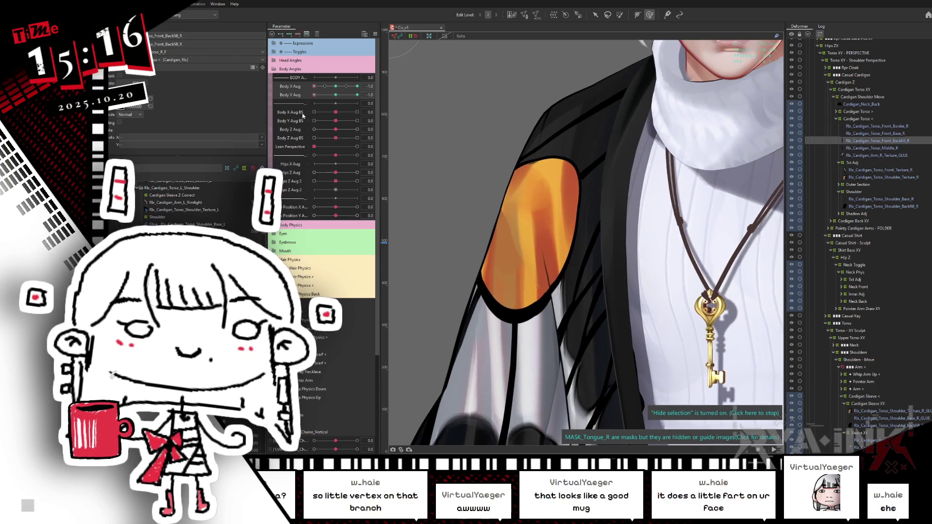
- Reset the body parameters to neutral and zoom the canvas out to the full character
key("ctrl+shift+r")
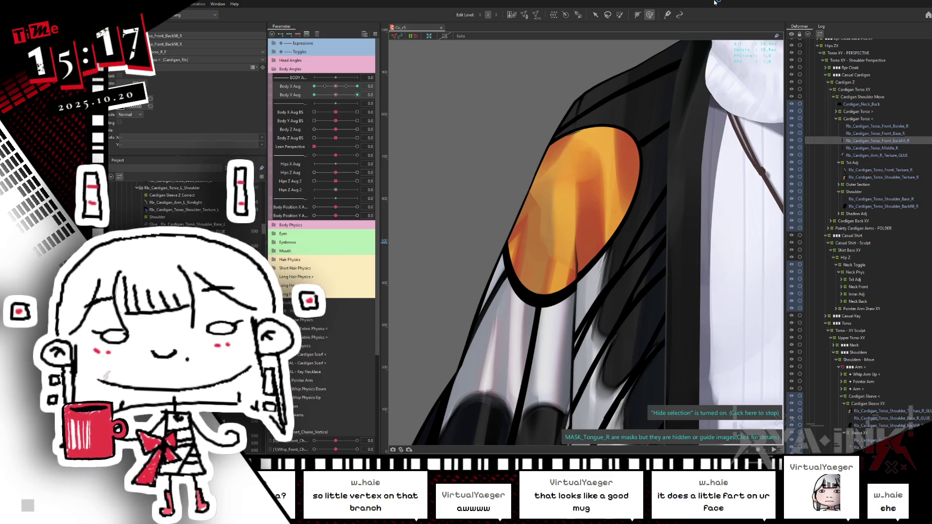
scroll(668, 160, "down", 2)
scroll(667, 160, "down", 4)
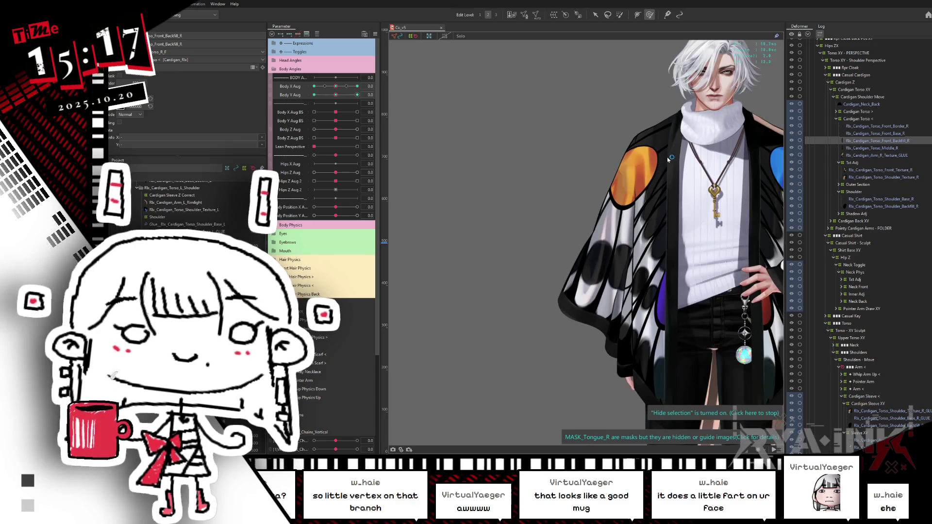
key("alt+Tab")
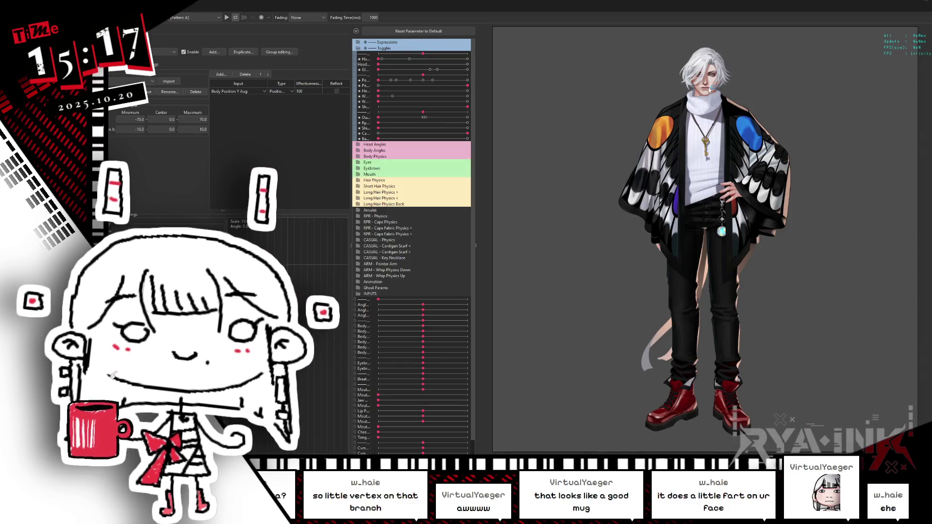
- Zoom in on the chest in Cubism Viewer, then set Body X Aug 1.0 and Body Y Aug -1.0 in the editor
scroll(703, 97, "up", 5)
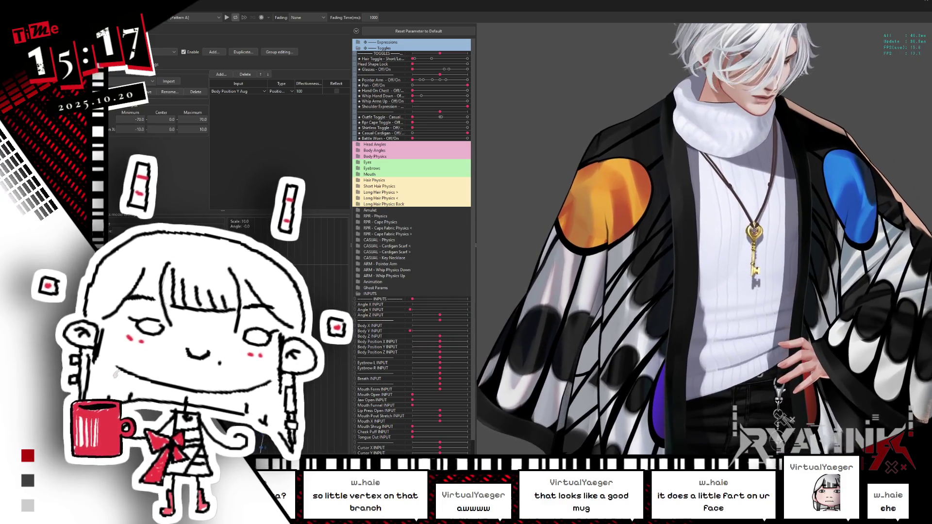
scroll(554, 446, "up", 3)
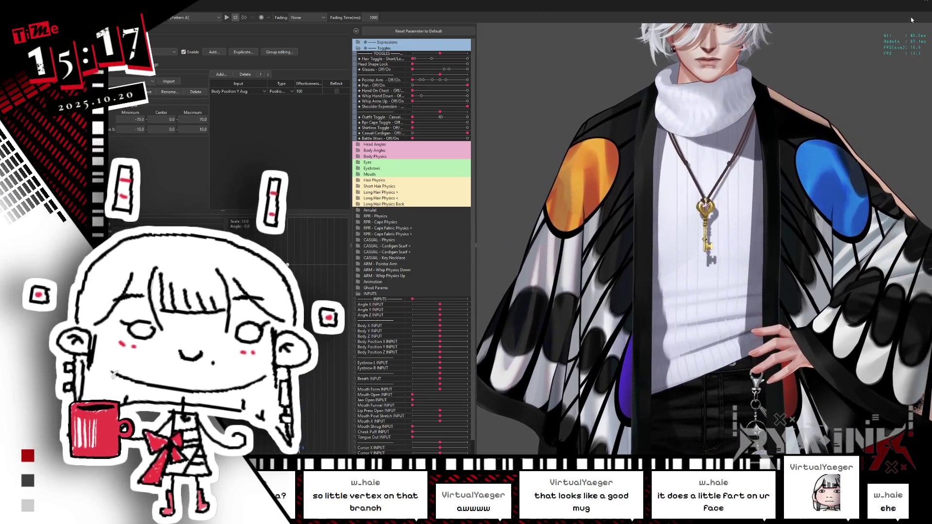
key("alt+Tab")
left_click_drag(344, 94, 293, 112)
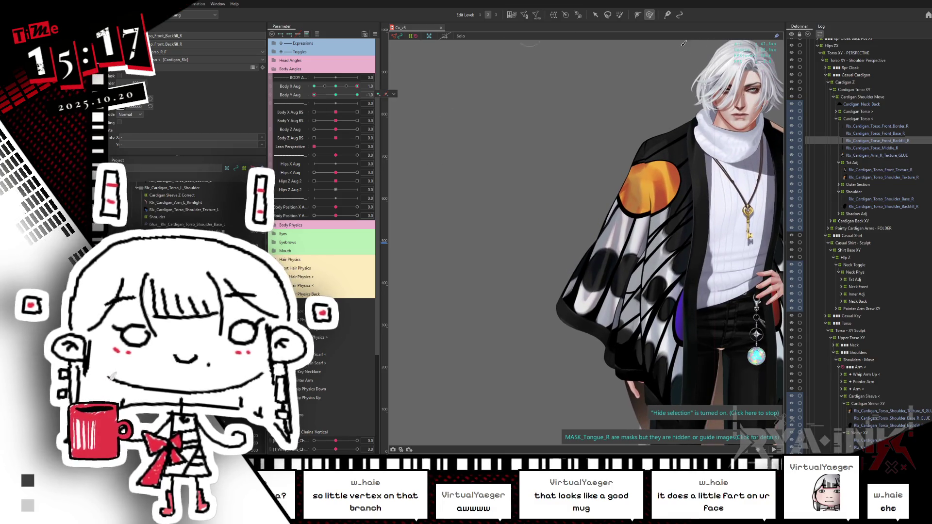
- Zoom the canvas in on the turned orange shoulder patch
scroll(635, 168, "up", 3)
scroll(636, 167, "up", 2)
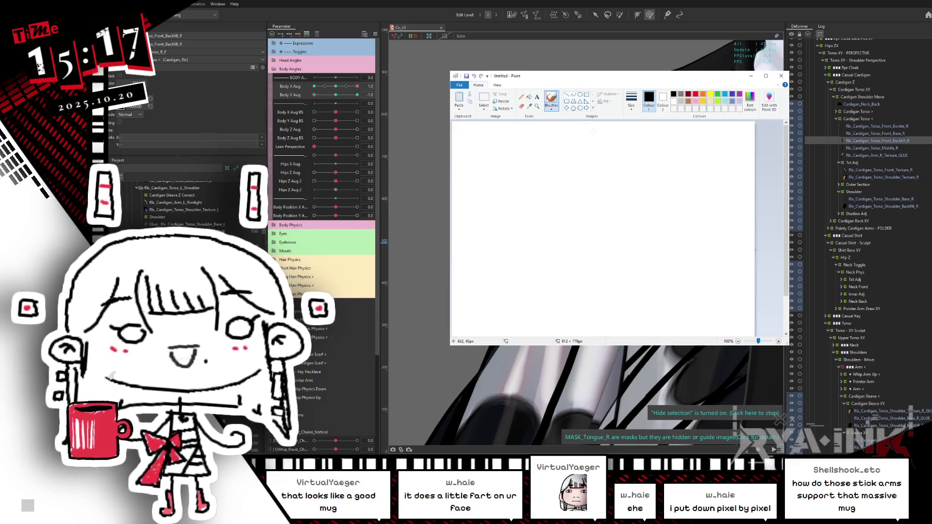
- Sketch a vertical line crossed by a wide ellipse in Paint, then return to the Cubism Editor
left_click_drag(549, 150, 562, 321)
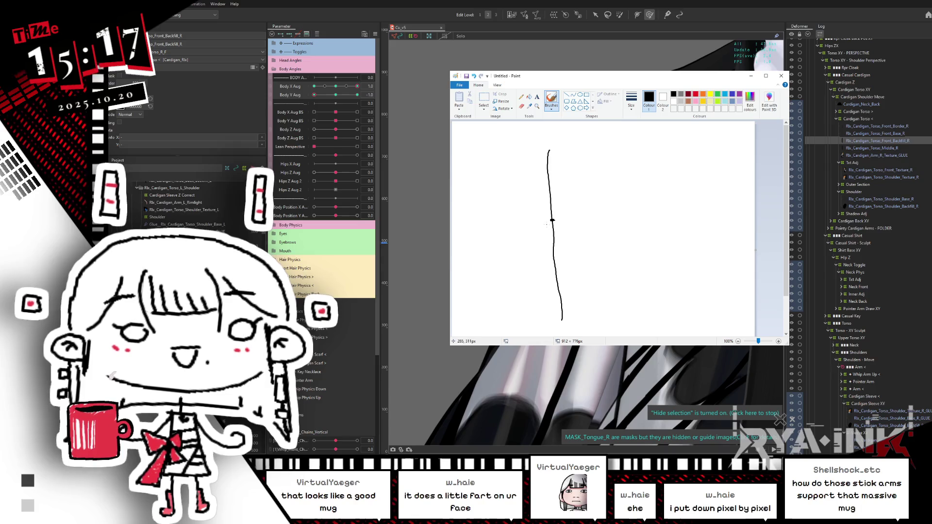
mouse_move(551, 219)
left_mouse_down()
mouse_move(551, 260)
mouse_move(532, 214)
left_mouse_up()
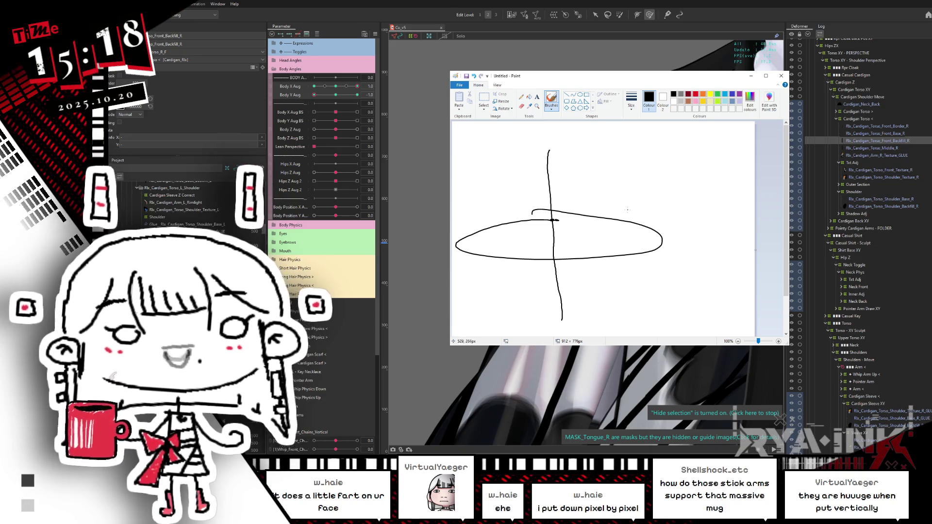
key("alt+Tab")
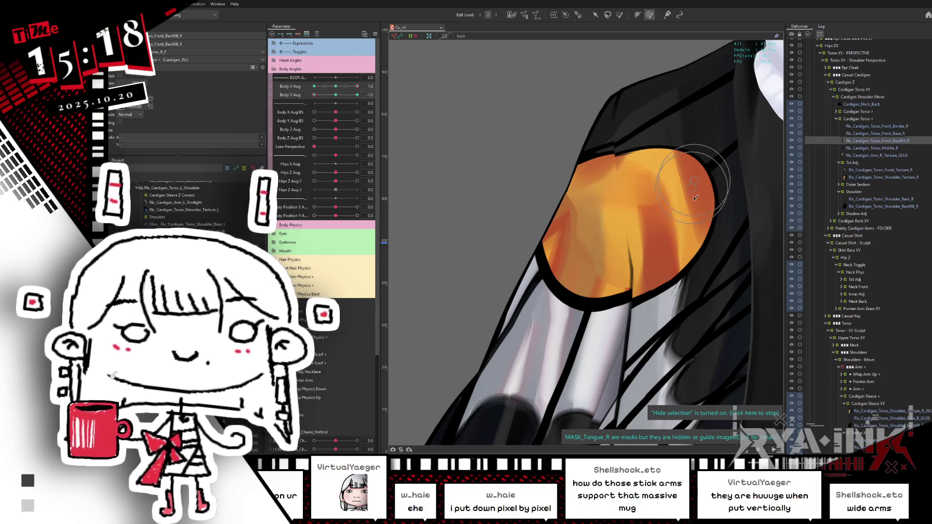
- Select the orange shoulder patch mesh, then the Rlx_Cardigan_Arm_R_Texture_GLUE object
left_click(603, 194)
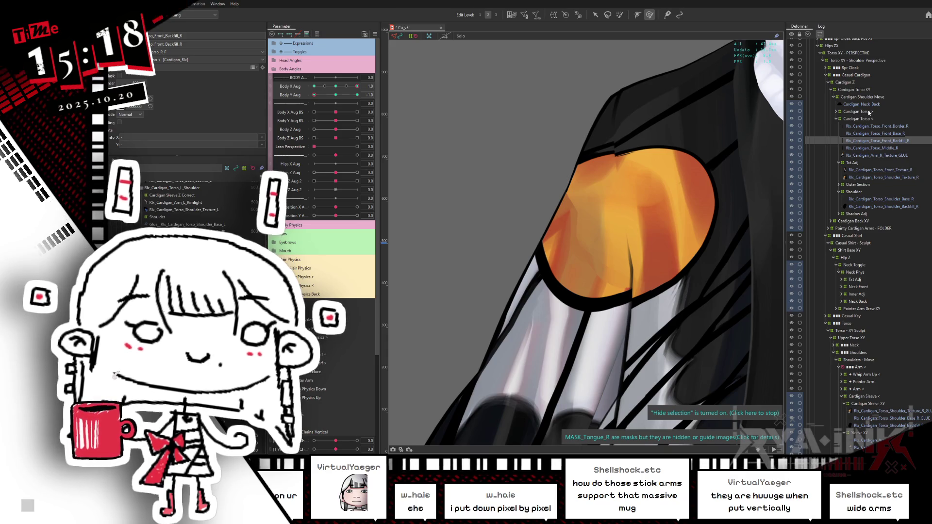
left_click(860, 156)
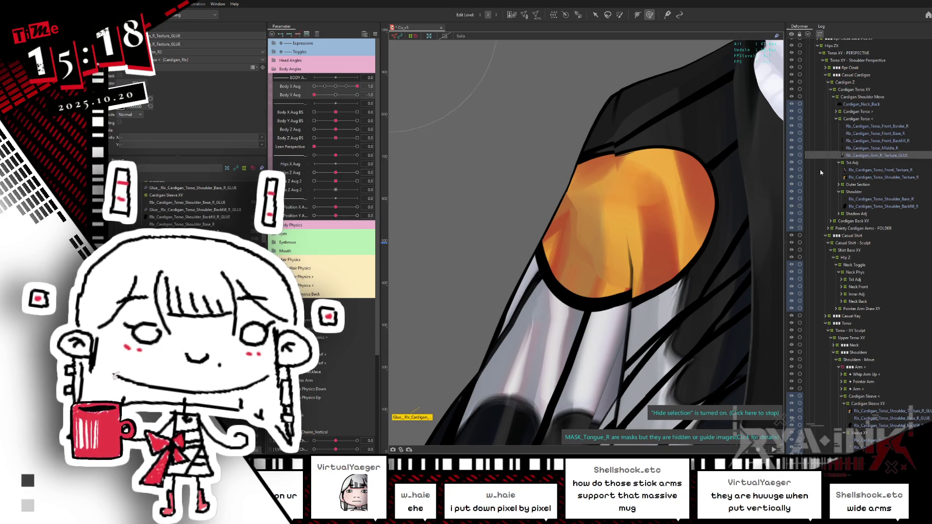